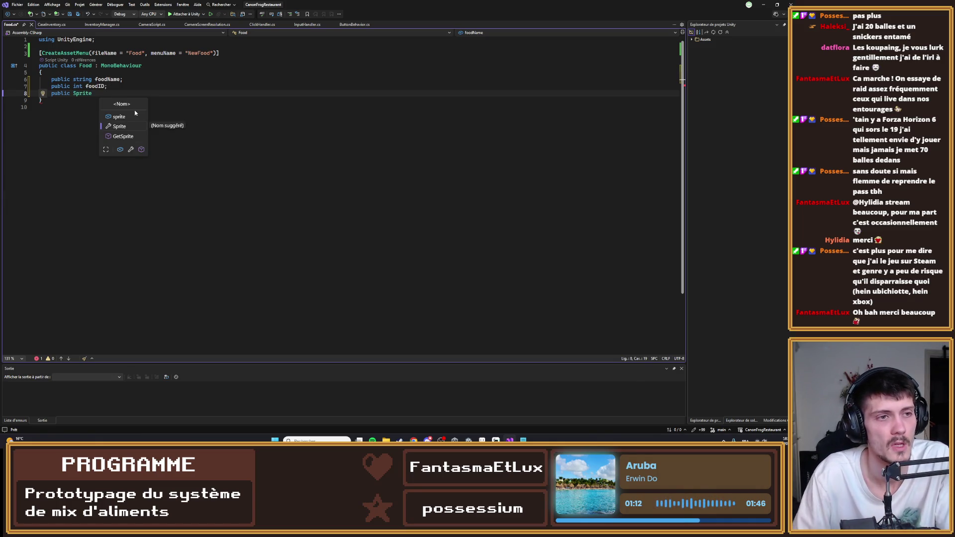
# - Accept 'sprite' as the Sprite field name, finish the declaration, and switch back to Unity
pyautogui.press('Up')
pyautogui.press('Tab')
pyautogui.press('End')
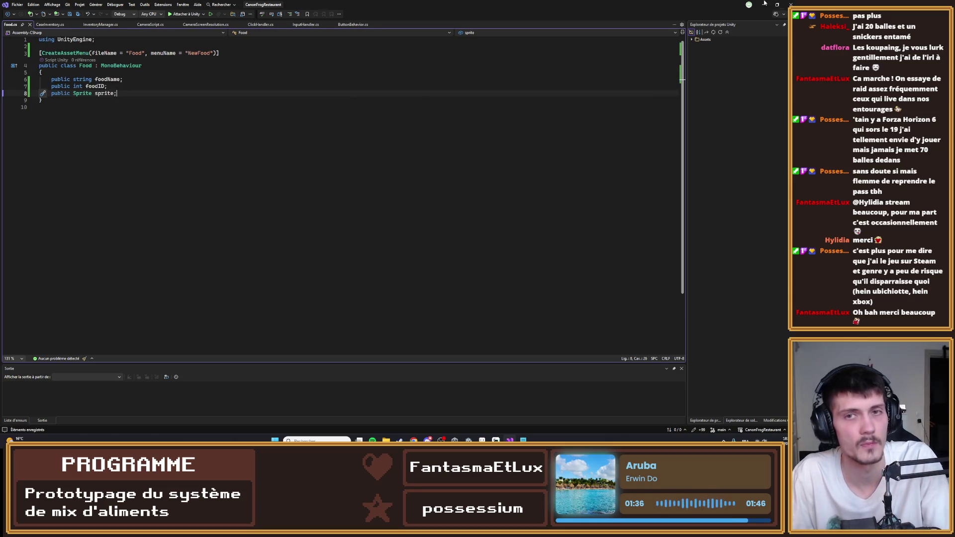
pyautogui.hotkey('alt', 'Tab')
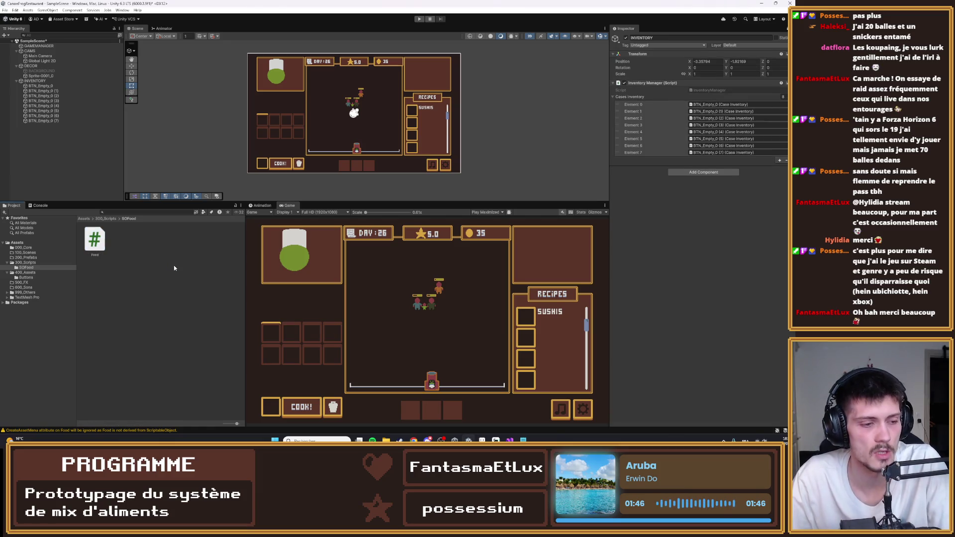
# - Read the CreateAssetMenu warning in the Console, then select Food.cs in the project files
pyautogui.click(154, 431)
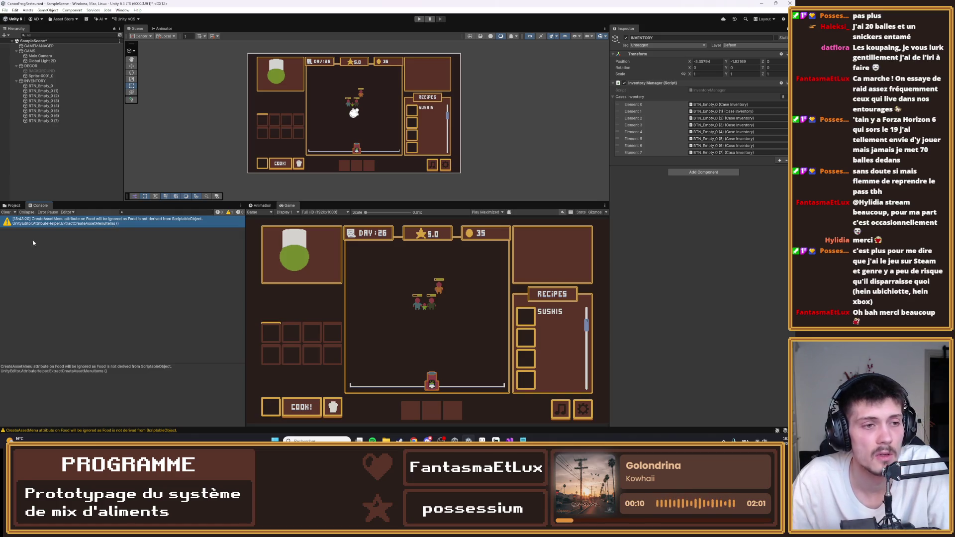
pyautogui.click(13, 205)
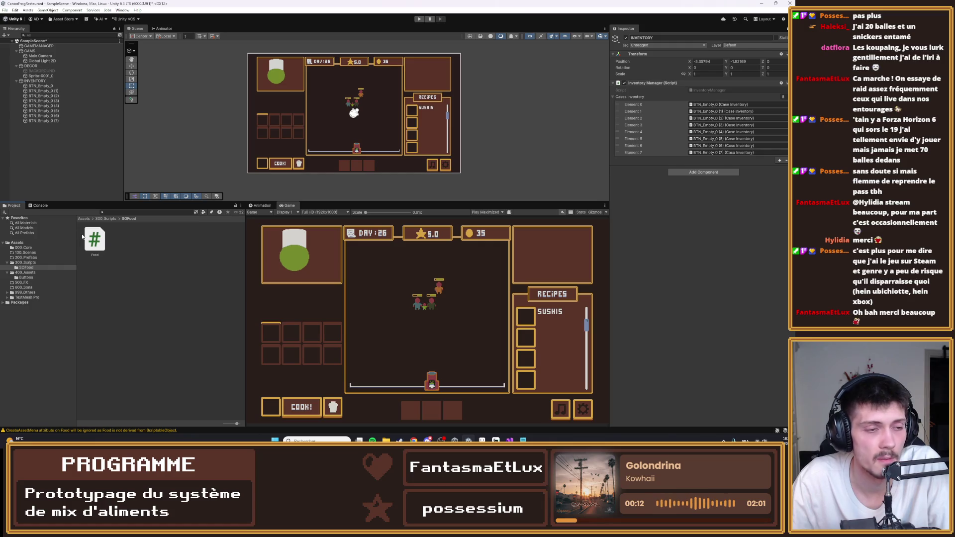
pyautogui.click(84, 237)
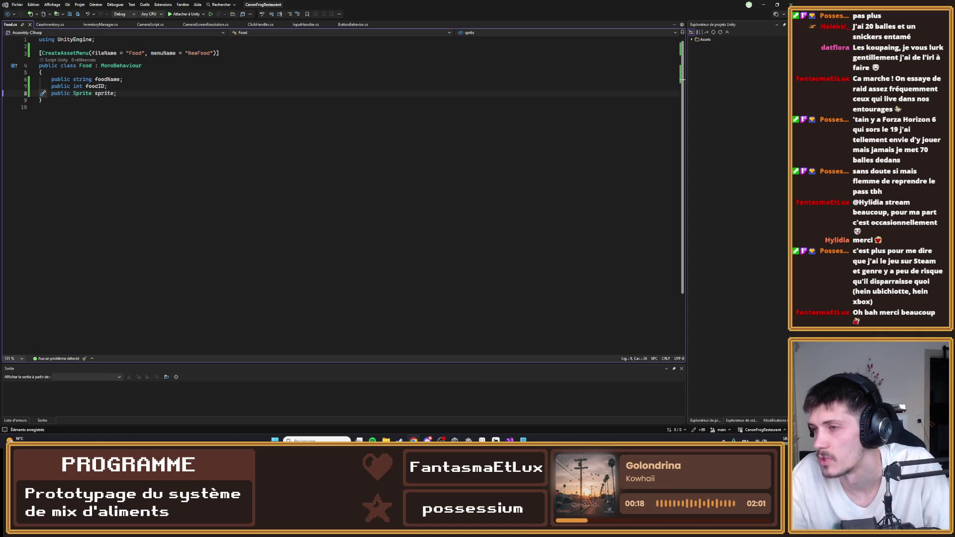
# - Replace MonoBehaviour with ScriptableObject as Food's base class and minimize Visual Studio
pyautogui.doubleClick(132, 67)
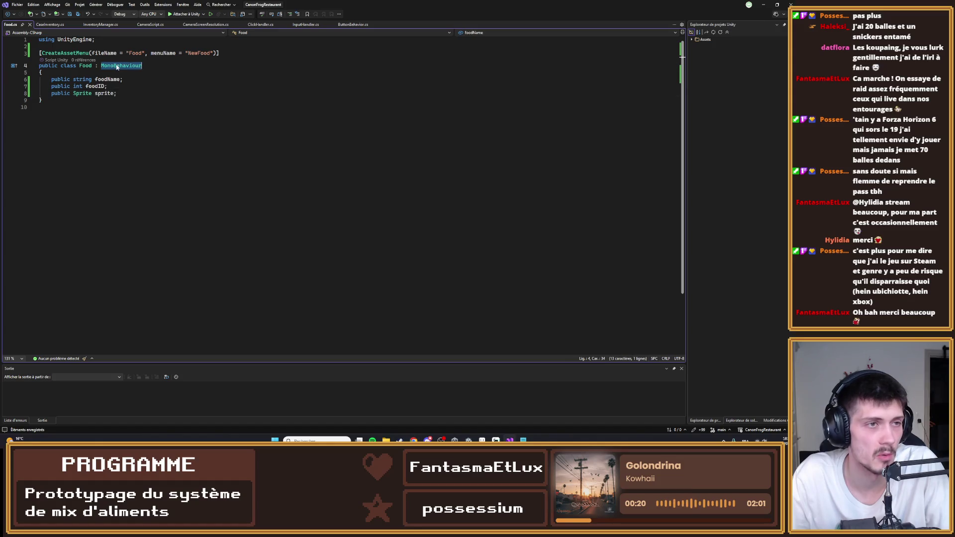
pyautogui.write('scri')
pyautogui.press('Tab')
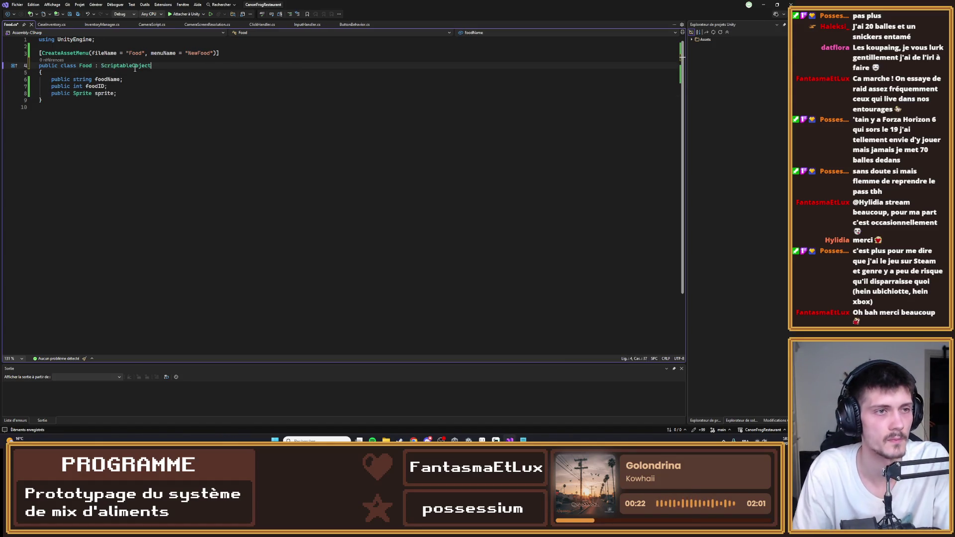
pyautogui.click(764, 5)
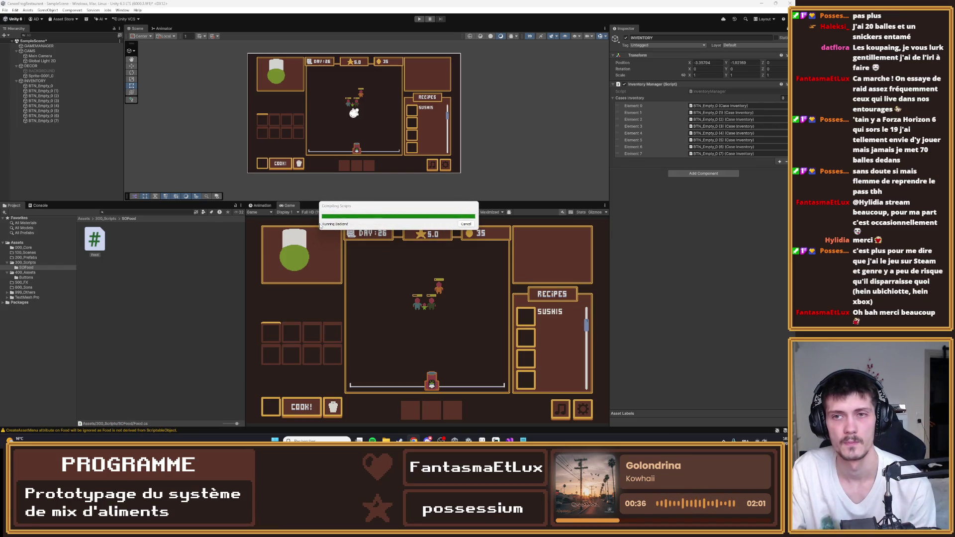
# - Select BTN_Empty_0 and open its CaseInventory script from the Inspector's Script field
pyautogui.click(74, 86)
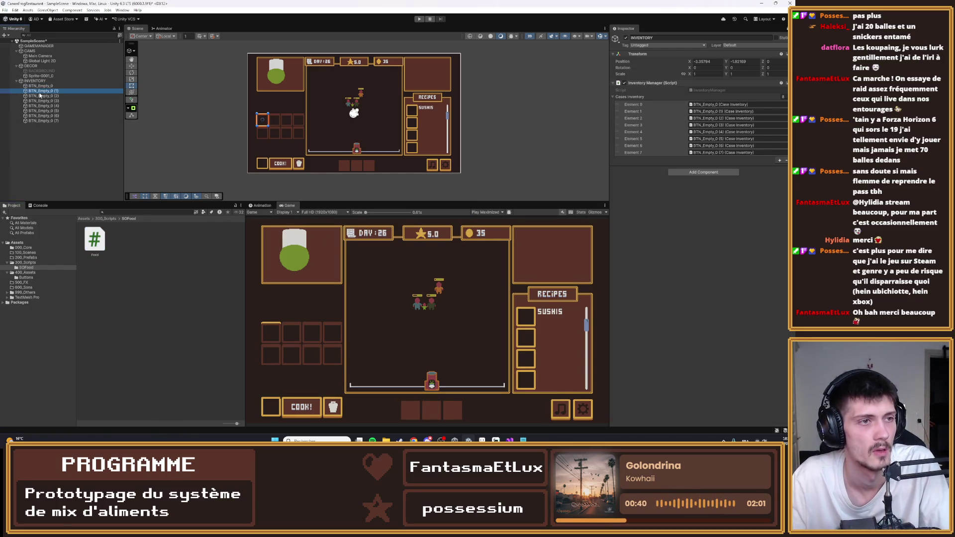
pyautogui.click(786, 29)
pyautogui.click(702, 206)
pyautogui.doubleClick(702, 206)
pyautogui.click(129, 72)
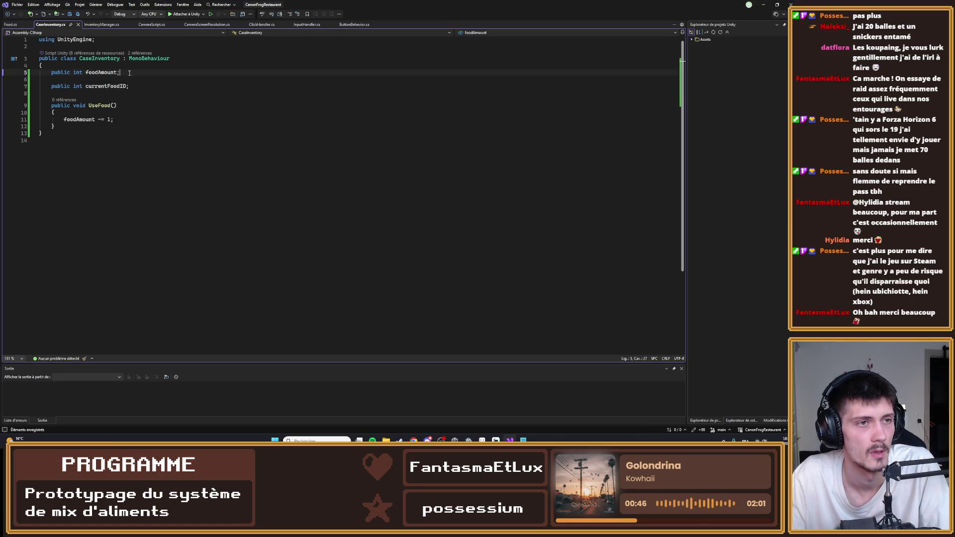
# - Begin a new 'public' field line after line 7 in CaseInventory, then return to Unity
pyautogui.press('Return')
pyautogui.press('Return')
pyautogui.write('p')
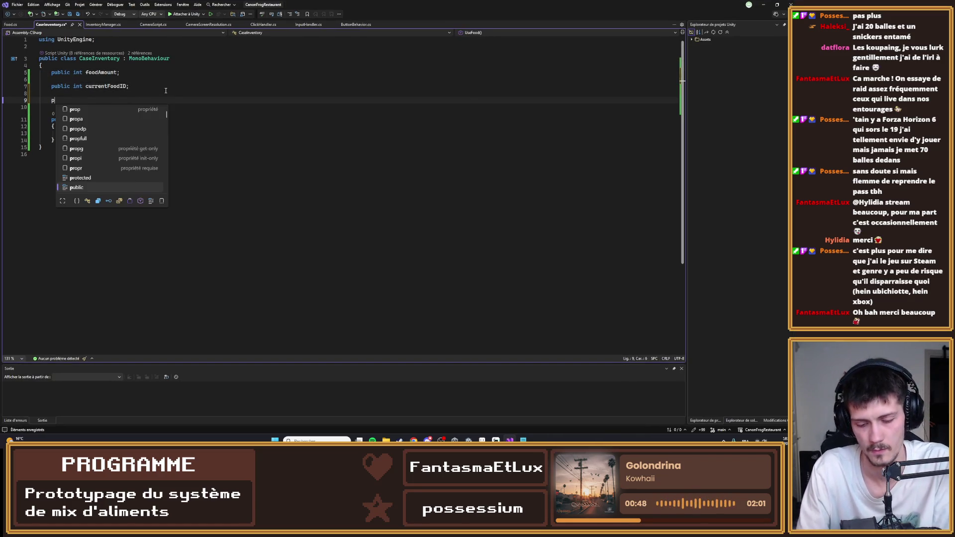
pyautogui.write('ublic ')
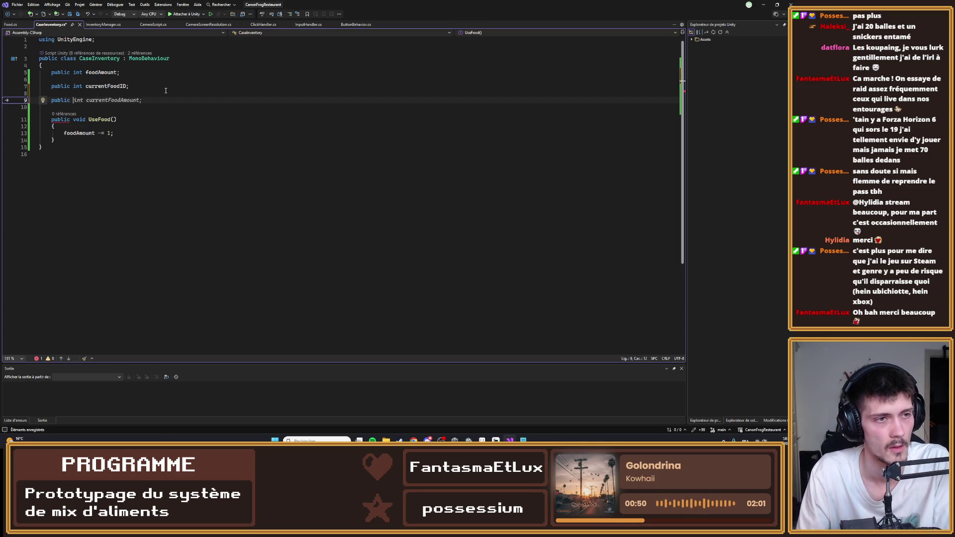
pyautogui.write('S')
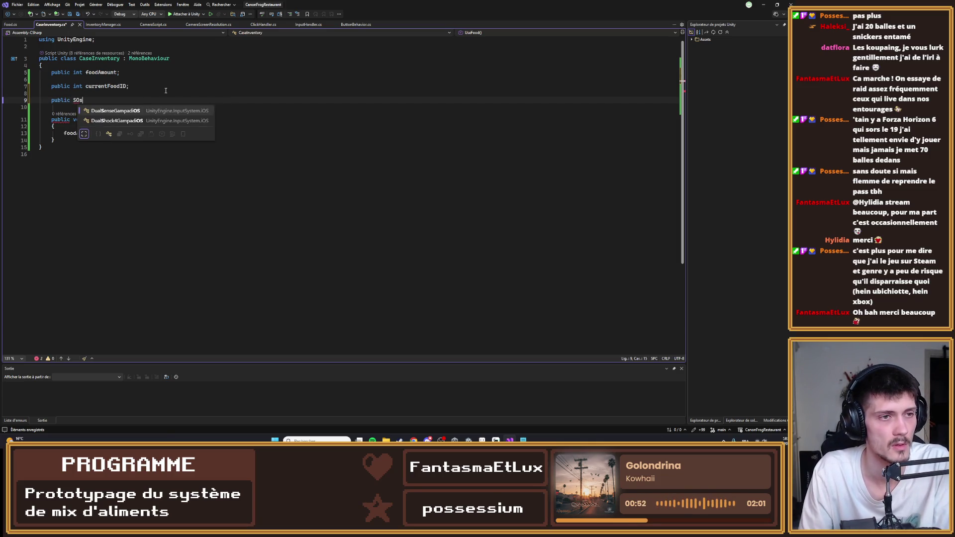
pyautogui.press('BackSpace')
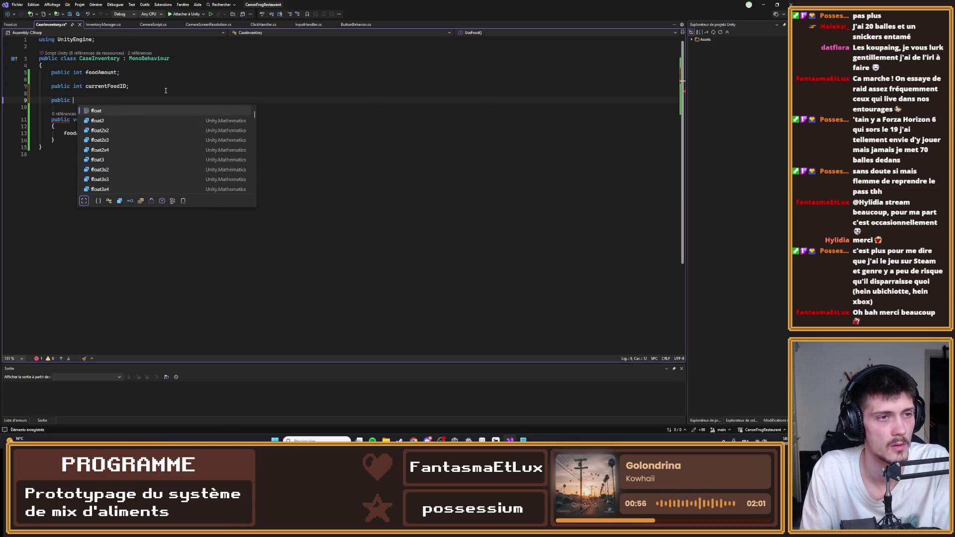
pyautogui.hotkey('alt', 'Tab')
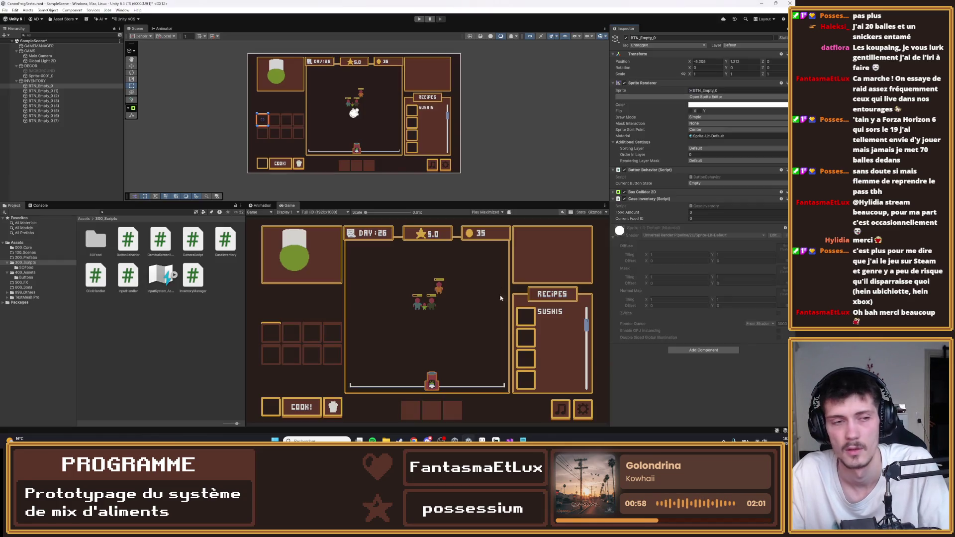
# - Open the SOFood folder and open Food.cs in Visual Studio
pyautogui.doubleClick(99, 245)
pyautogui.click(99, 244)
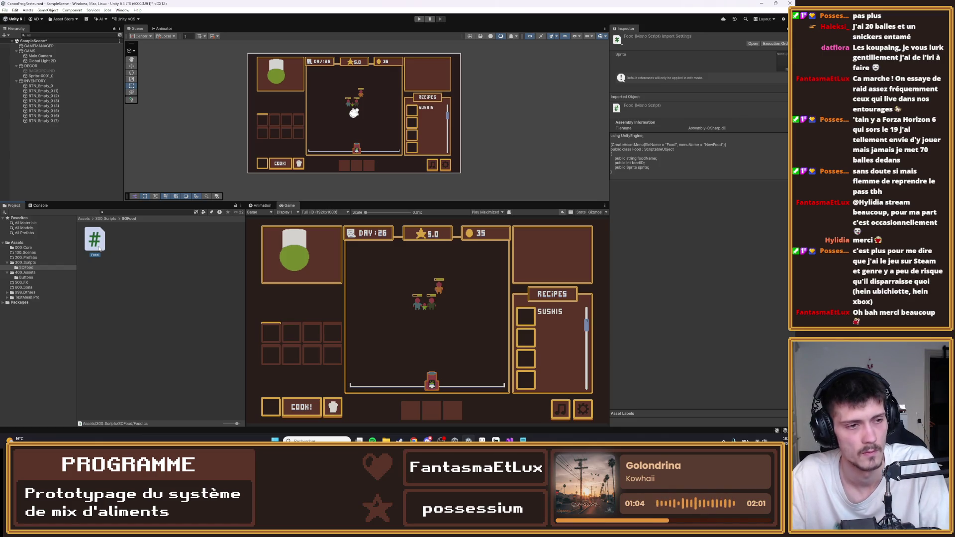
pyautogui.doubleClick(99, 248)
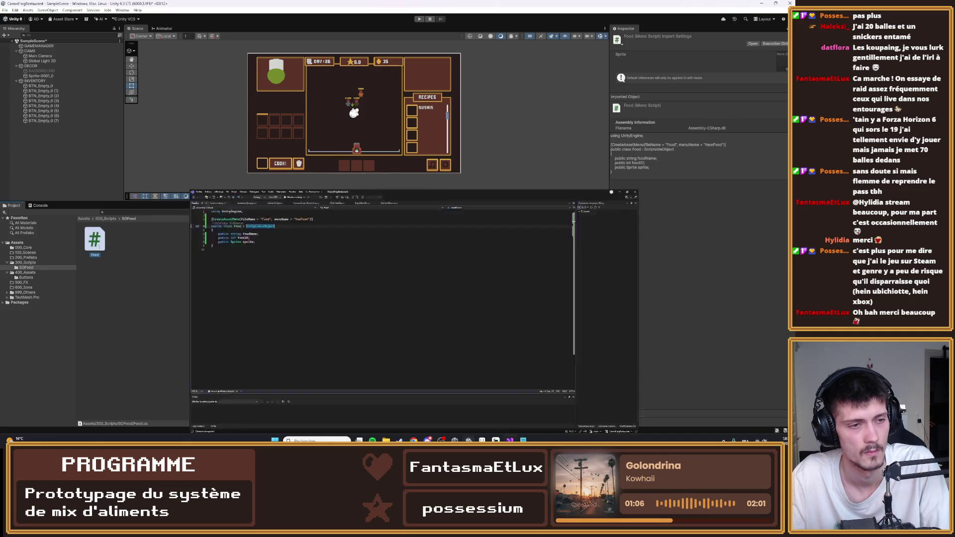
# - Rename the Food class to SOFood via Ctrl+R, save, and return to Unity
pyautogui.doubleClick(85, 66)
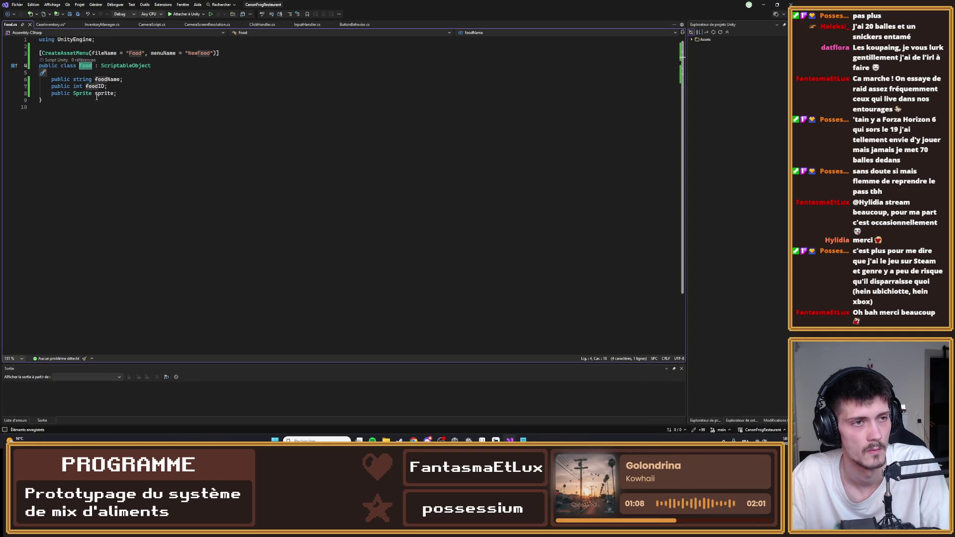
pyautogui.hotkey('ctrl', 'r')
pyautogui.hotkey('ctrl', 'r')
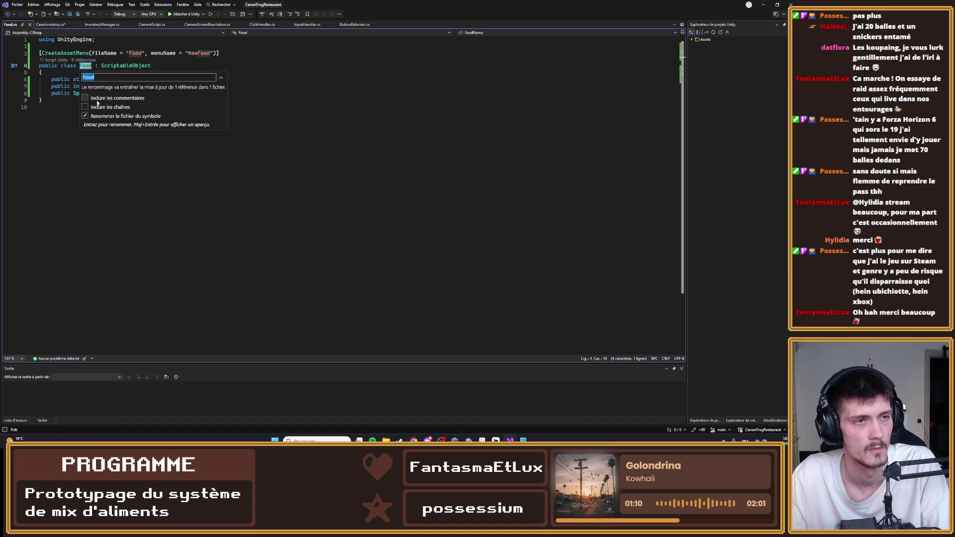
pyautogui.press('Home')
pyautogui.write('SO')
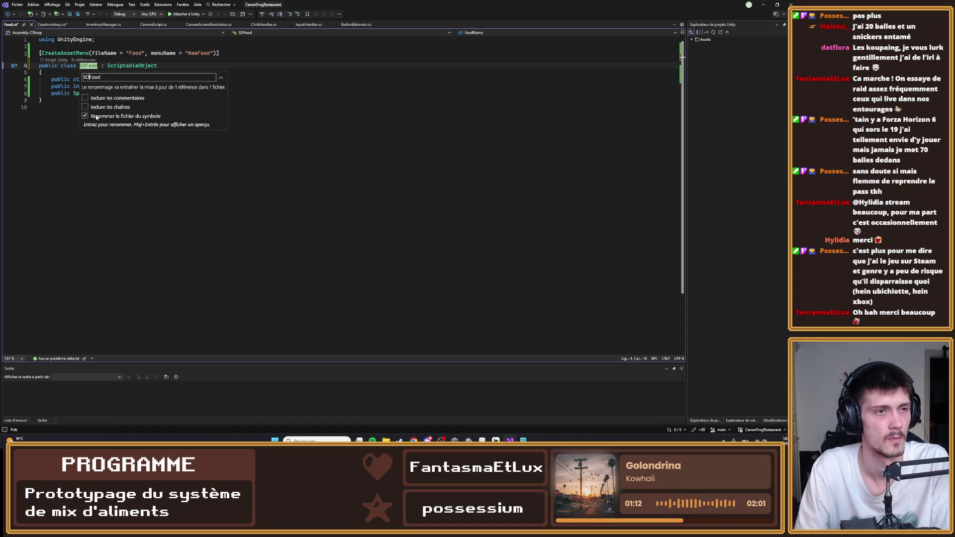
pyautogui.press('Return')
pyautogui.hotkey('ctrl', 's')
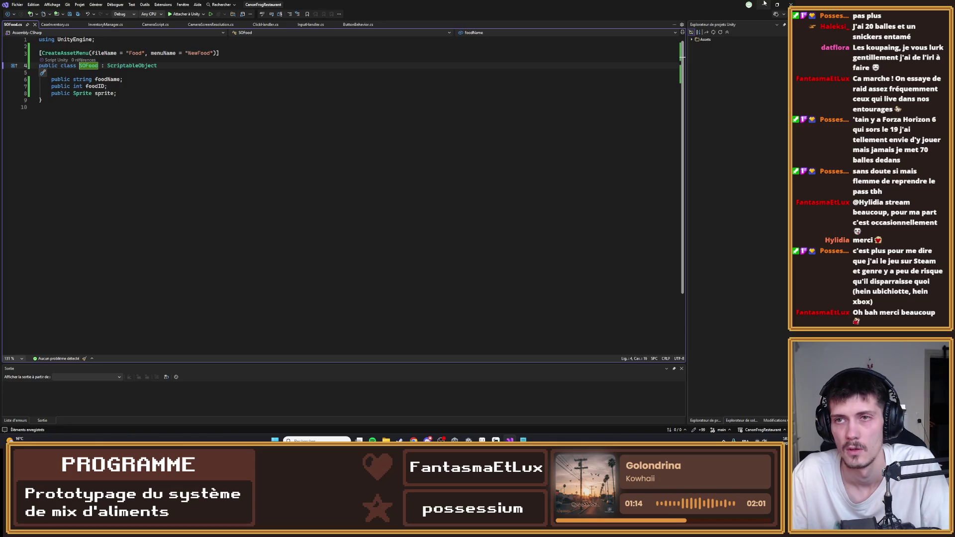
pyautogui.click(764, 5)
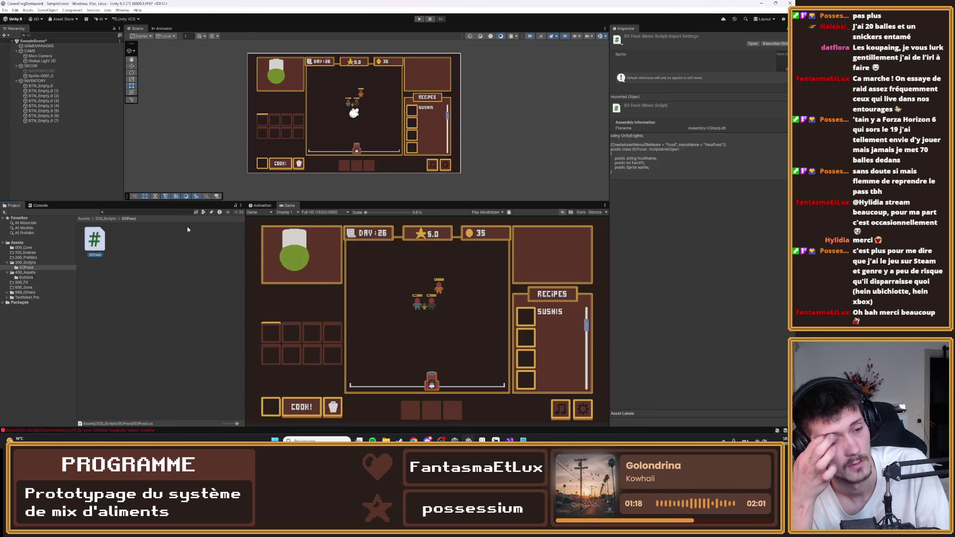
# - Jump from the Console to the duplicate 'public' error and undo the offending edit
pyautogui.click(55, 431)
pyautogui.doubleClick(72, 221)
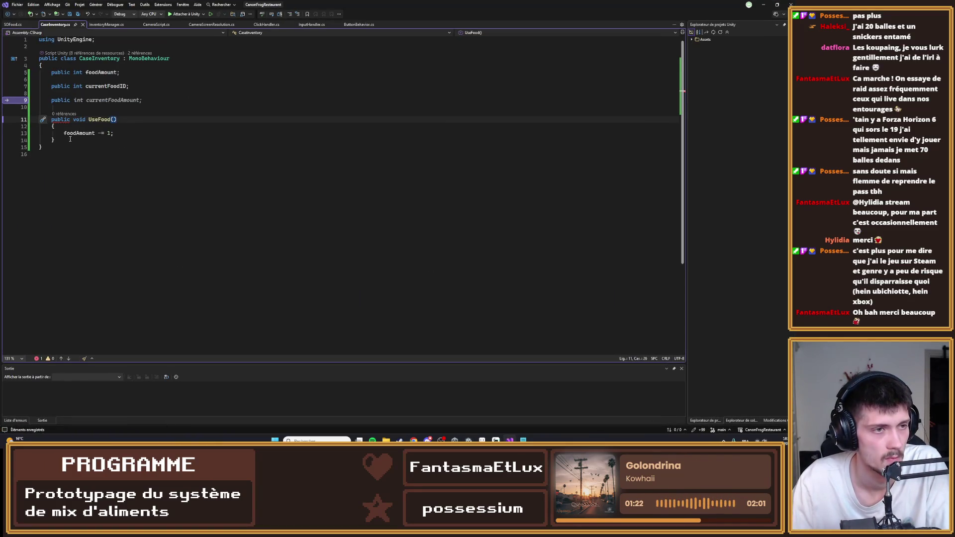
pyautogui.moveTo(63, 120)
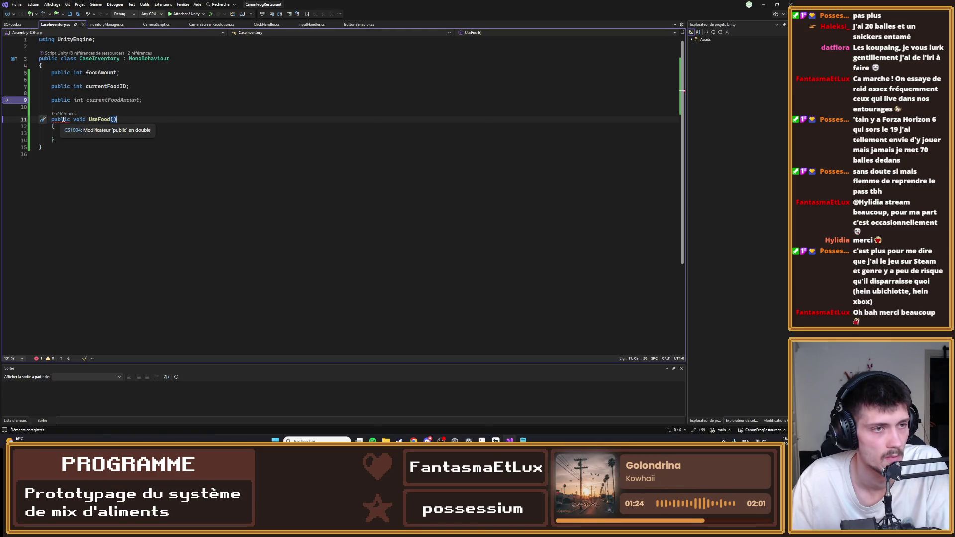
pyautogui.hotkey('ctrl', 'z')
pyautogui.hotkey('ctrl', 'z')
pyautogui.hotkey('ctrl', 'z')
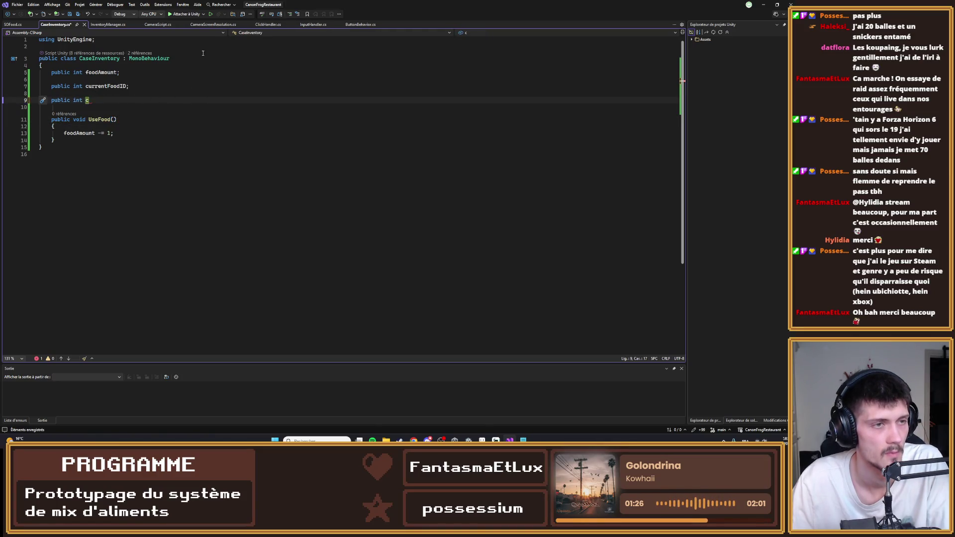
# - Declare 'public SOFood currentSOfood;' in CaseInventory and return to Unity
pyautogui.press('BackSpace')
pyautogui.press('BackSpace')
pyautogui.press('BackSpace')
pyautogui.write('SOFood')
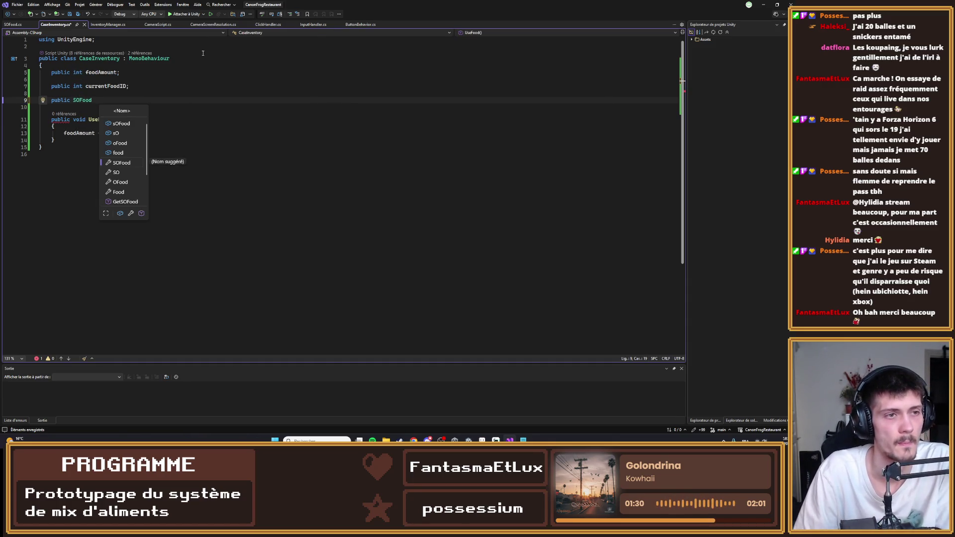
pyautogui.press('Up')
pyautogui.press('Up')
pyautogui.press('Up')
pyautogui.write('currentSO')
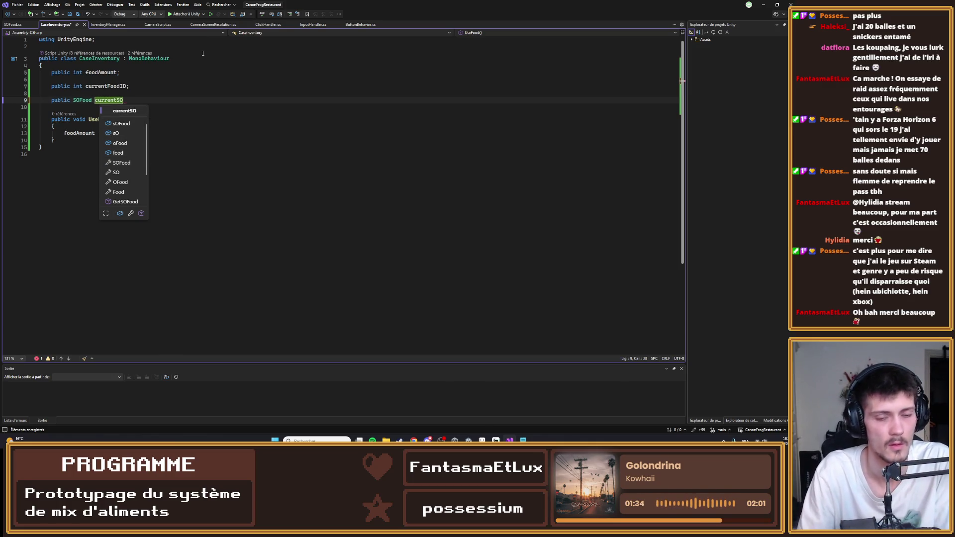
pyautogui.write('food;')
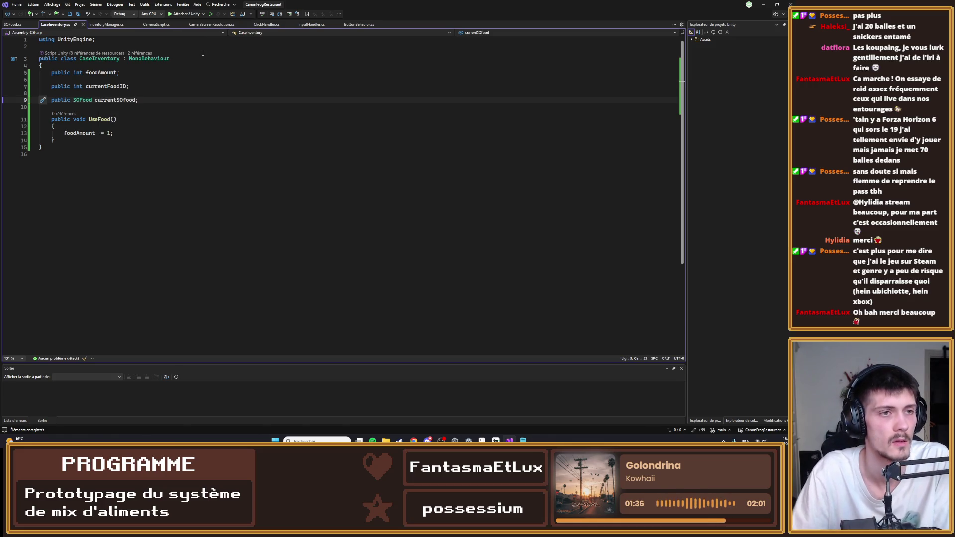
pyautogui.click(764, 5)
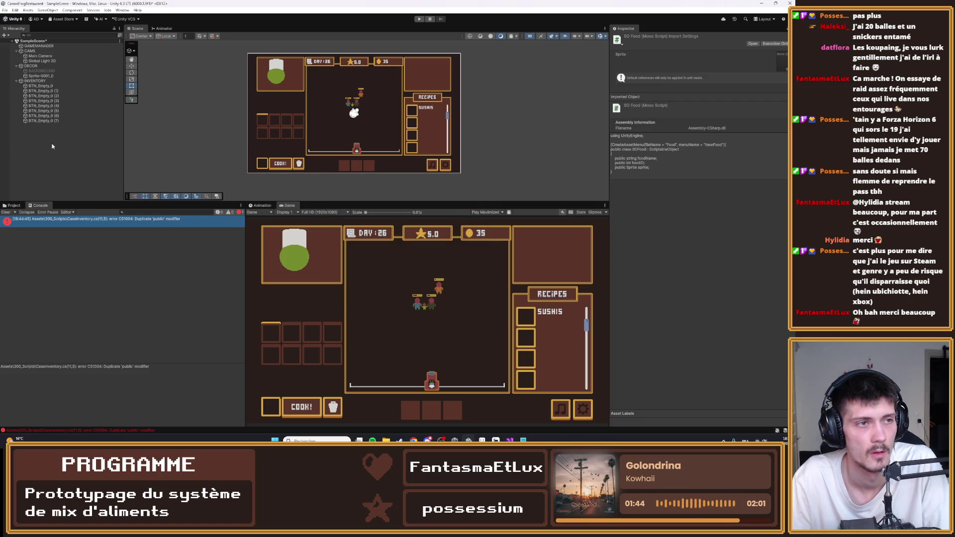
# - Select the INVENTORY object and briefly check the button-state notes window
pyautogui.click(35, 80)
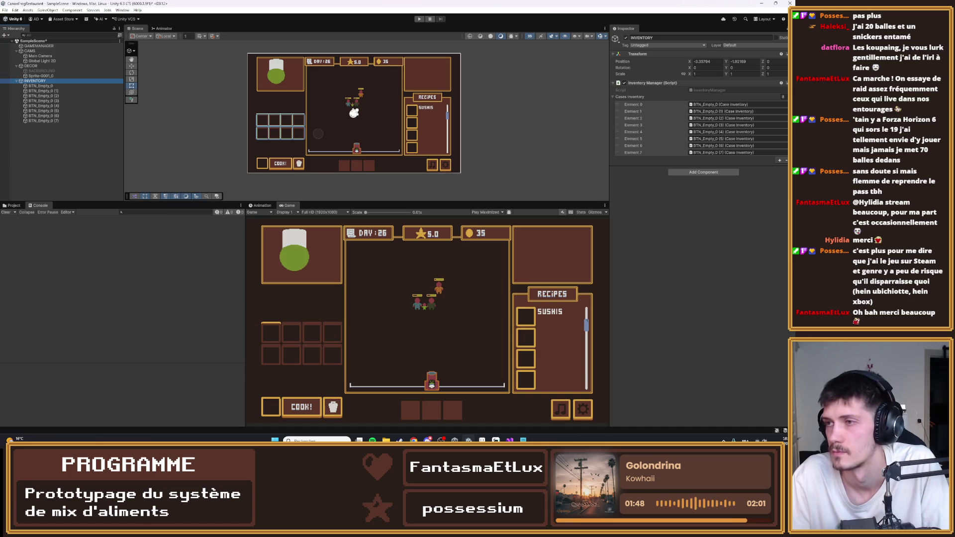
pyautogui.hotkey('alt', 'Tab')
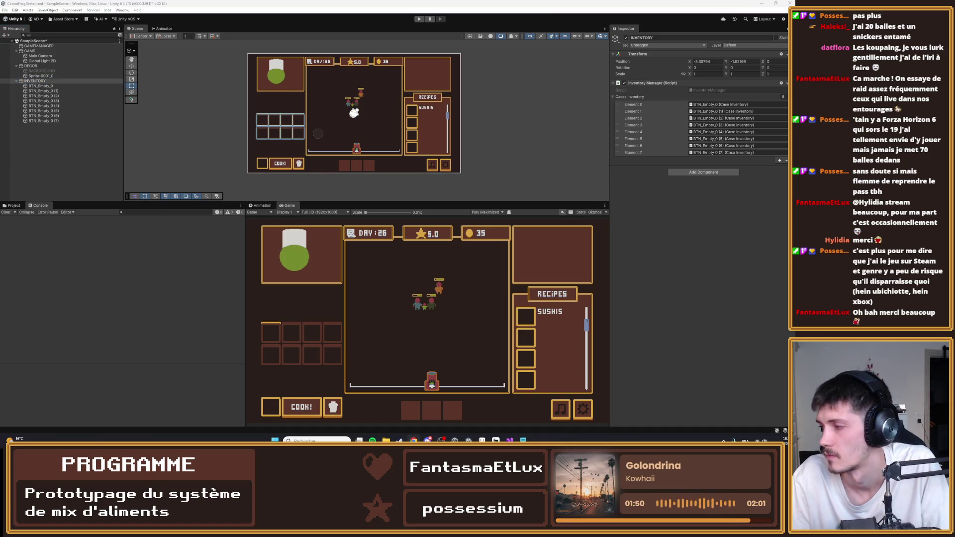
pyautogui.click(523, 439)
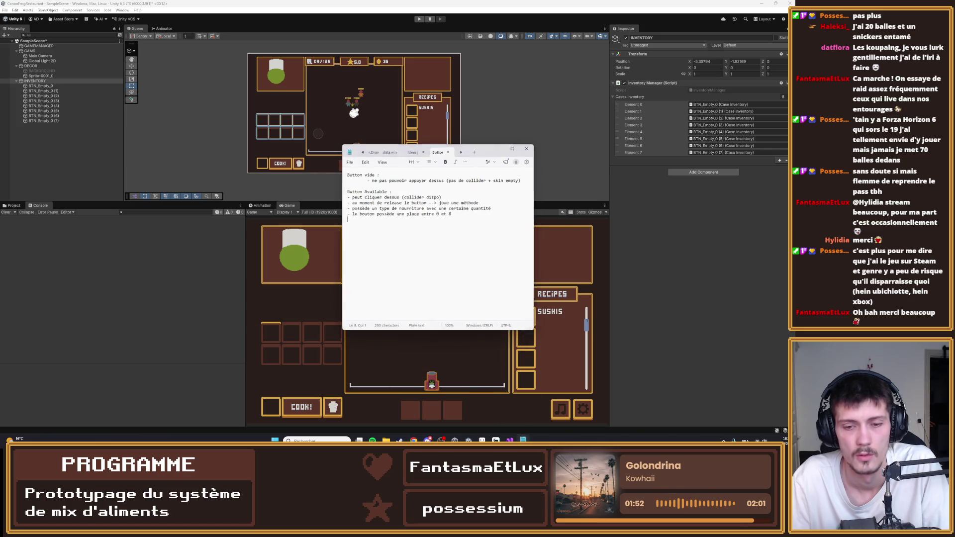
pyautogui.click(500, 147)
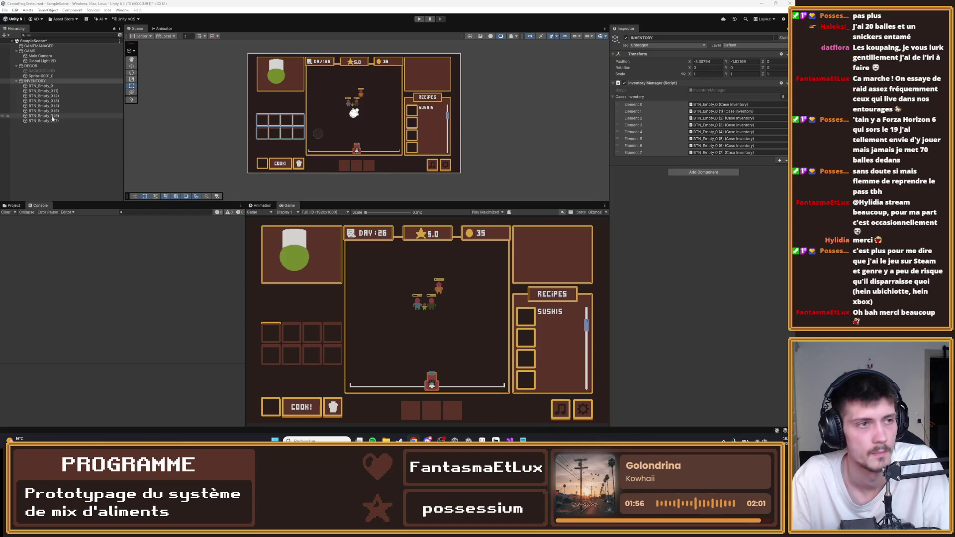
# - Browse the INVENTORY slots and settle on the first slot BTN_Empty_0
pyautogui.click(37, 80)
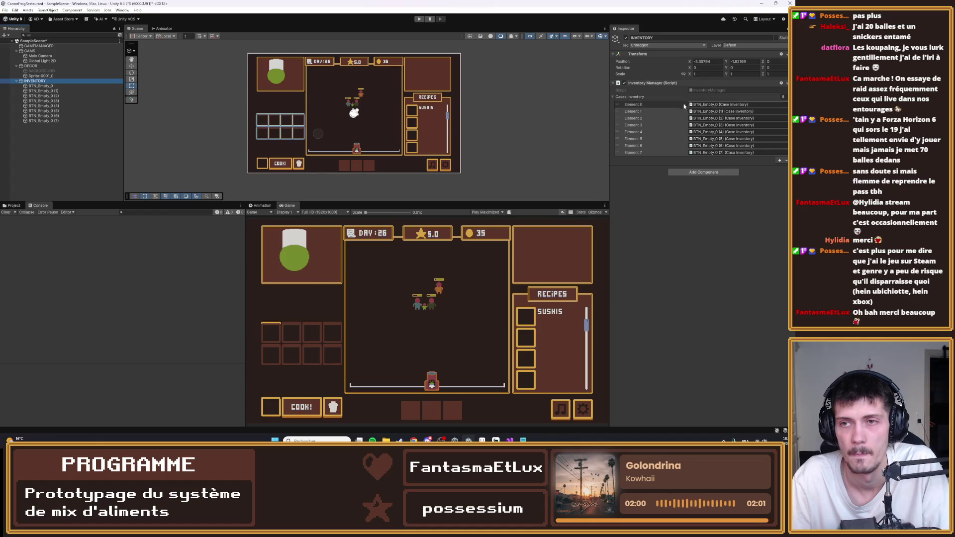
pyautogui.click(39, 86)
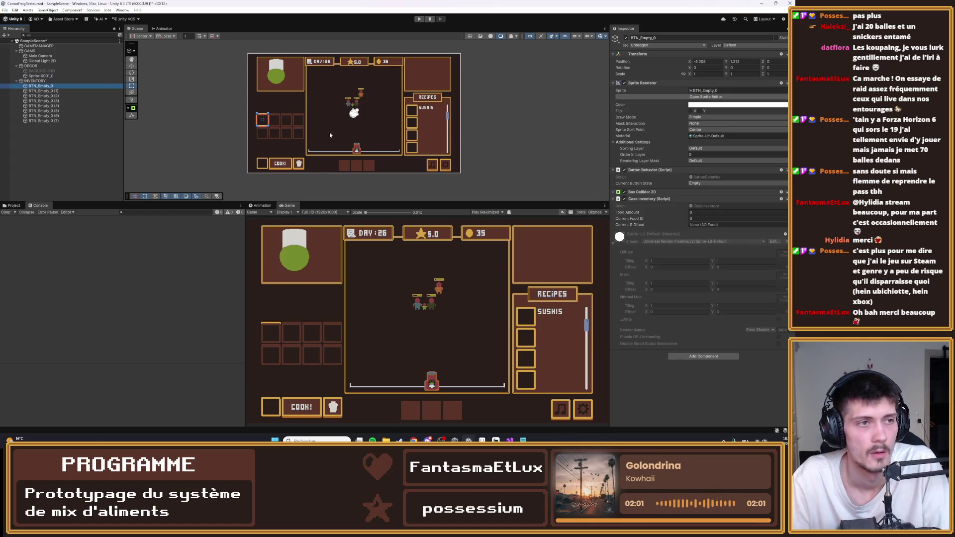
pyautogui.click(43, 90)
pyautogui.click(39, 82)
pyautogui.click(40, 87)
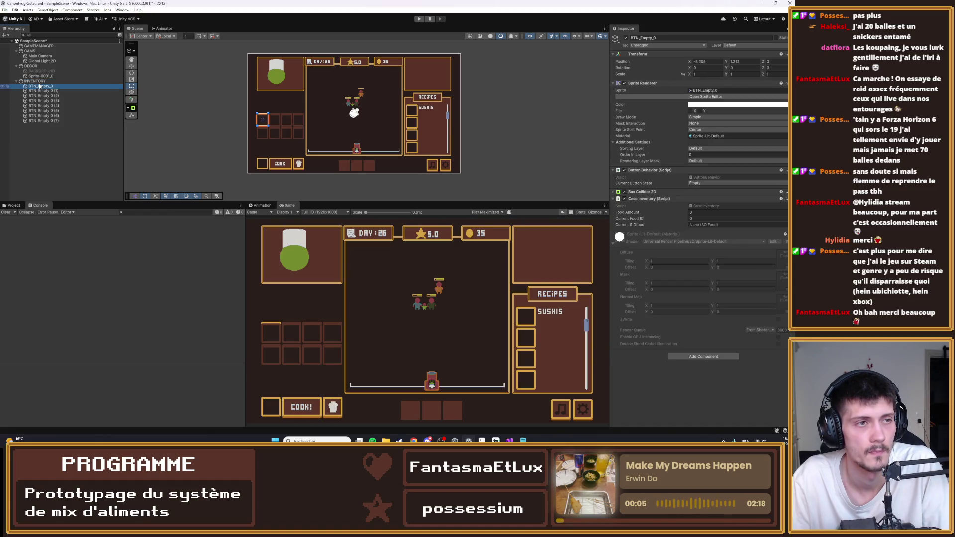
# - Inspect the slot's current food fields, then open CaseInventory.cs from its Script field
pyautogui.click(695, 219)
pyautogui.press('Tab')
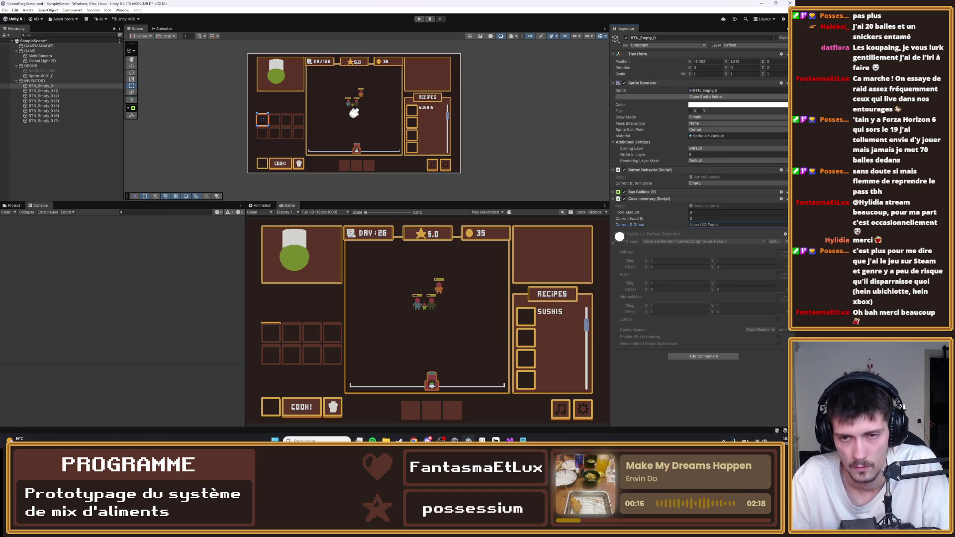
pyautogui.click(698, 206)
pyautogui.doubleClick(699, 206)
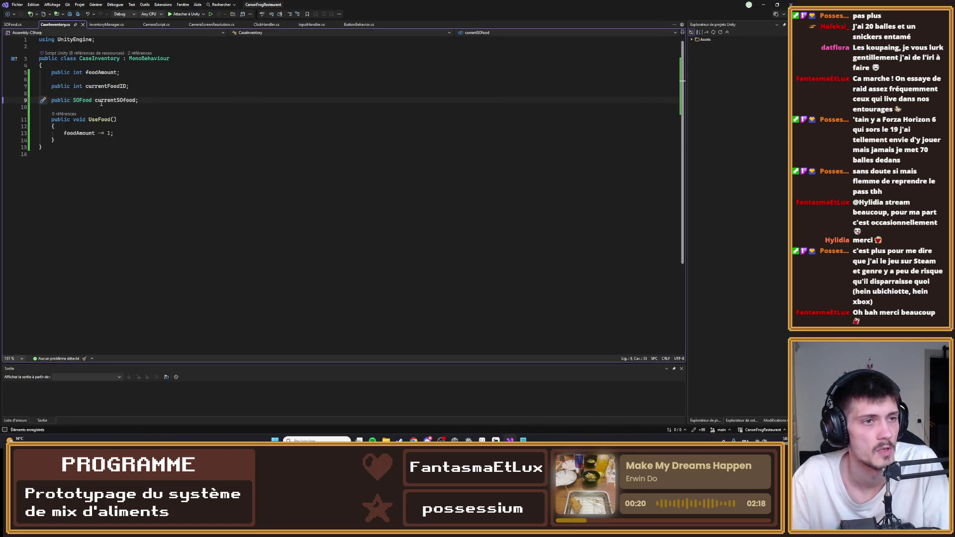
# - Delete the currentFoodID field from CaseInventory and save
pyautogui.tripleClick(107, 86)
pyautogui.press('BackSpace')
pyautogui.press('BackSpace')
pyautogui.hotkey('ctrl', 's')
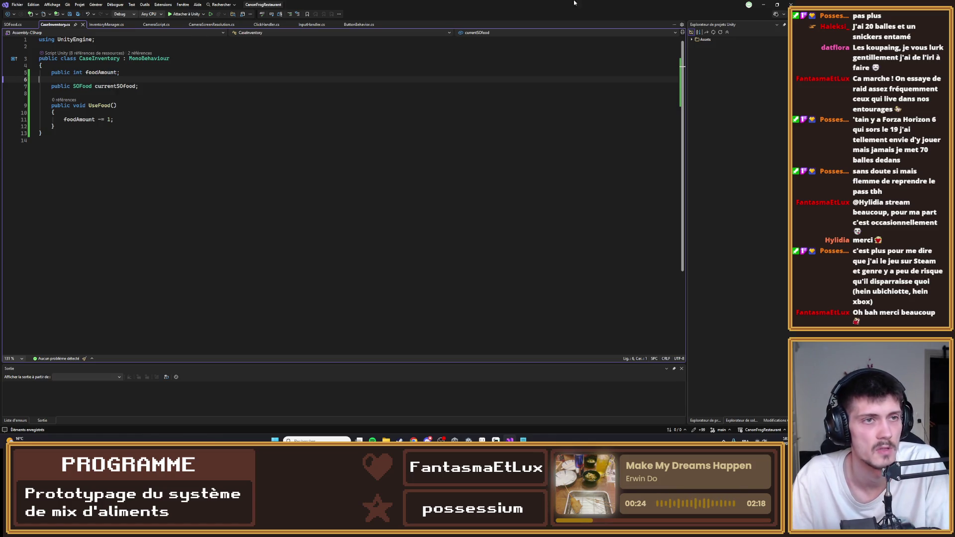
# - In InventoryManager, replace currentFoodID with currentSOFood.foodID in the ID comparison and save
pyautogui.click(13, 24)
pyautogui.click(106, 24)
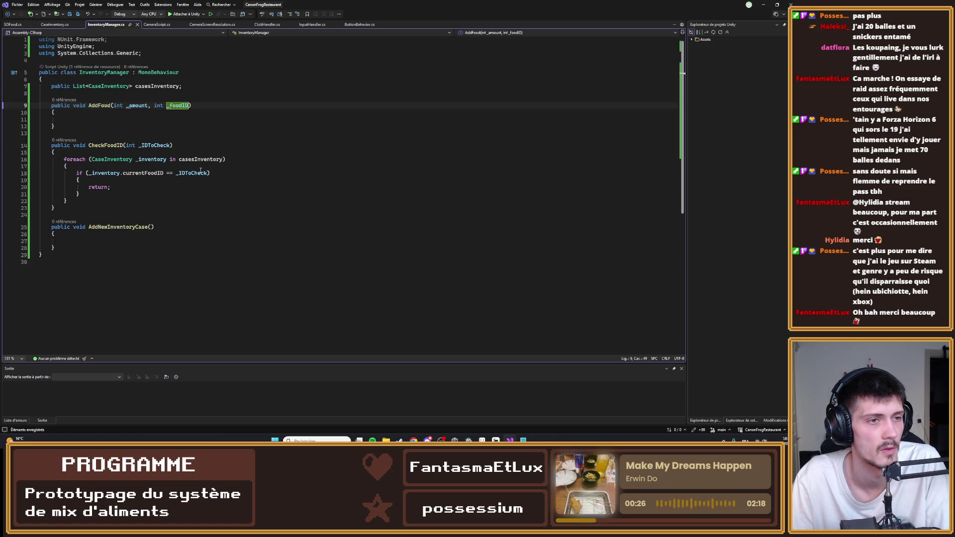
pyautogui.doubleClick(144, 174)
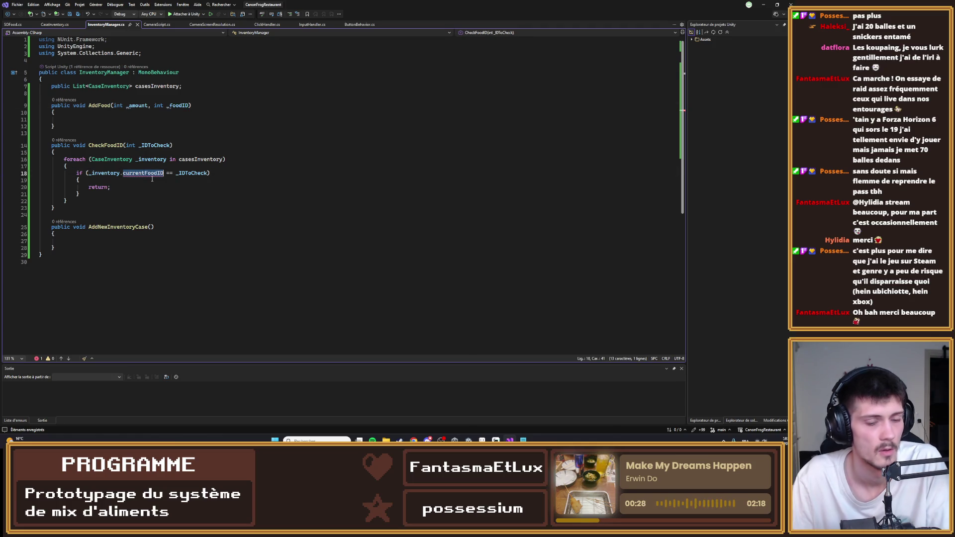
pyautogui.write('so')
pyautogui.press('Tab')
pyautogui.write('.')
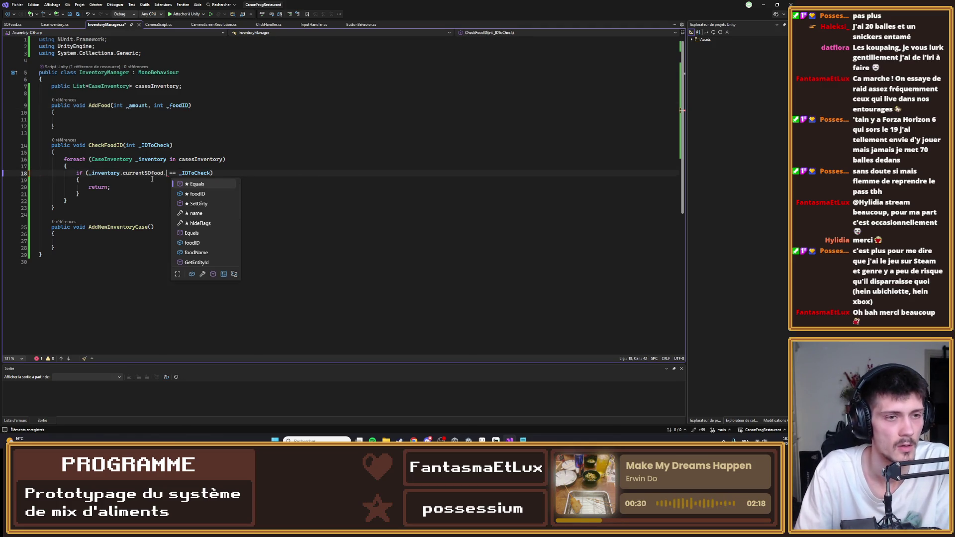
pyautogui.press('Tab')
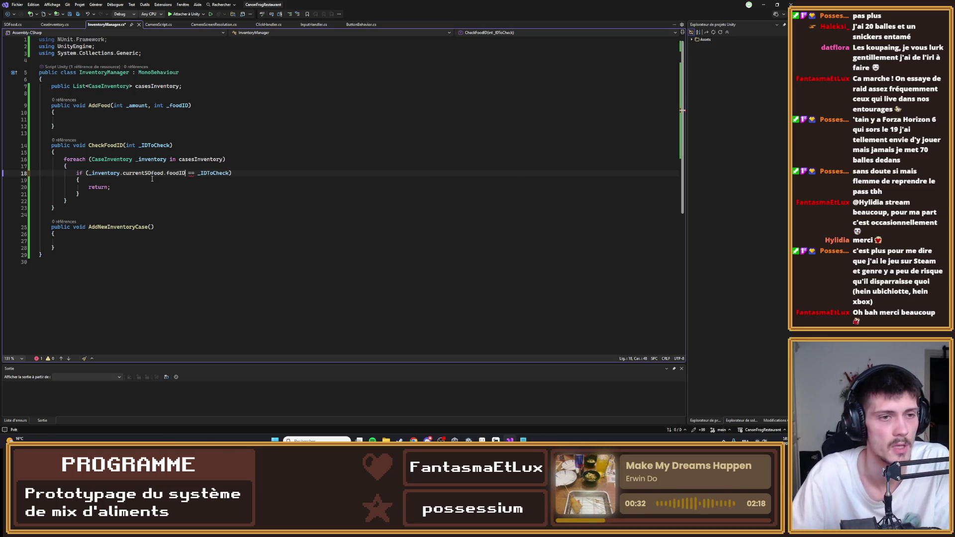
pyautogui.hotkey('ctrl', 's')
# - Back in Unity, select BTN_Empty_0 and show the project's script files
pyautogui.click(764, 5)
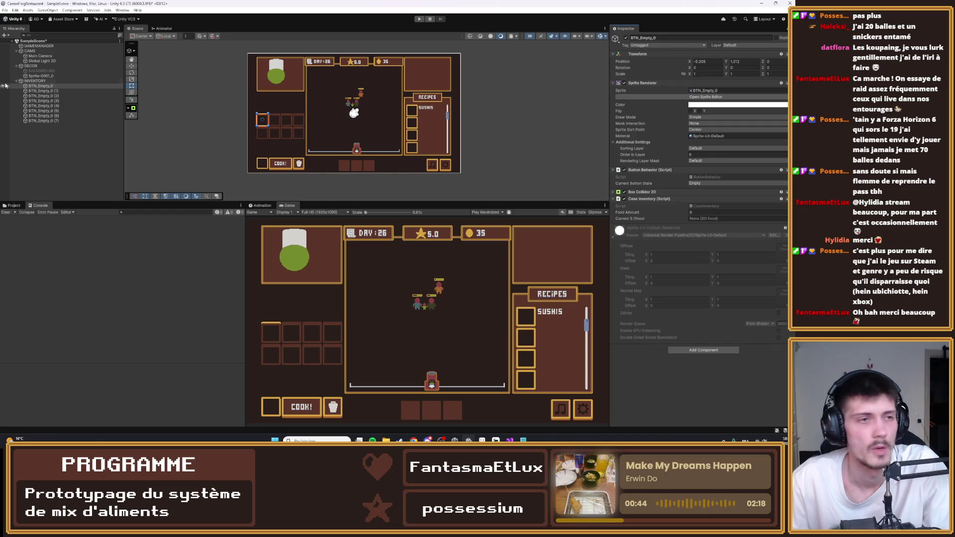
pyautogui.click(39, 85)
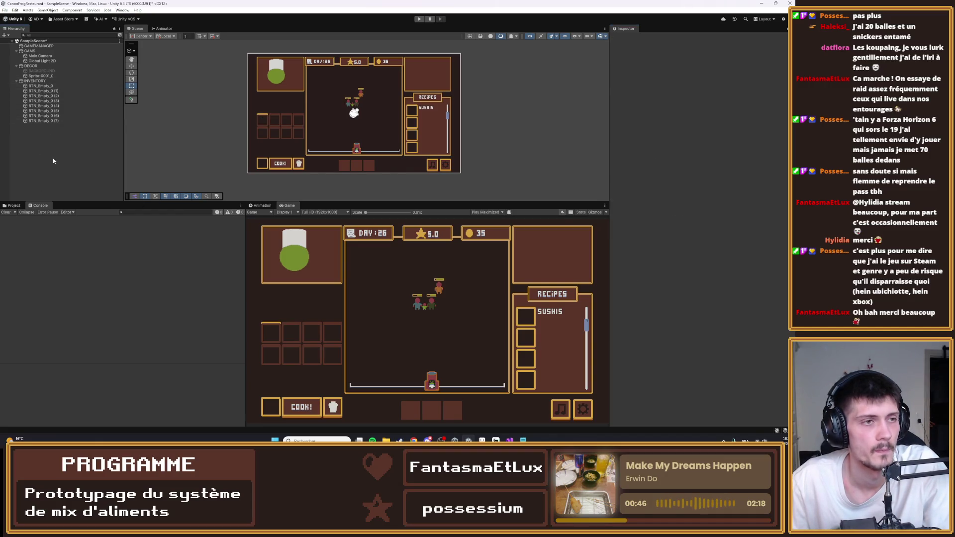
pyautogui.click(12, 205)
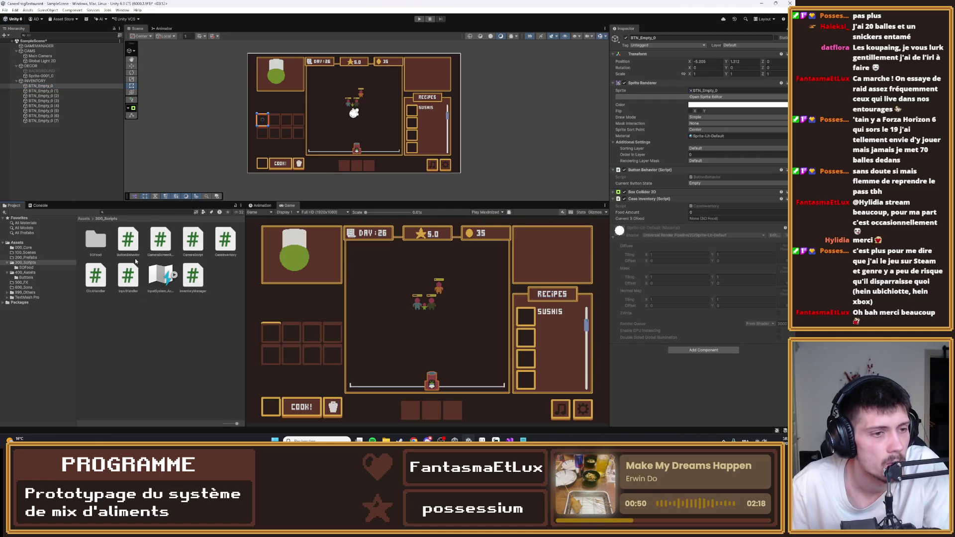
# - Create a new SO Food asset in 300_Scripts/SOFood and name it 'Riz'
pyautogui.doubleClick(95, 239)
pyautogui.click(95, 239)
pyautogui.rightClick(95, 244)
pyautogui.click(58, 309)
pyautogui.rightClick(127, 251)
pyautogui.moveTo(199, 255)
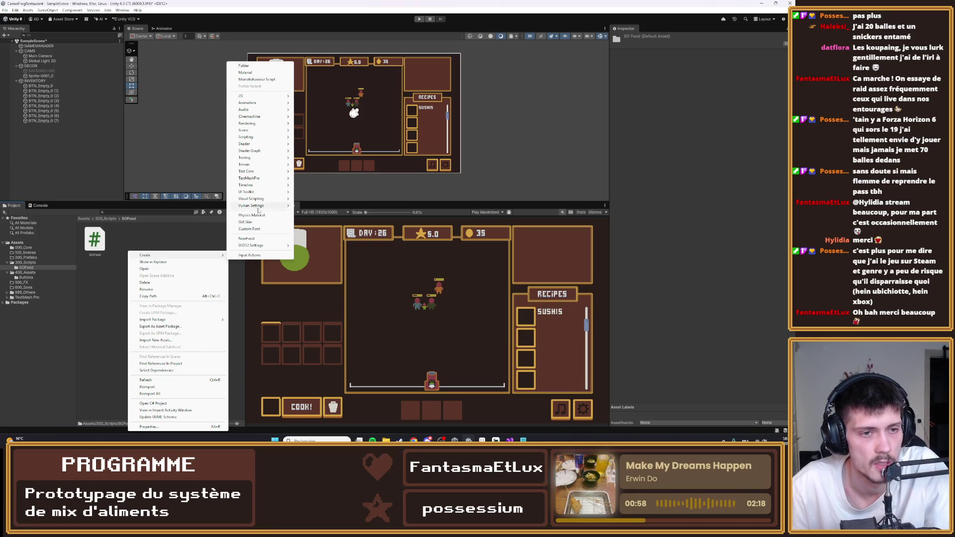
pyautogui.click(247, 239)
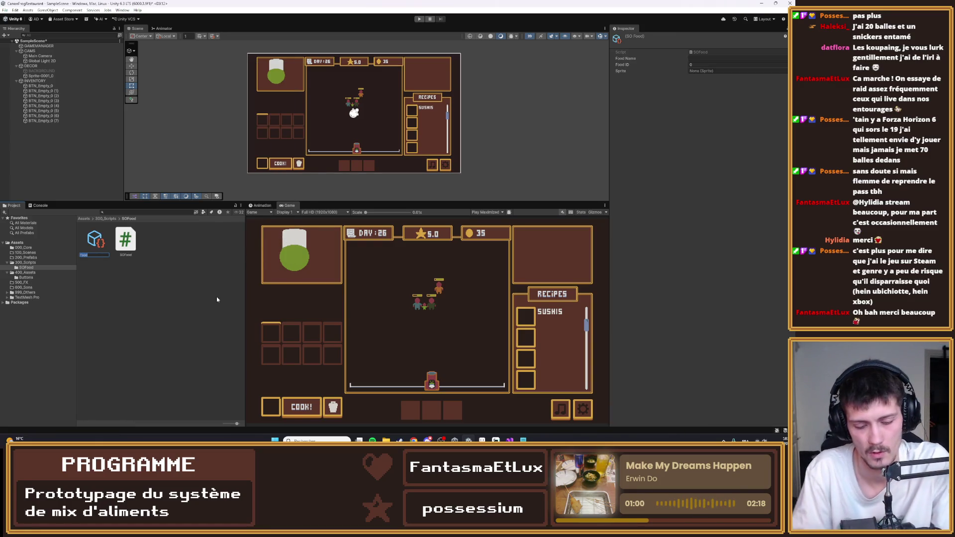
pyautogui.write('Riz')
pyautogui.press('Return')
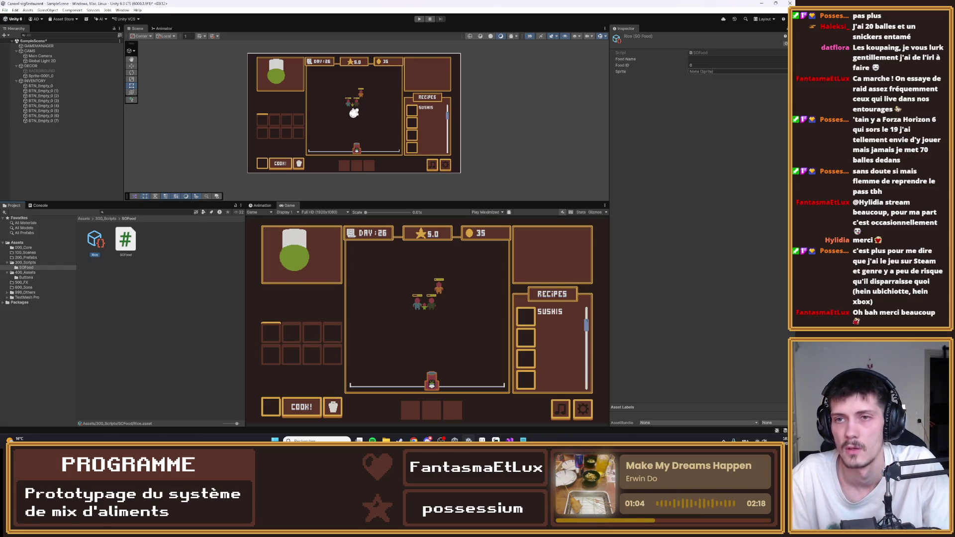
# - Check the rice asset's Sprite picker, browse the project folders, and switch to Aseprite
pyautogui.click(785, 72)
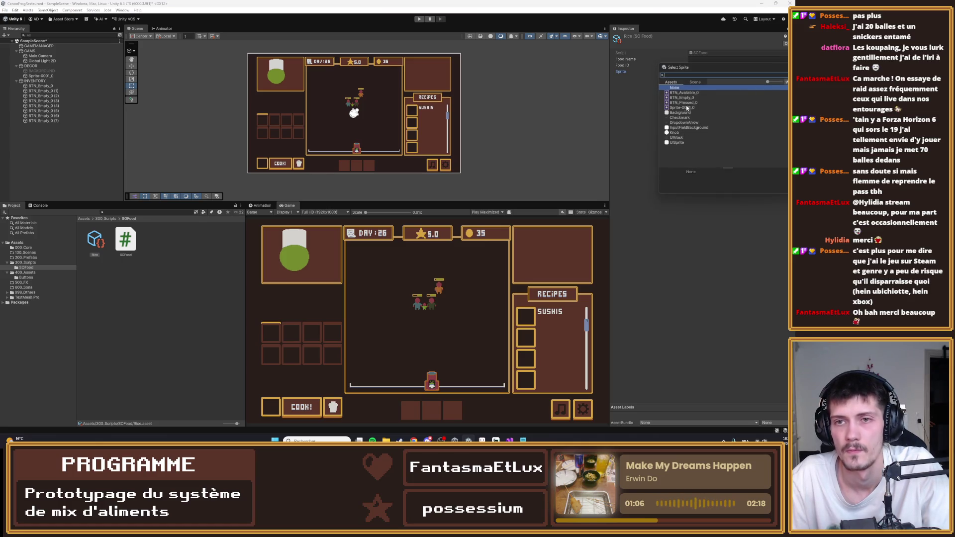
pyautogui.press('Escape')
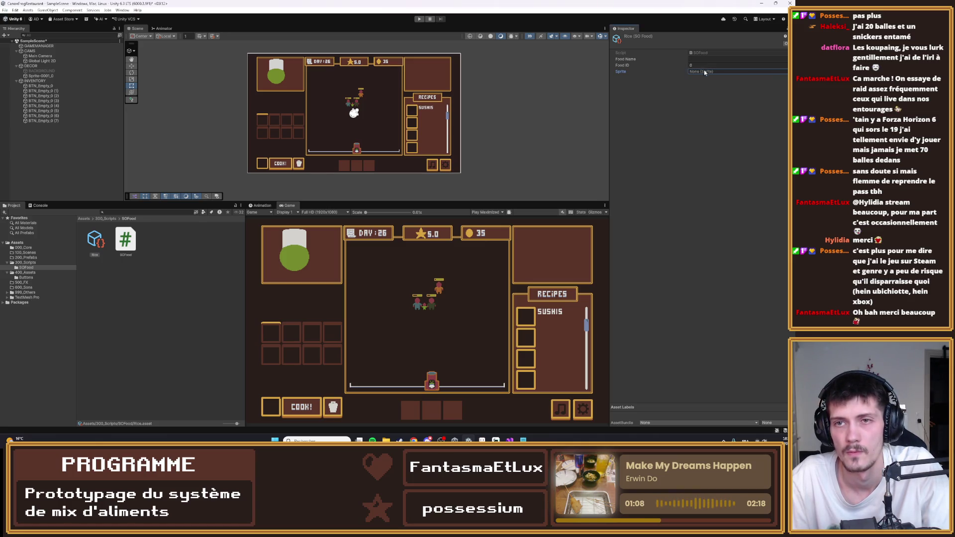
pyautogui.click(23, 263)
pyautogui.click(25, 252)
pyautogui.click(25, 258)
pyautogui.click(25, 254)
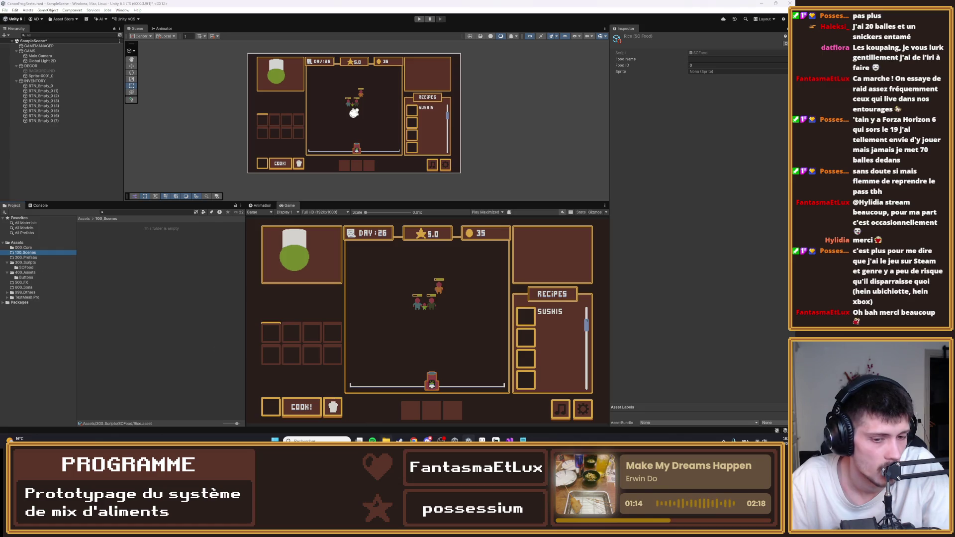
pyautogui.moveTo(509, 440)
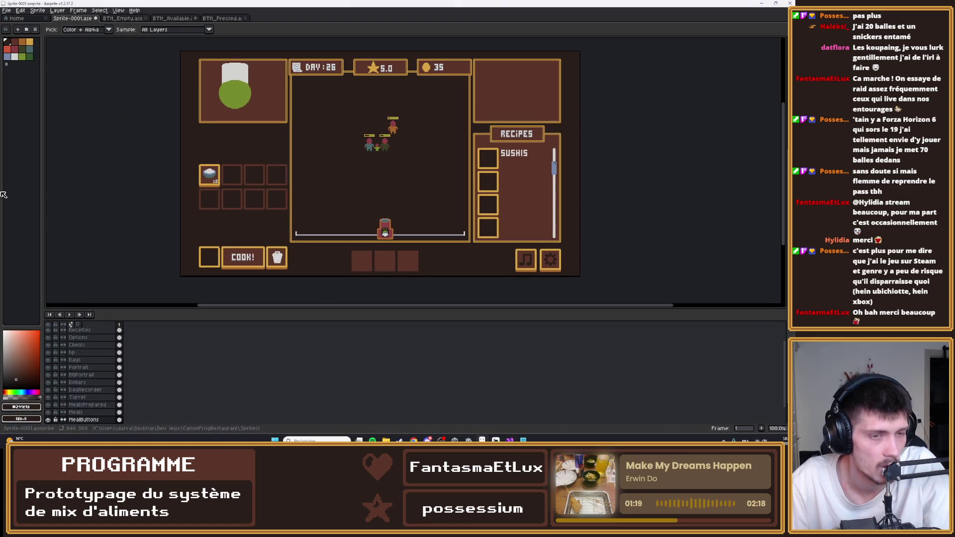
pyautogui.click(496, 440)
pyautogui.scroll(-1, 89, 396)
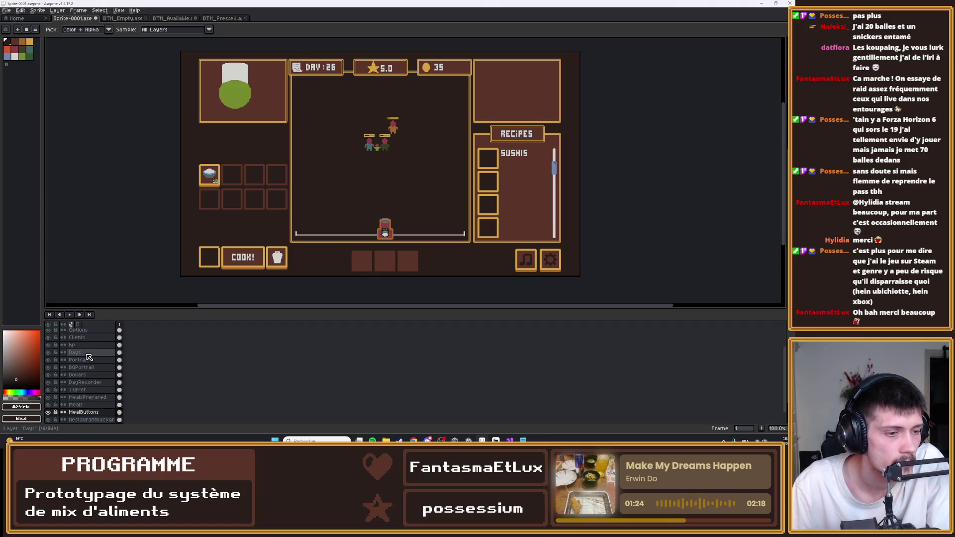
# - Select the Meals layer and marquee the first inventory slot's rice bowl
pyautogui.scroll(-2, 85, 356)
pyautogui.click(76, 391)
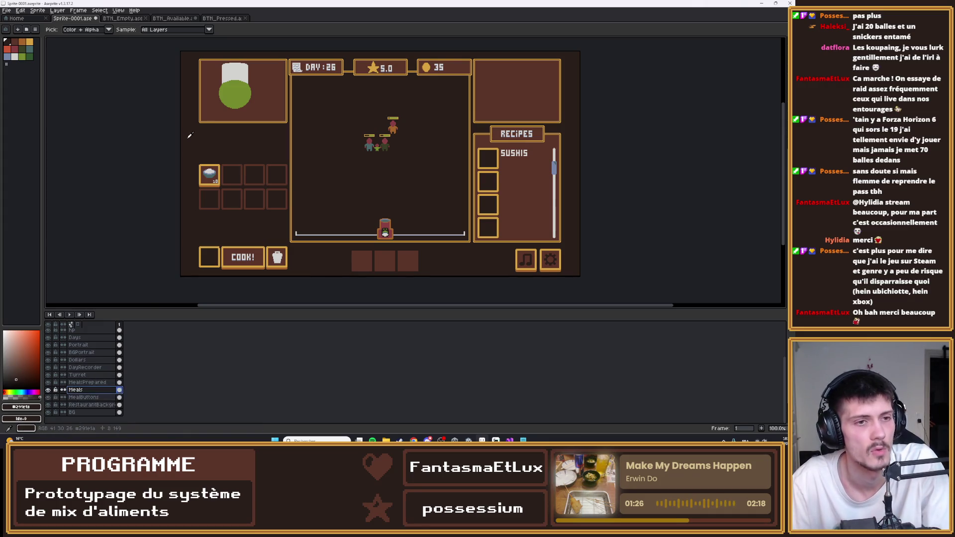
pyautogui.scroll(5, 194, 214)
pyautogui.moveTo(299, 121); pyautogui.dragTo(469, 299)
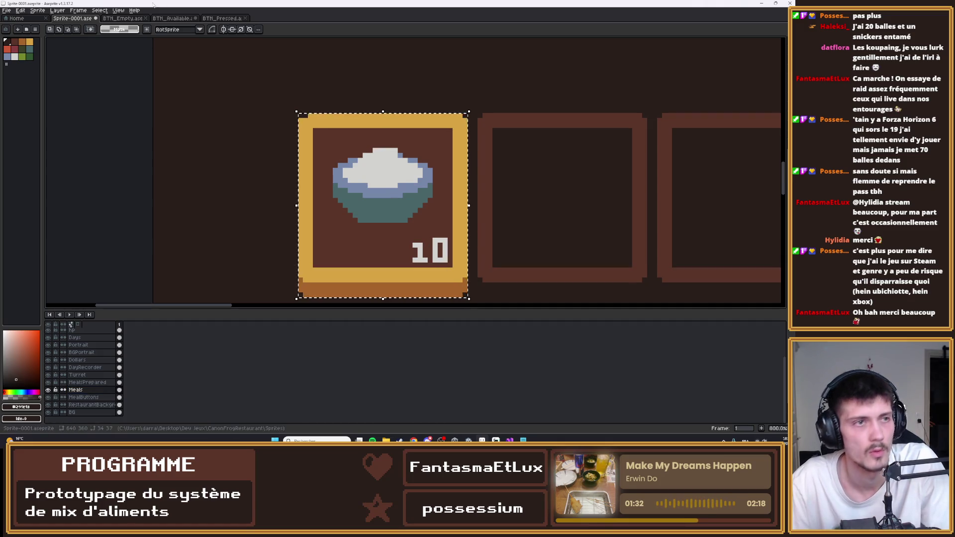
# - Paste the rice bowl into a new 34×37 sprite, align it, and switch to the Eraser
pyautogui.click(7, 10)
pyautogui.click(15, 20)
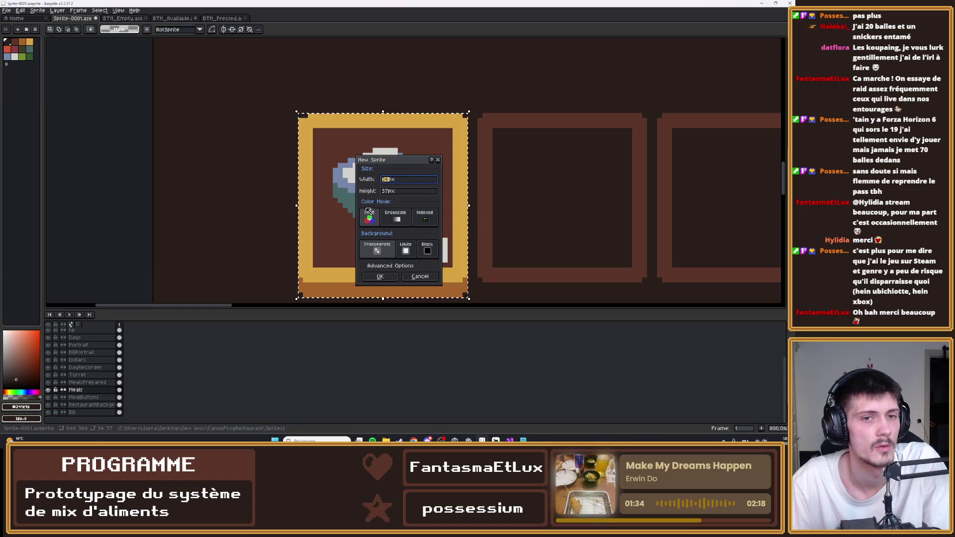
pyautogui.click(374, 277)
pyautogui.hotkey('ctrl', 'v')
pyautogui.scroll(4, 454, 121)
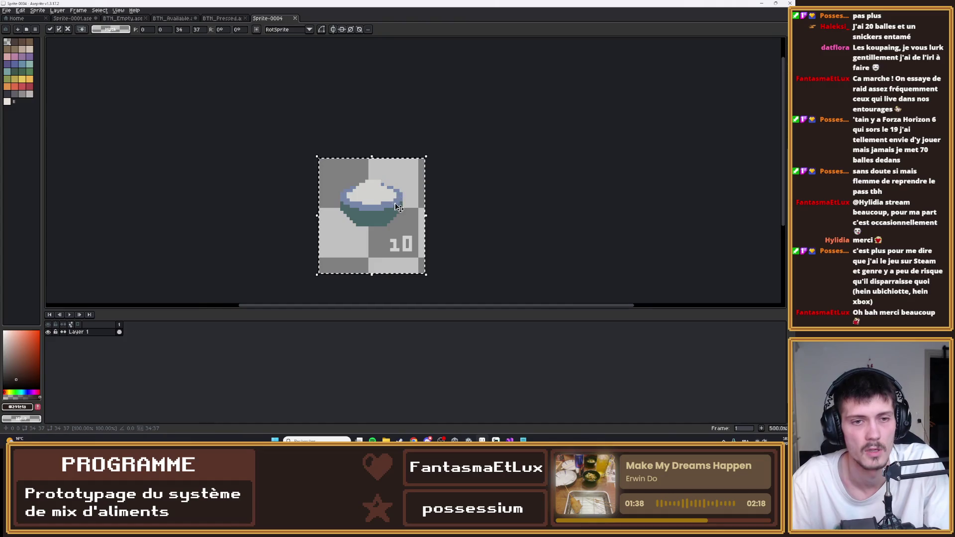
pyautogui.moveTo(407, 245)
pyautogui.mouseDown()
pyautogui.moveTo(377, 234)
pyautogui.moveTo(388, 234)
pyautogui.mouseUp()
pyautogui.press('Return')
pyautogui.press('e')
# - Save the rice bowl sprite as Food_Rice.aseprite
pyautogui.click(6, 9)
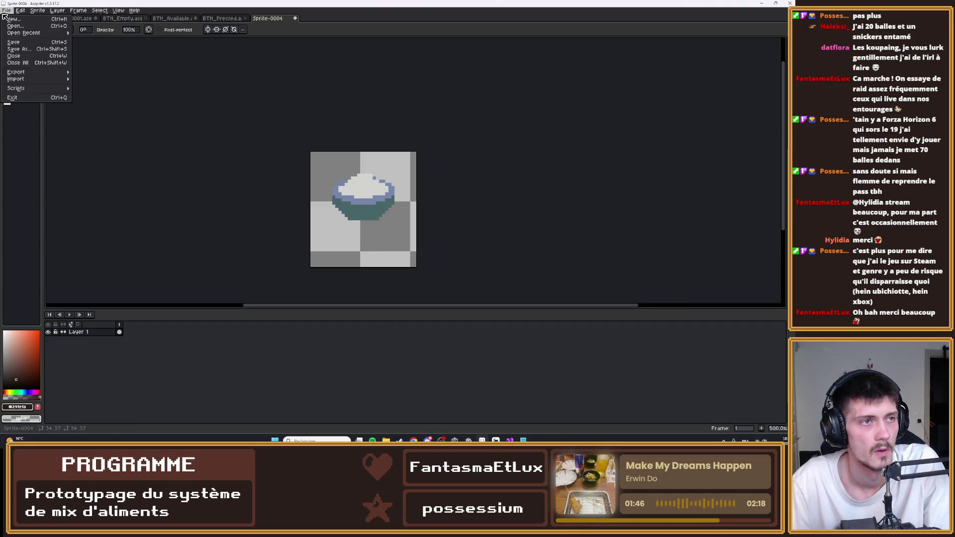
pyautogui.click(44, 48)
pyautogui.write('B')
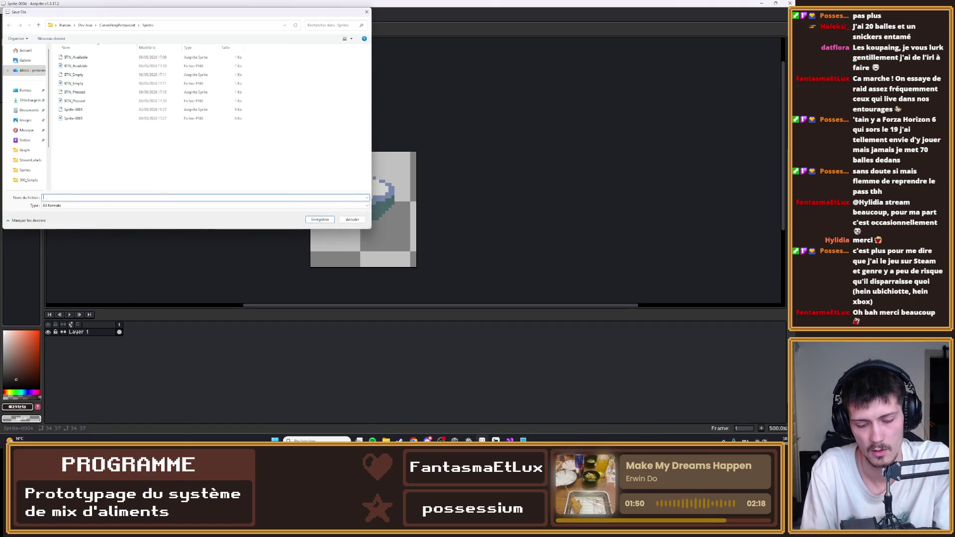
pyautogui.write('d_Rice')
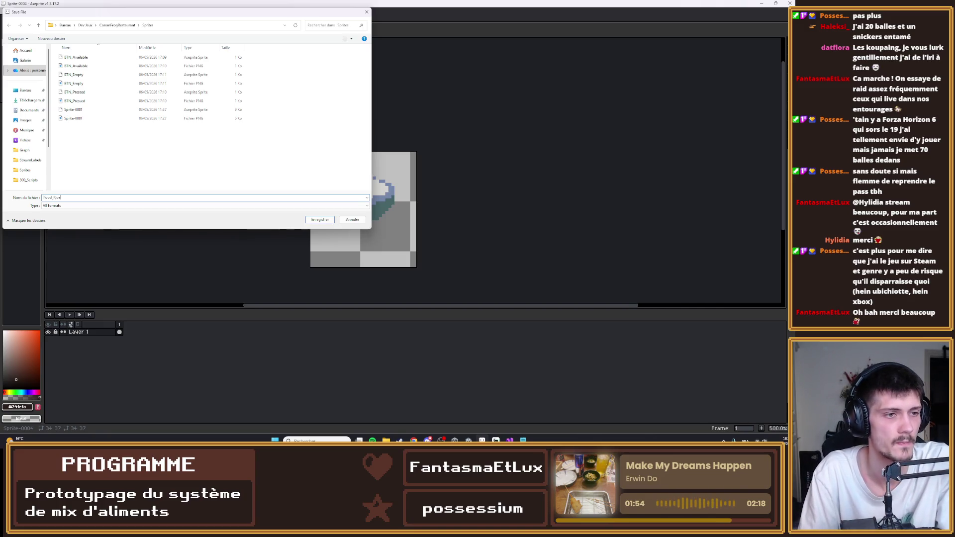
pyautogui.press('Return')
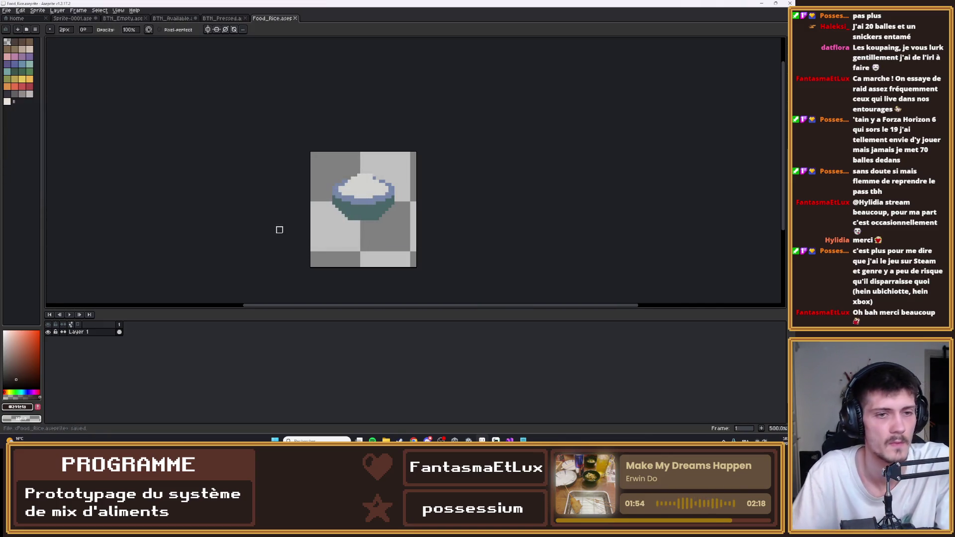
# - Export the sprite as Food_Rice.png and minimize Aseprite to return to Unity
pyautogui.click(7, 10)
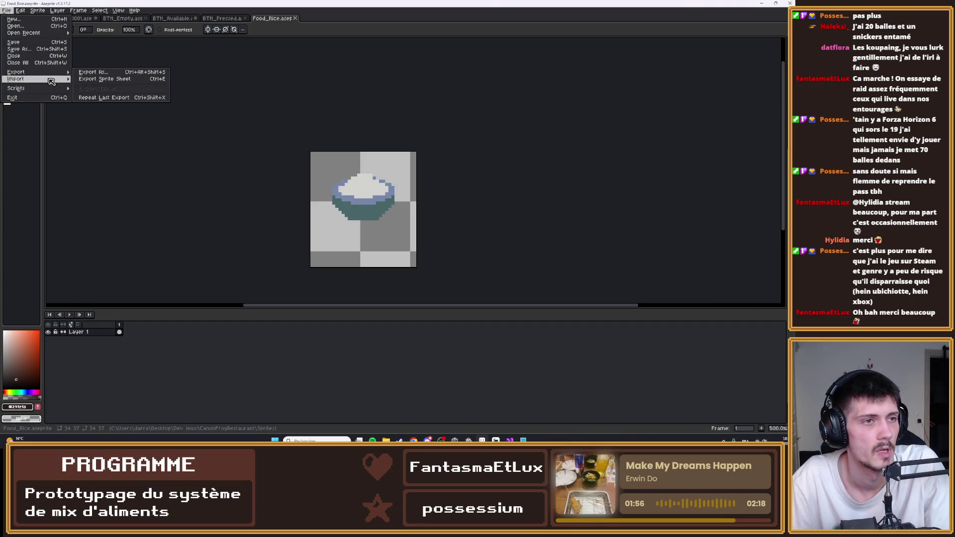
pyautogui.click(30, 79)
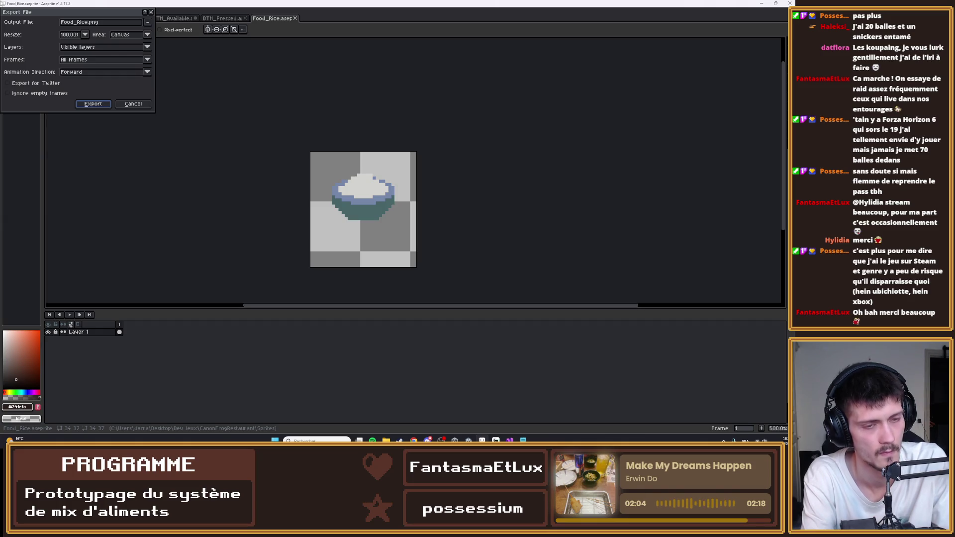
pyautogui.click(96, 103)
pyautogui.click(762, 3)
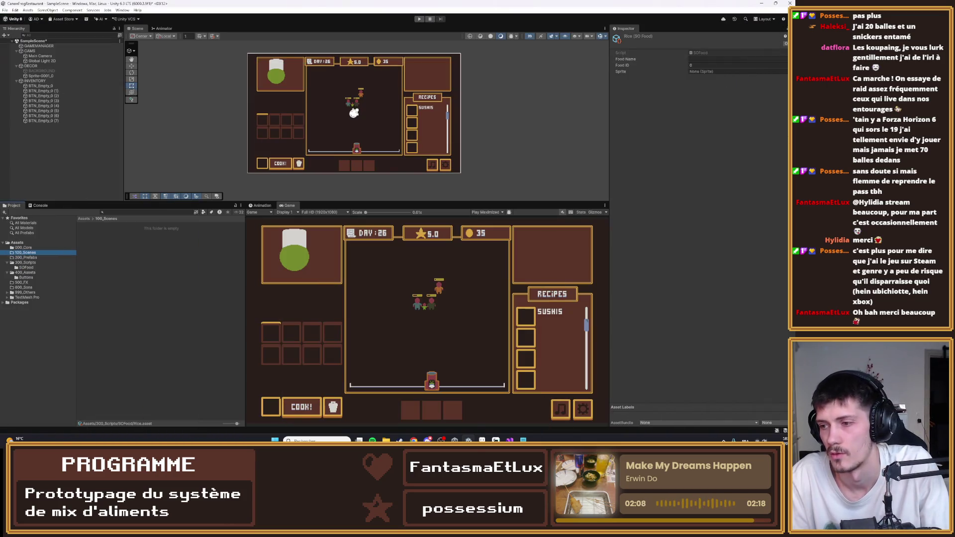
pyautogui.click(48, 86)
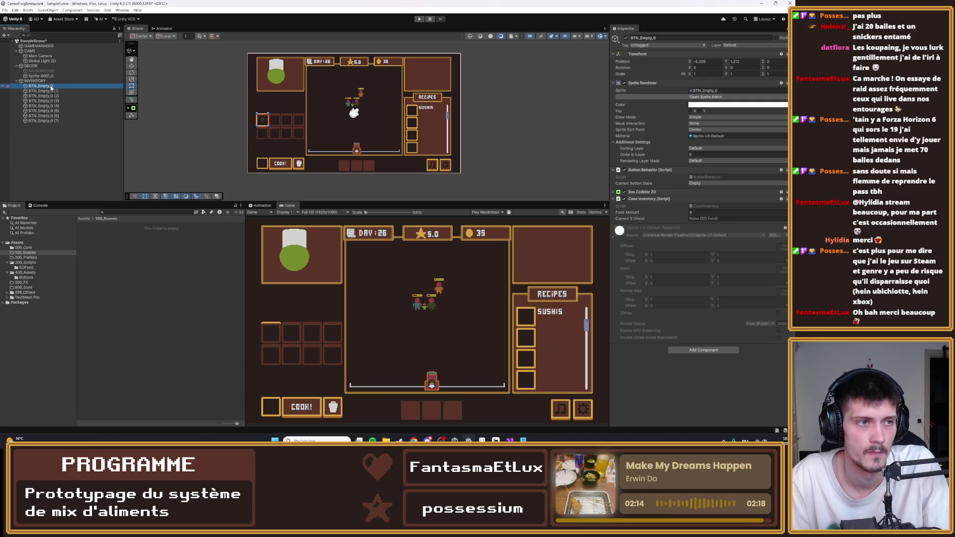
pyautogui.rightClick(51, 87)
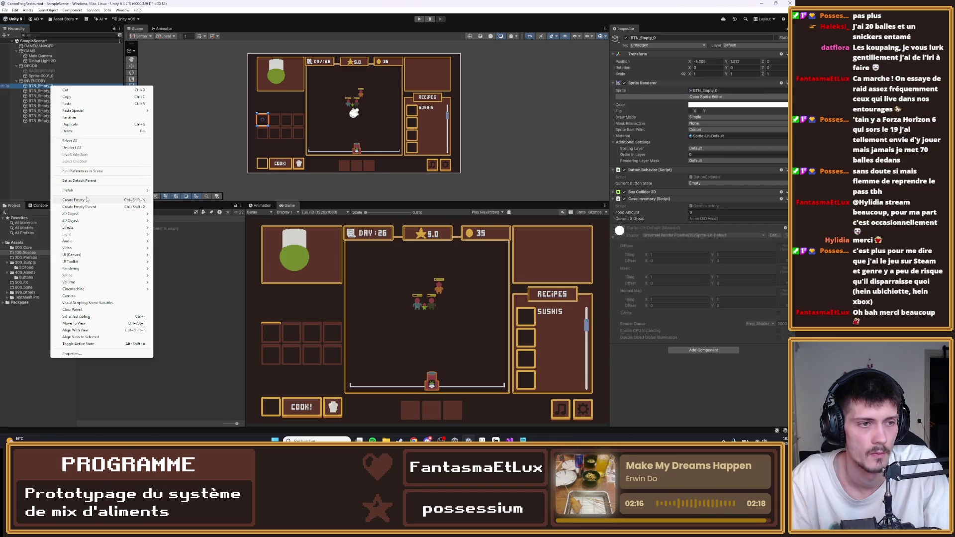
pyautogui.click(13, 169)
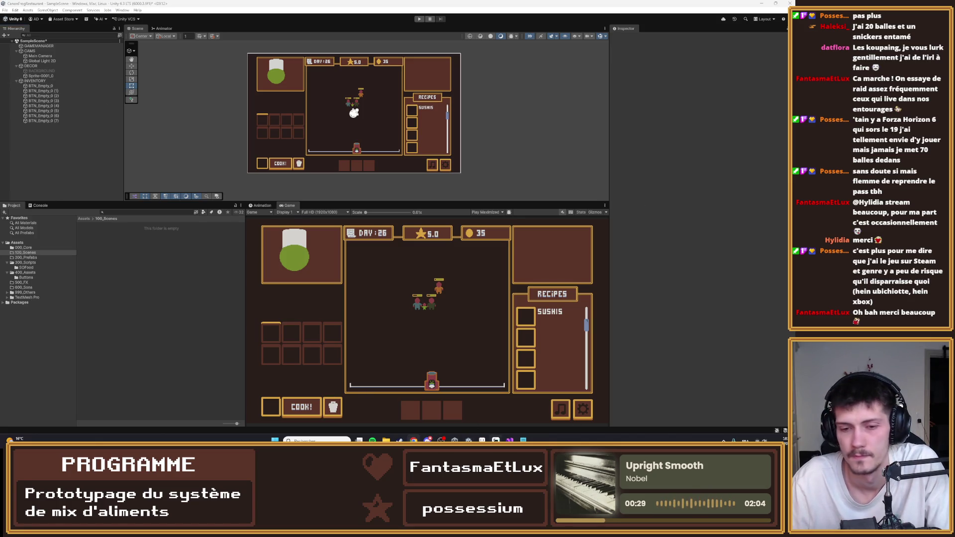
pyautogui.click(509, 440)
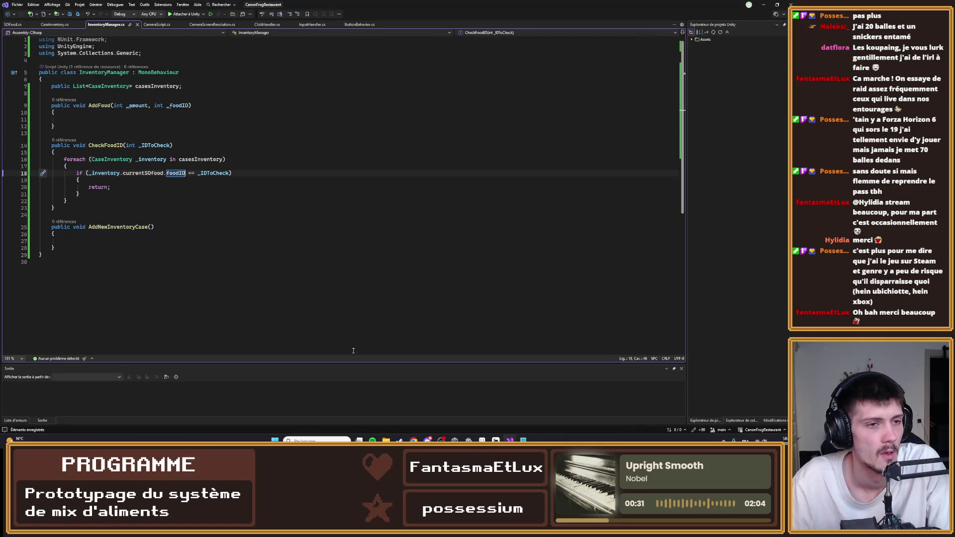
# - Remove the foodName field from CaseInventory, leaving foodAmount and currentSOFood
pyautogui.click(52, 25)
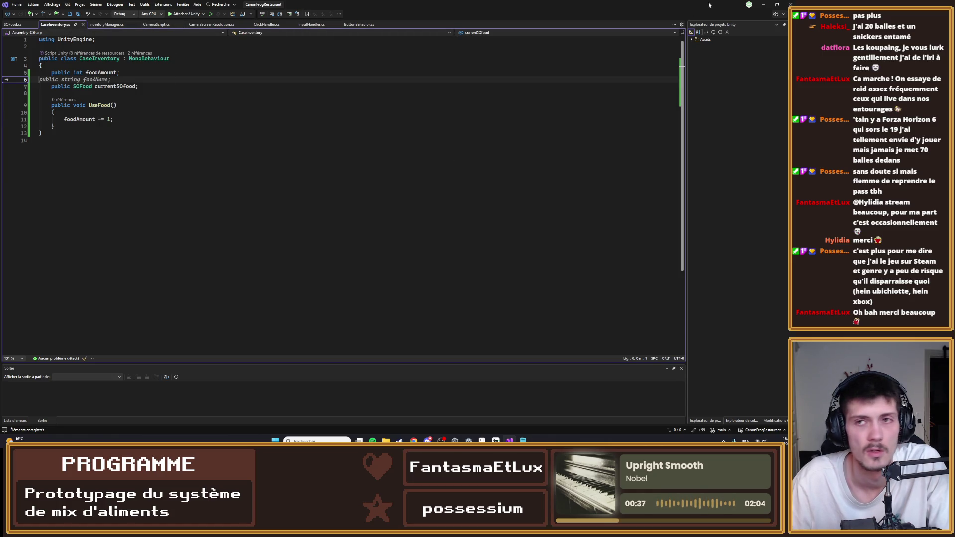
pyautogui.press('Tab')
pyautogui.hotkey('alt', 'Tab')
pyautogui.click(40, 86)
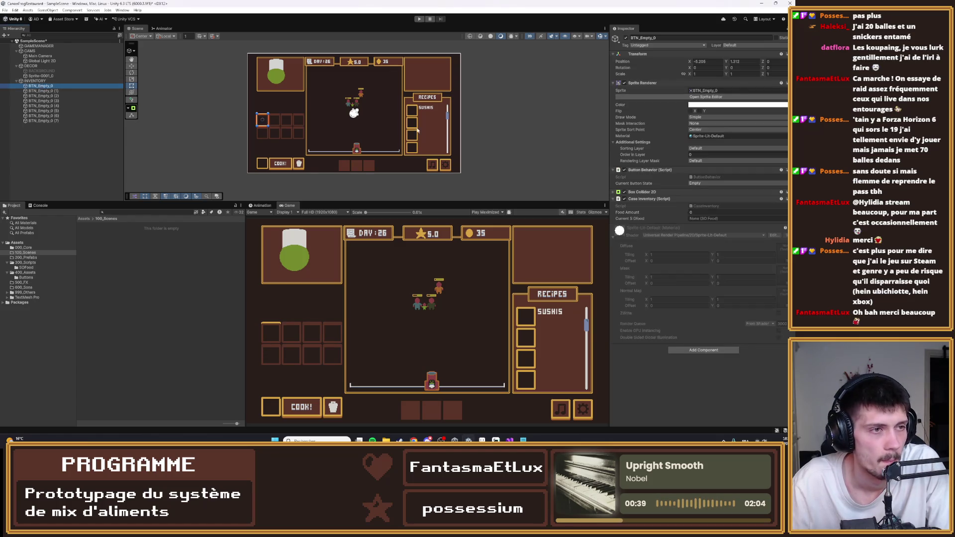
pyautogui.doubleClick(702, 207)
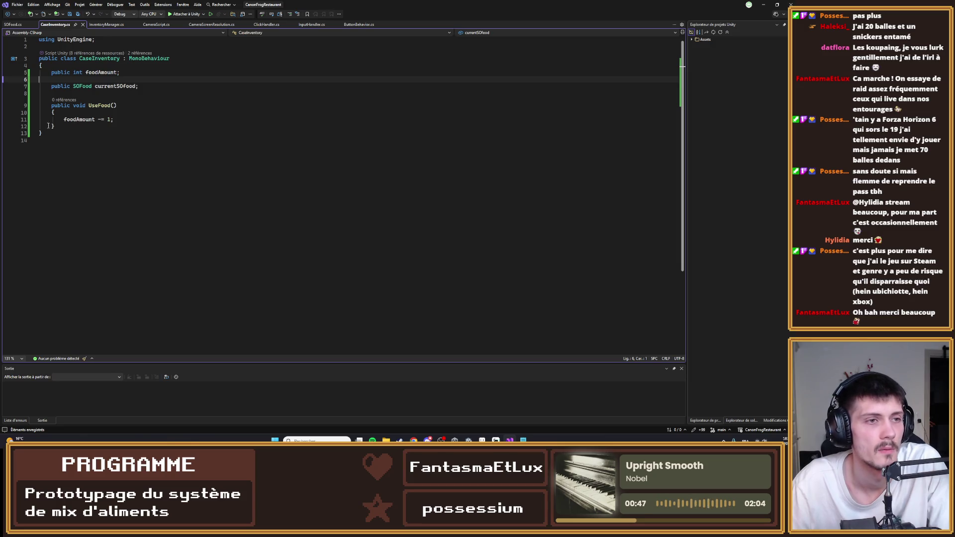
pyautogui.press('Down')
pyautogui.press('Down')
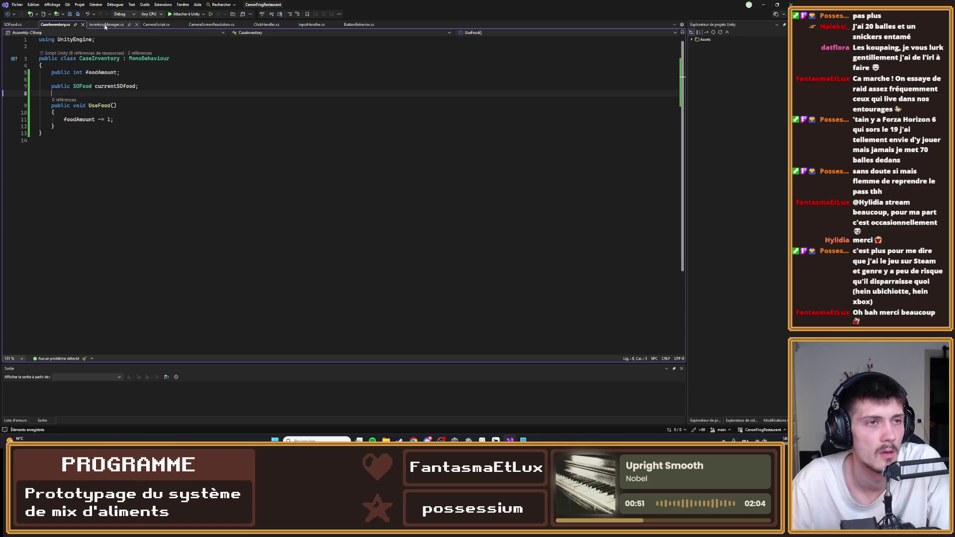
# - Open the ButtonBehavior script from the slot's Inspector
pyautogui.click(103, 25)
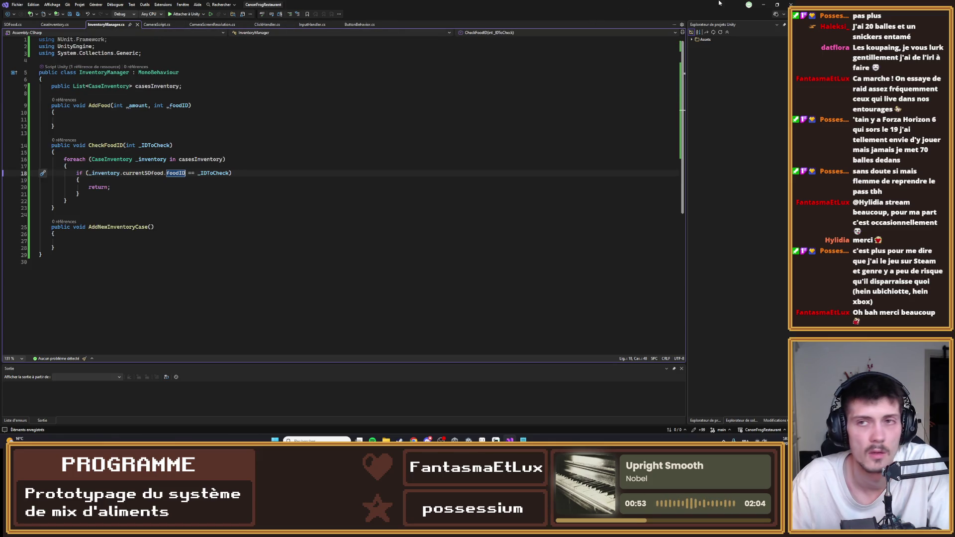
pyautogui.click(764, 5)
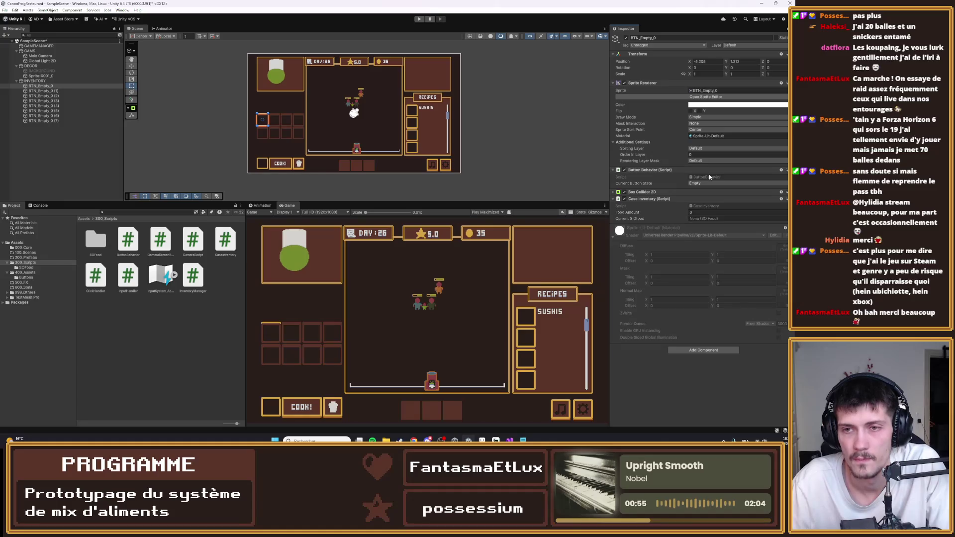
pyautogui.doubleClick(708, 174)
# - Declare a private CaseInventory caseInventory field below col and save the script
pyautogui.click(110, 292)
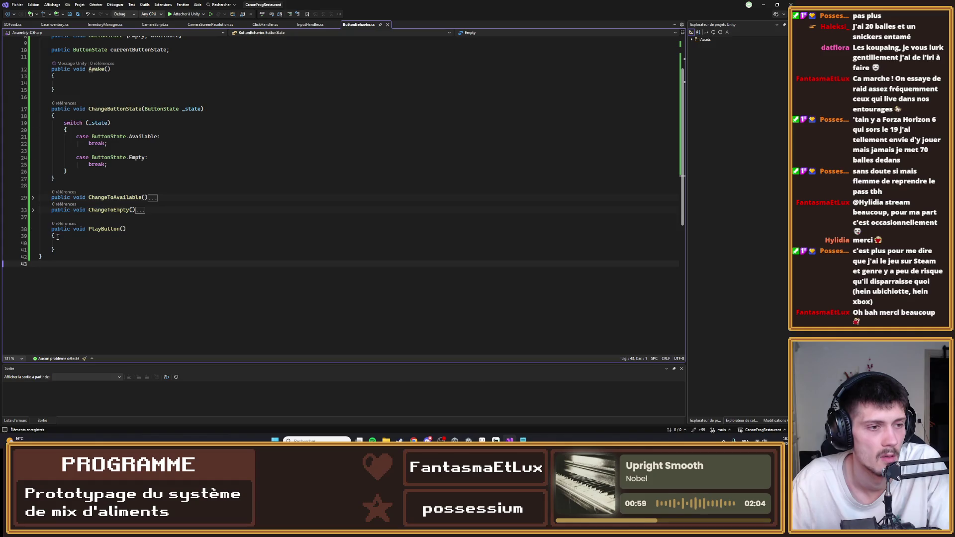
pyautogui.click(35, 217)
pyautogui.scroll(3, 205, 103)
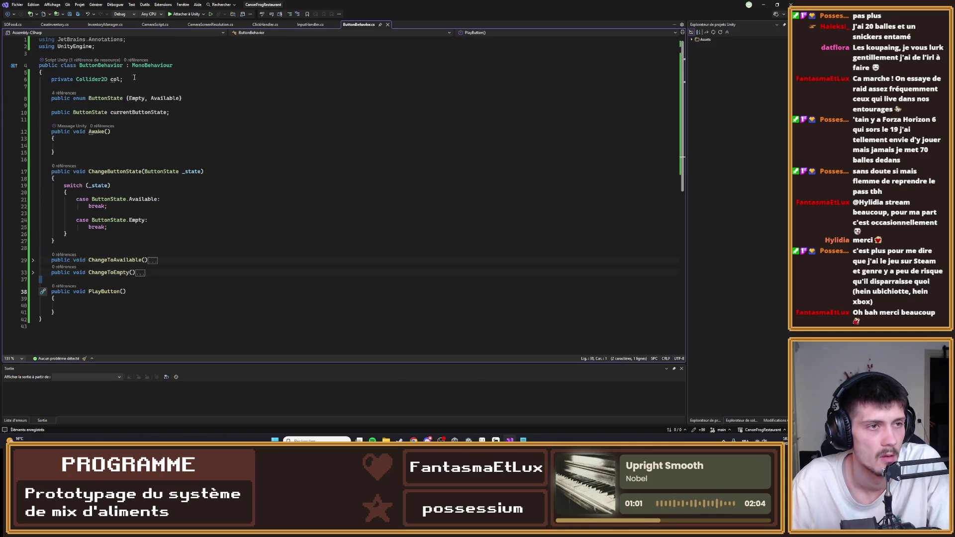
pyautogui.click(140, 80)
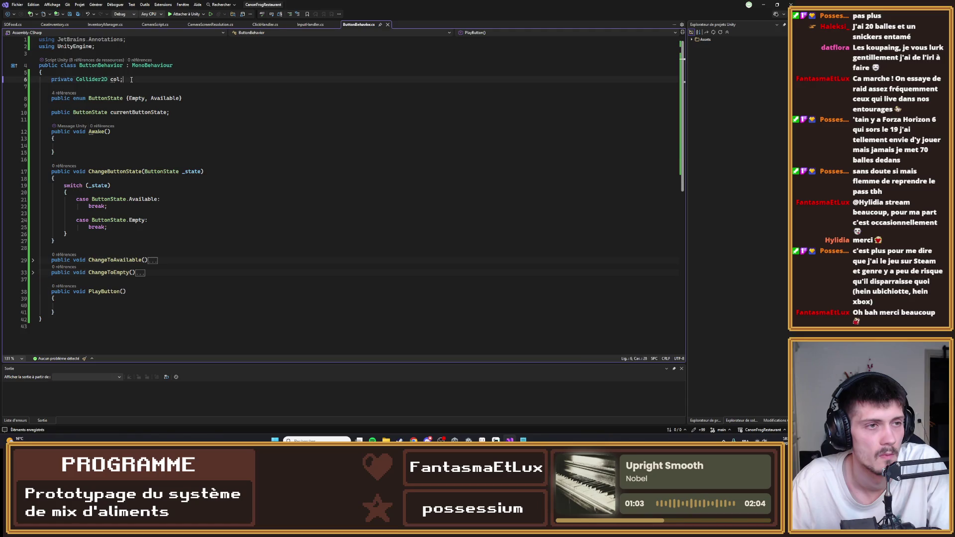
pyautogui.press('Return')
pyautogui.press('Return')
pyautogui.write('pu')
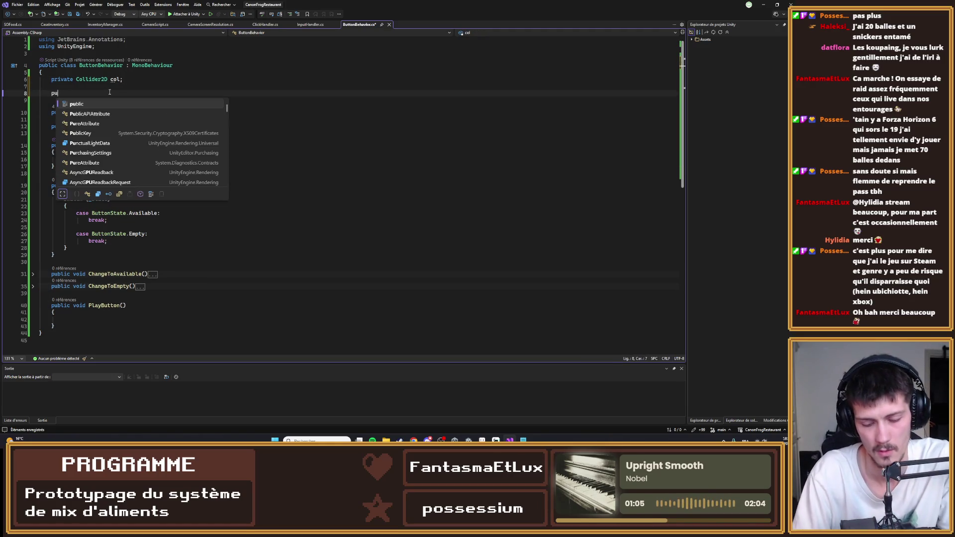
pyautogui.press('BackSpace')
pyautogui.press('BackSpace')
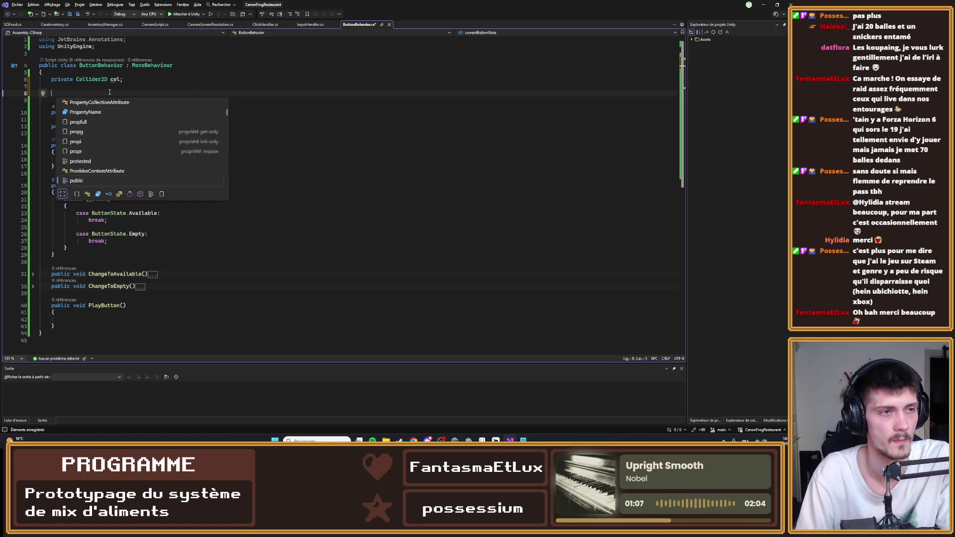
pyautogui.write('[se')
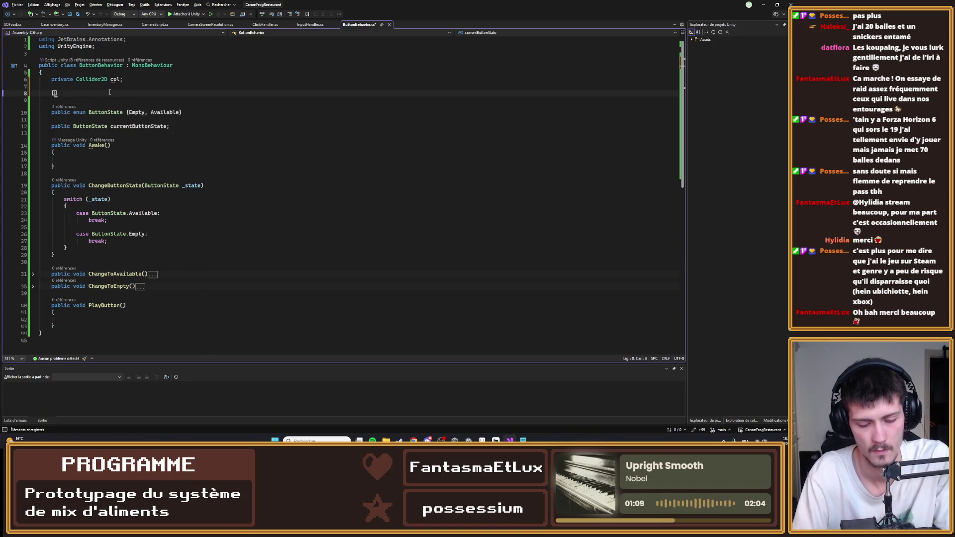
pyautogui.write('ria')
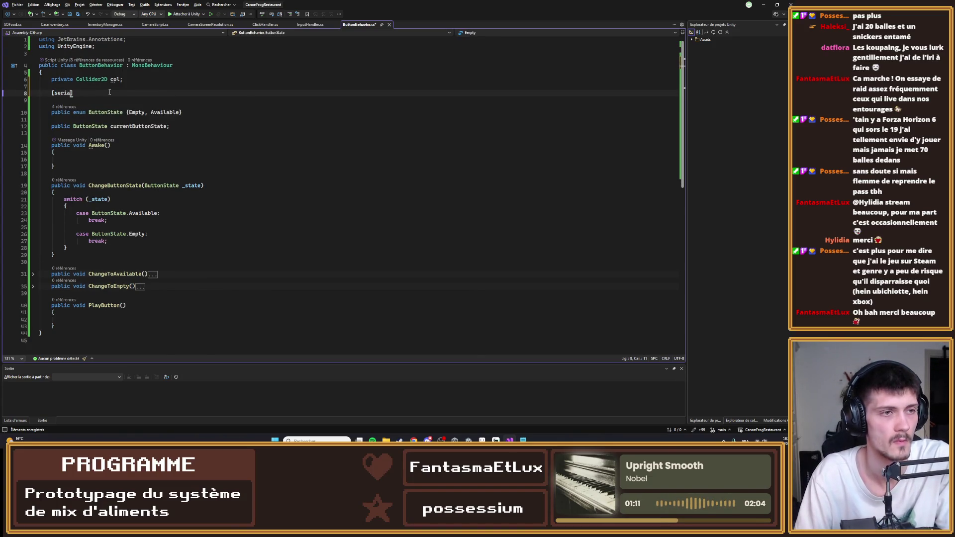
pyautogui.press('BackSpace')
pyautogui.press('BackSpace')
pyautogui.press('BackSpace')
pyautogui.press('BackSpace')
pyautogui.press('BackSpace')
pyautogui.write('private')
pyautogui.press('BackSpace')
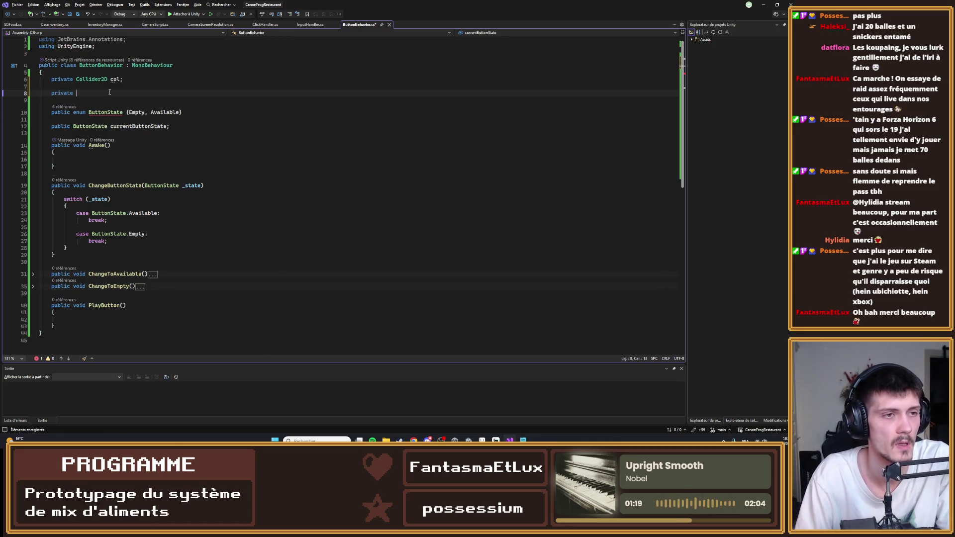
pyautogui.write('Case')
pyautogui.press('Tab')
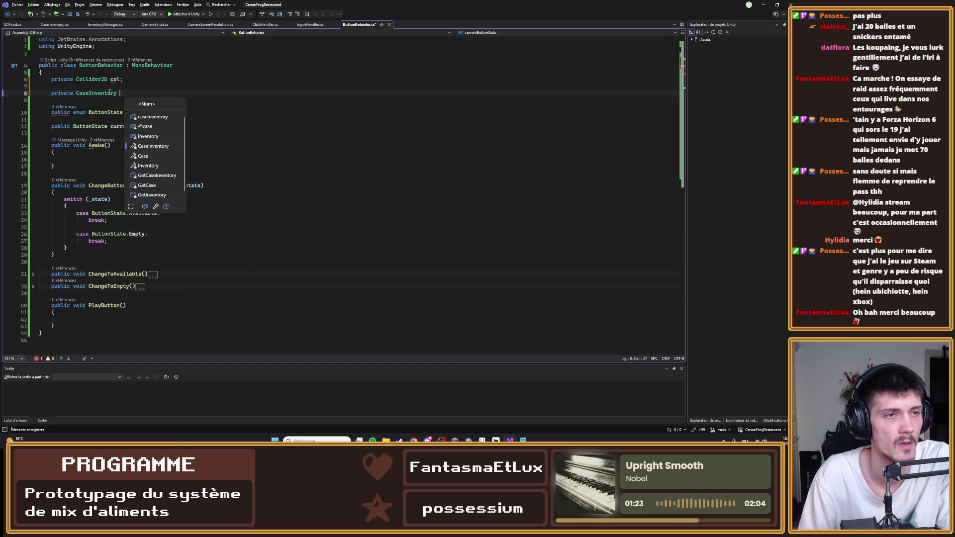
pyautogui.press('Up')
pyautogui.press('Up')
pyautogui.write(';')
pyautogui.press('End')
pyautogui.hotkey('ctrl', 's')
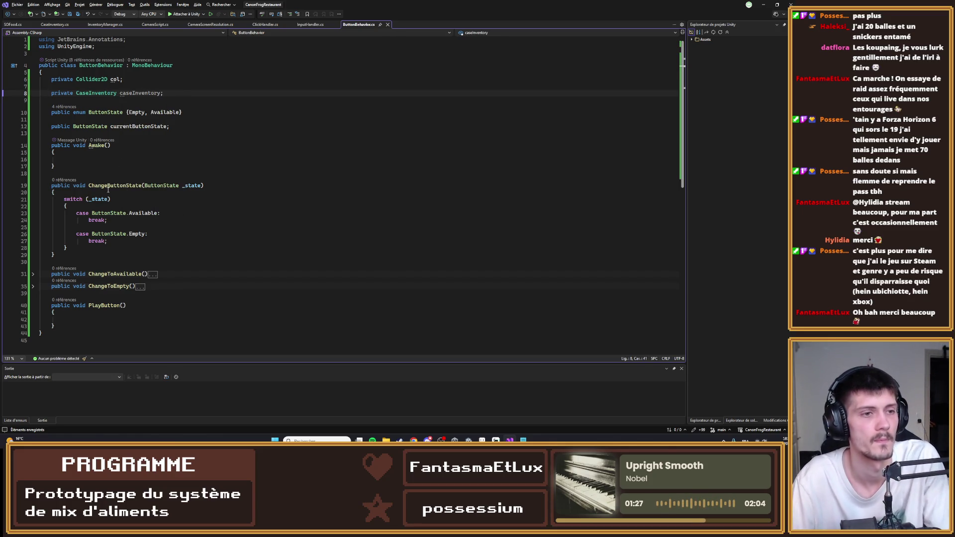
# - Add a private SpriteRenderer spriteRenderer field below caseInventory and save
pyautogui.click(33, 287)
pyautogui.click(88, 294)
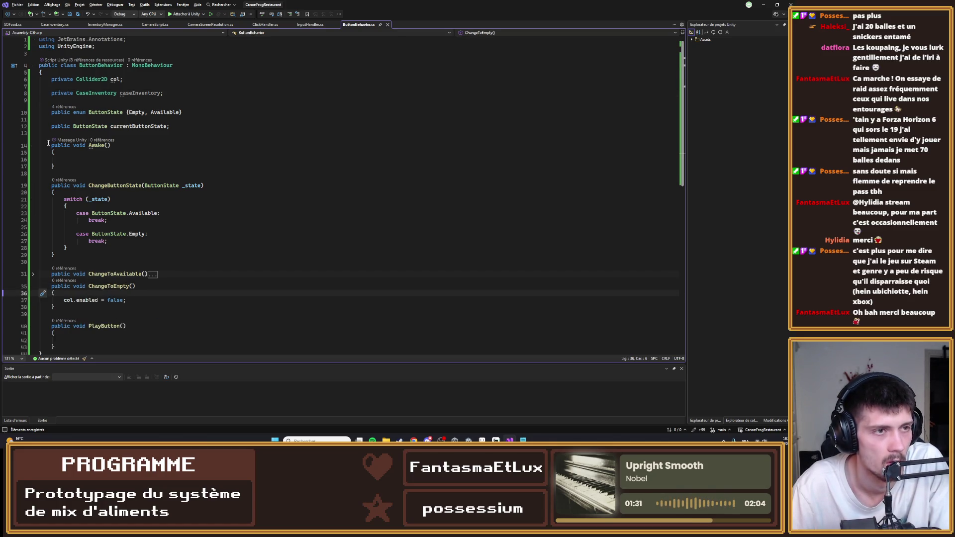
pyautogui.click(176, 94)
pyautogui.press('Return')
pyautogui.press('Return')
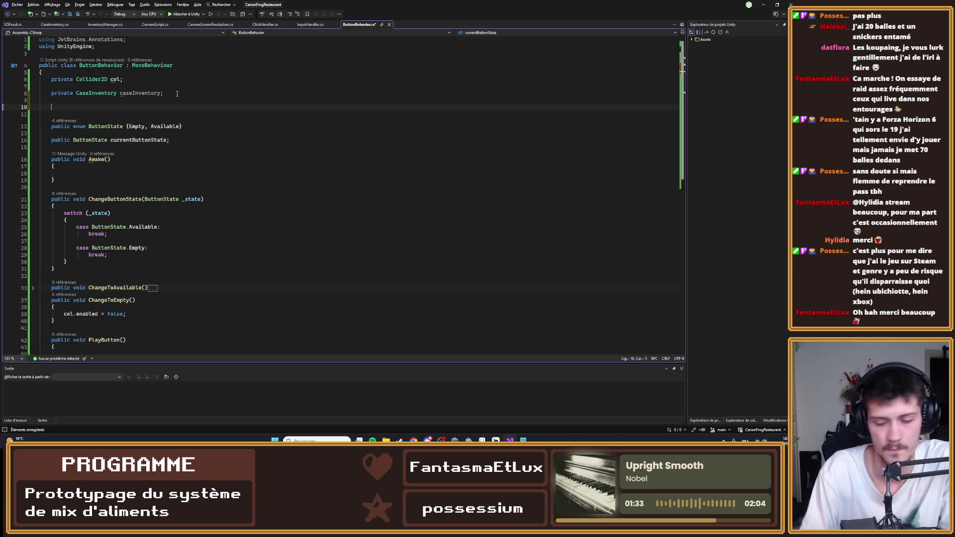
pyautogui.write('private Sp')
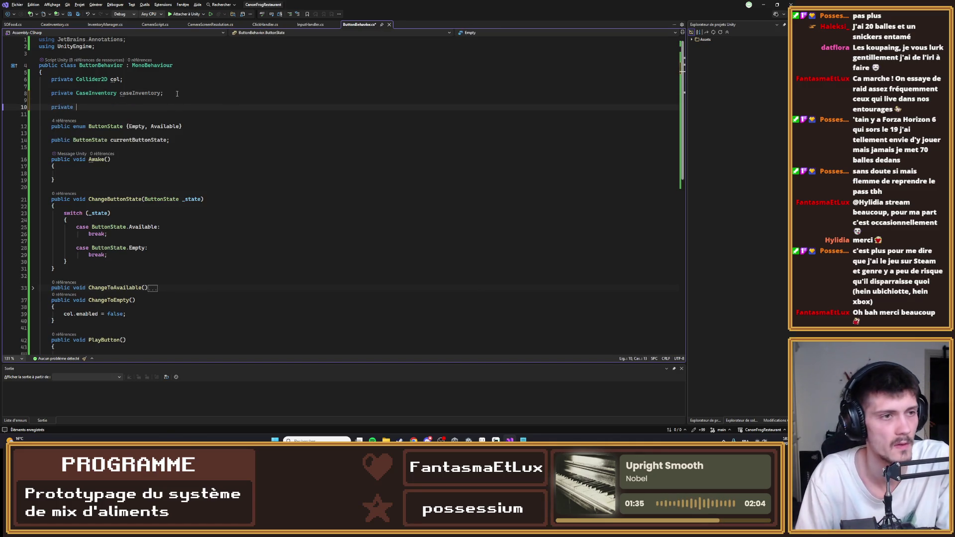
pyautogui.press('Escape')
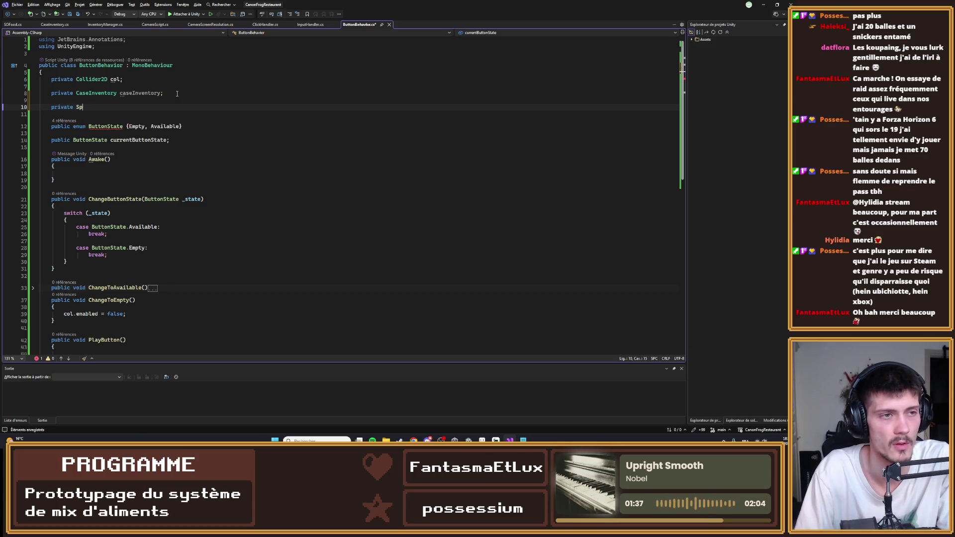
pyautogui.write('prite')
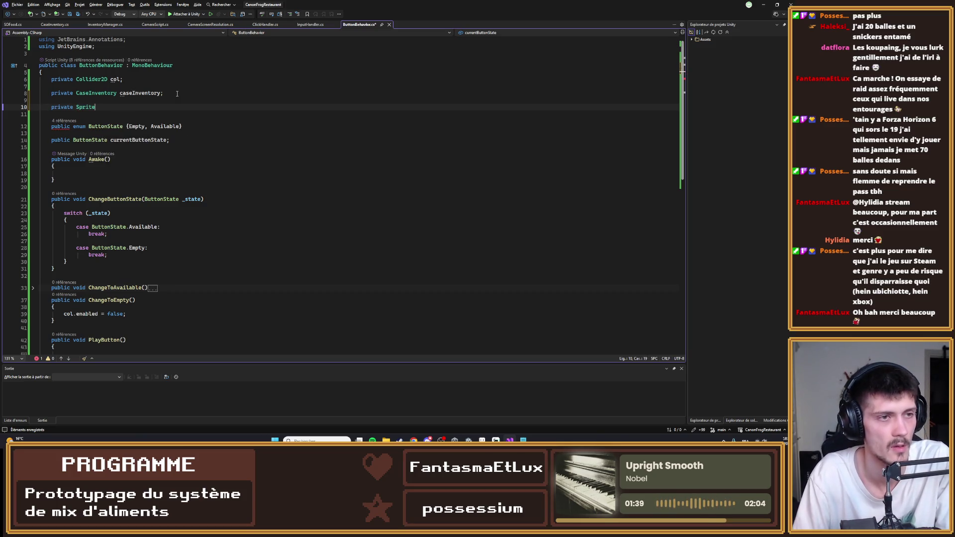
pyautogui.write('Renderer ')
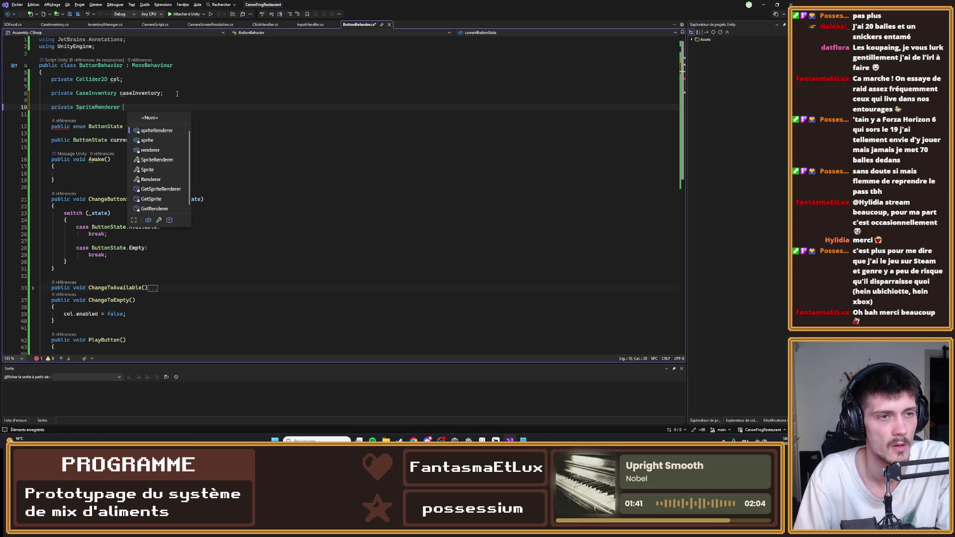
pyautogui.write('cur')
pyautogui.press('BackSpace')
pyautogui.press('BackSpace')
pyautogui.press('BackSpace')
pyautogui.write('S')
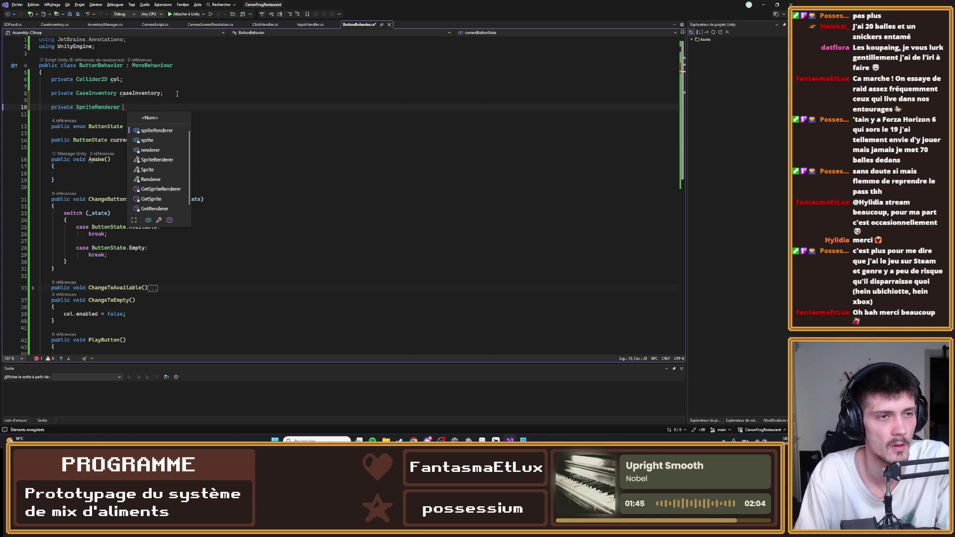
pyautogui.press('Down')
pyautogui.write(';')
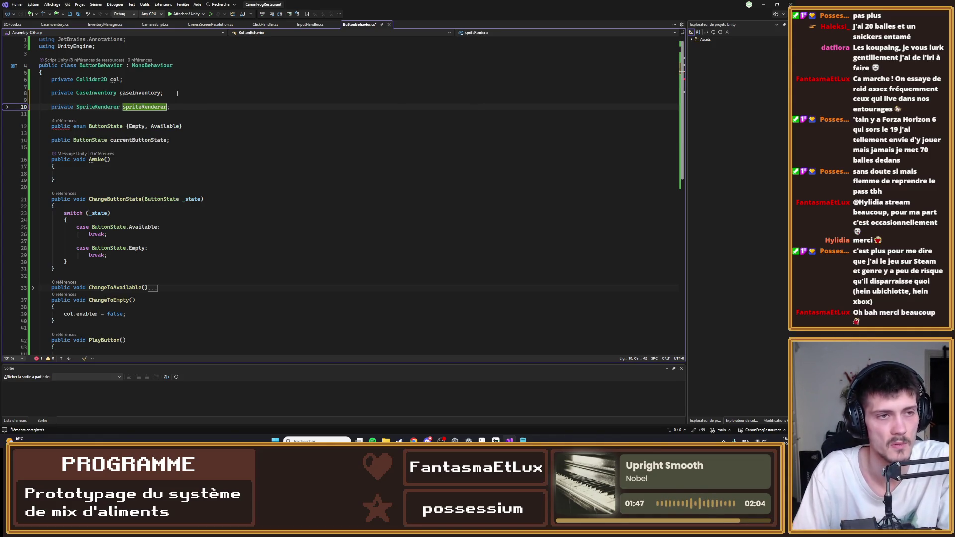
pyautogui.hotkey('ctrl', 's')
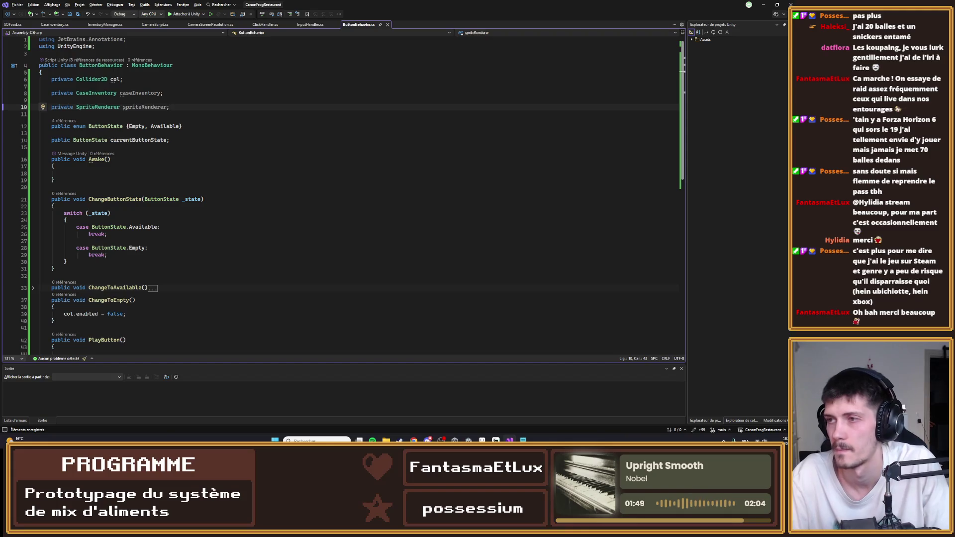
# - Expand ChangeToAvailable to review the methods, then open a new line below spriteRenderer
pyautogui.scroll(-4, 146, 209)
pyautogui.click(110, 268)
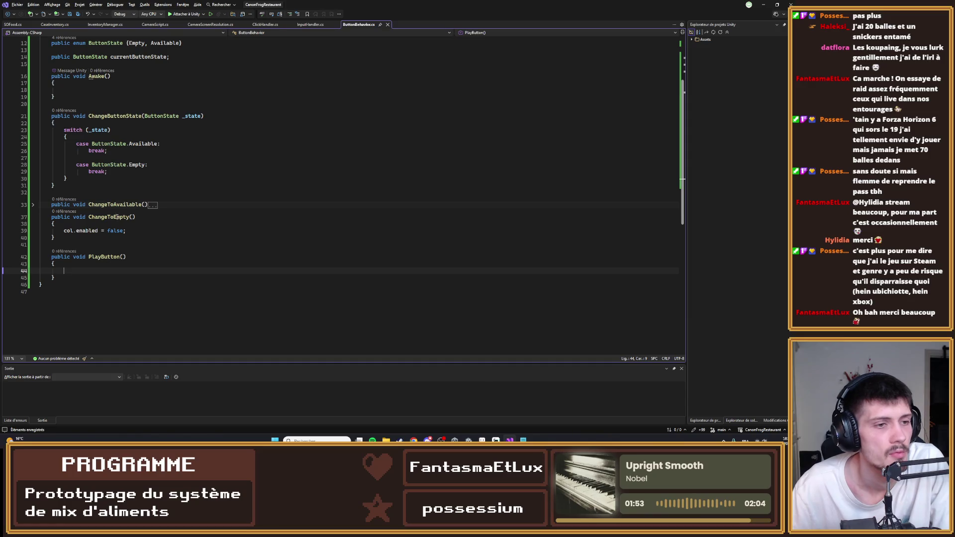
pyautogui.click(24, 207)
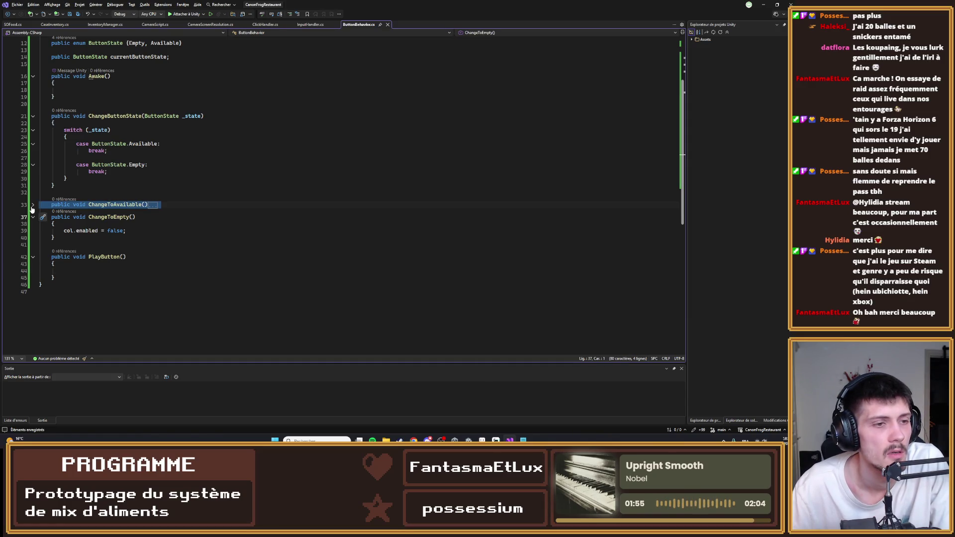
pyautogui.click(33, 206)
pyautogui.click(141, 220)
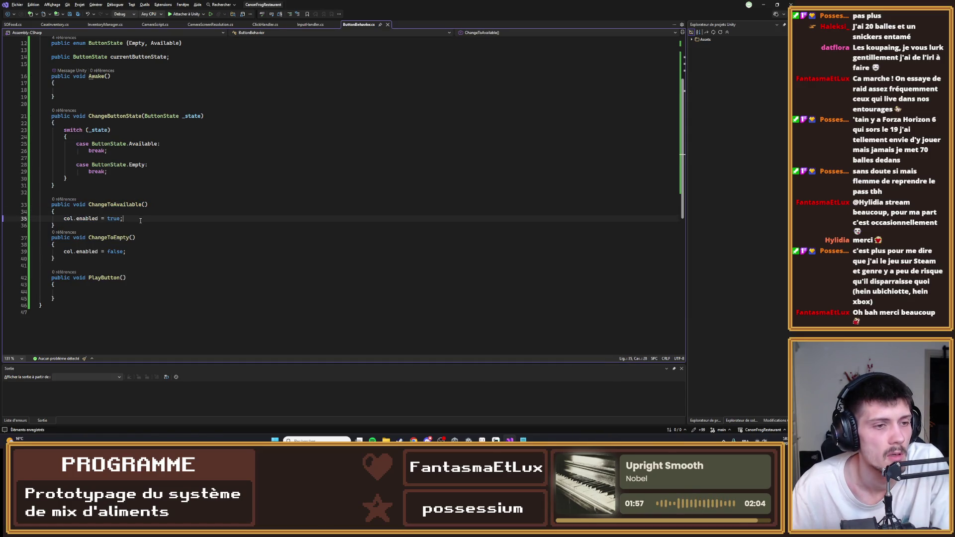
pyautogui.scroll(4, 138, 195)
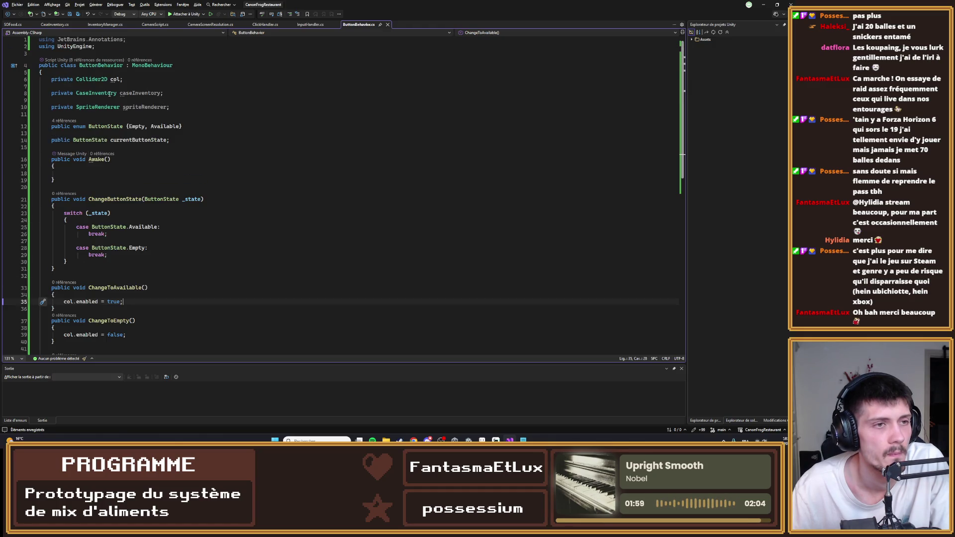
pyautogui.click(177, 106)
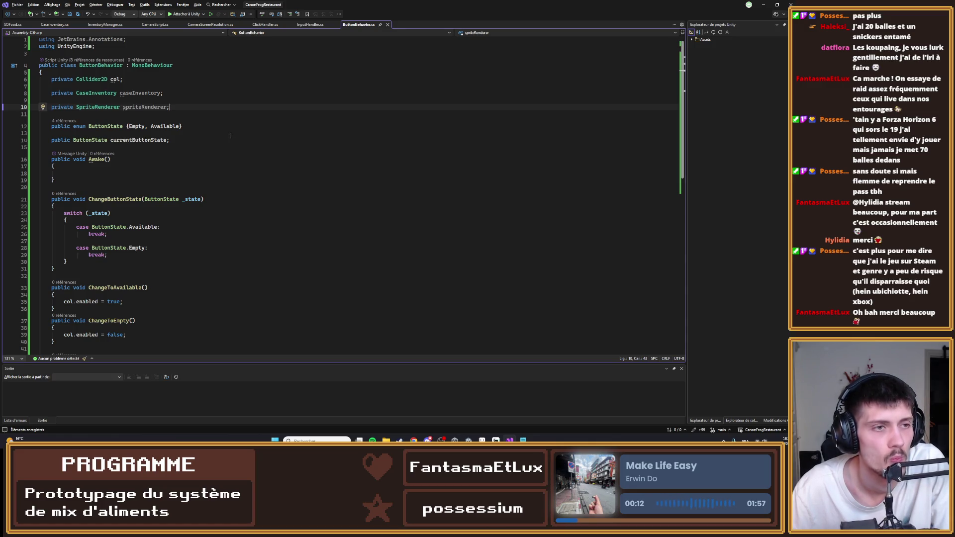
pyautogui.click(182, 90)
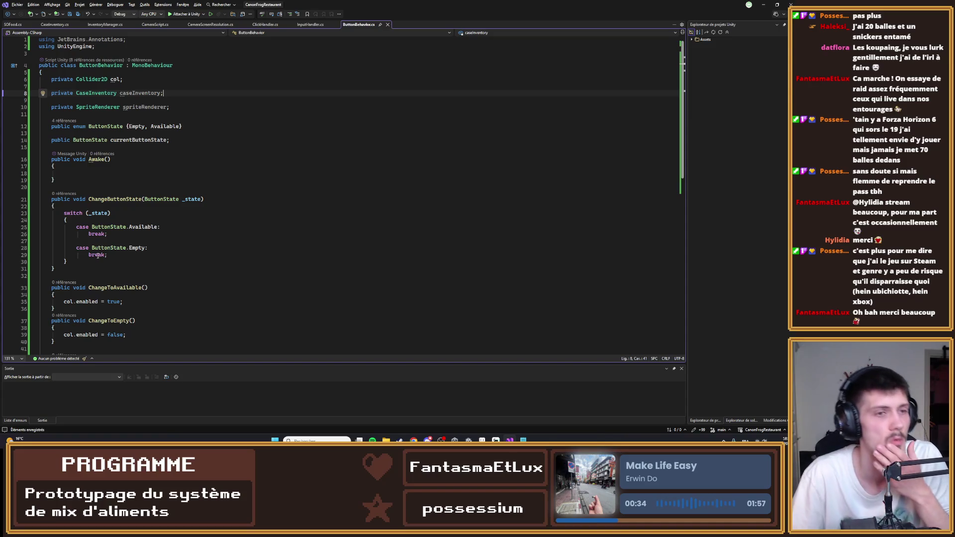
pyautogui.moveTo(77, 272)
pyautogui.mouseDown()
pyautogui.moveTo(39, 209)
pyautogui.moveTo(1, 203)
pyautogui.mouseUp()
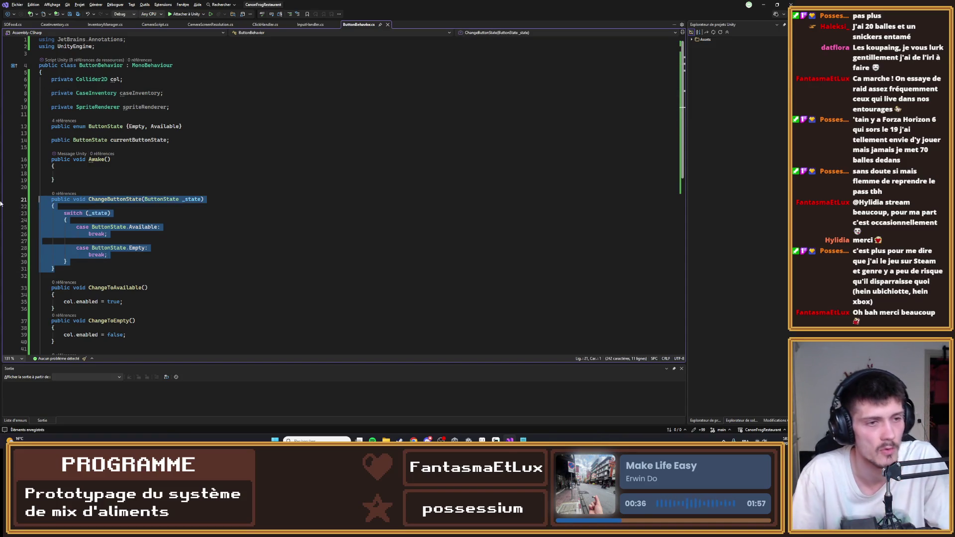
pyautogui.click(235, 192)
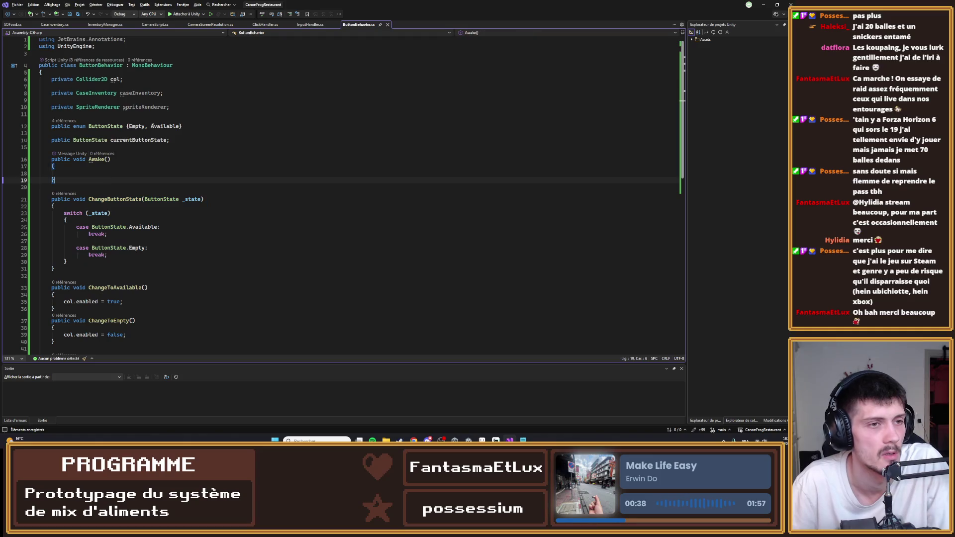
pyautogui.click(170, 107)
pyautogui.press('Return')
pyautogui.press('Return')
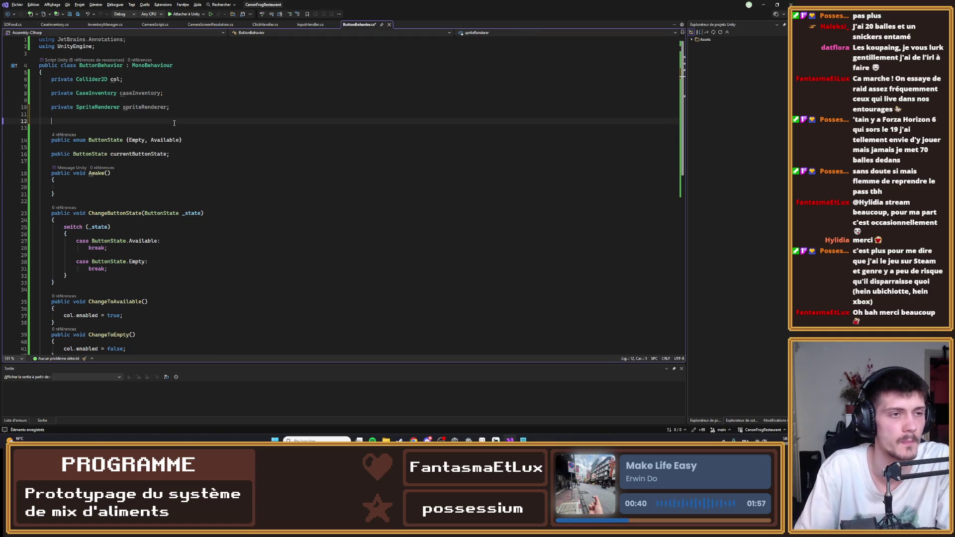
# - Type public Sprite fields BTN_Available and BTN_Pressed, then begin a BTN_Empty declaration
pyautogui.write('publ')
pyautogui.press('BackSpace')
pyautogui.press('BackSpace')
pyautogui.press('BackSpace')
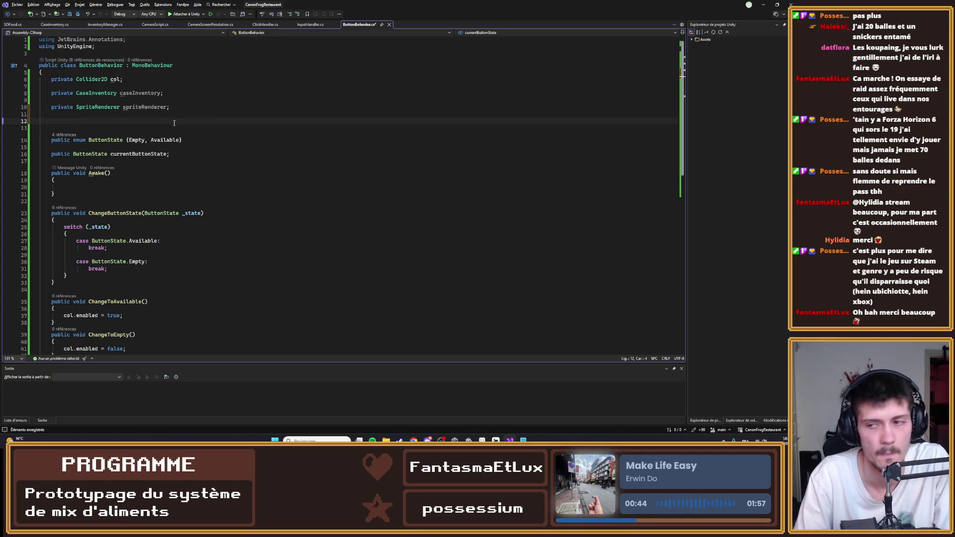
pyautogui.write('p')
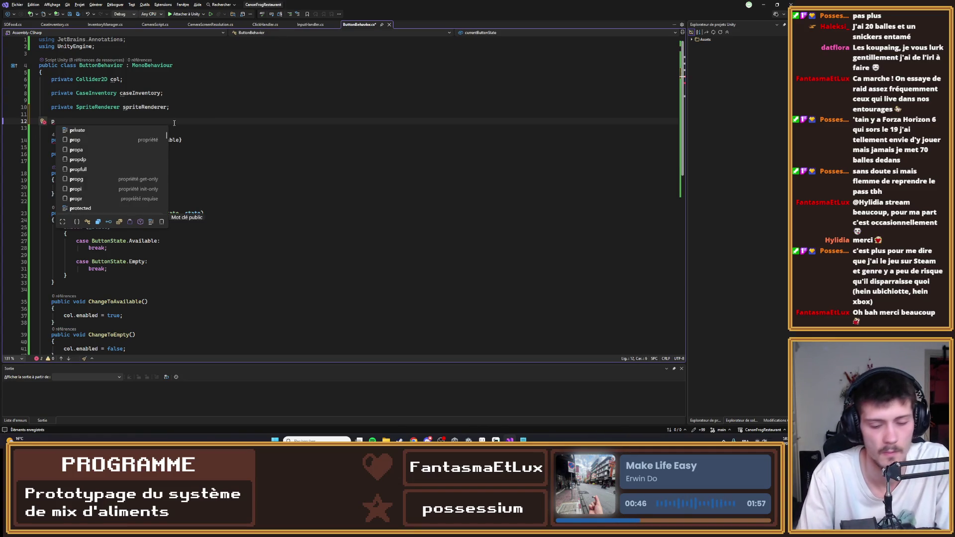
pyautogui.write('ublic ')
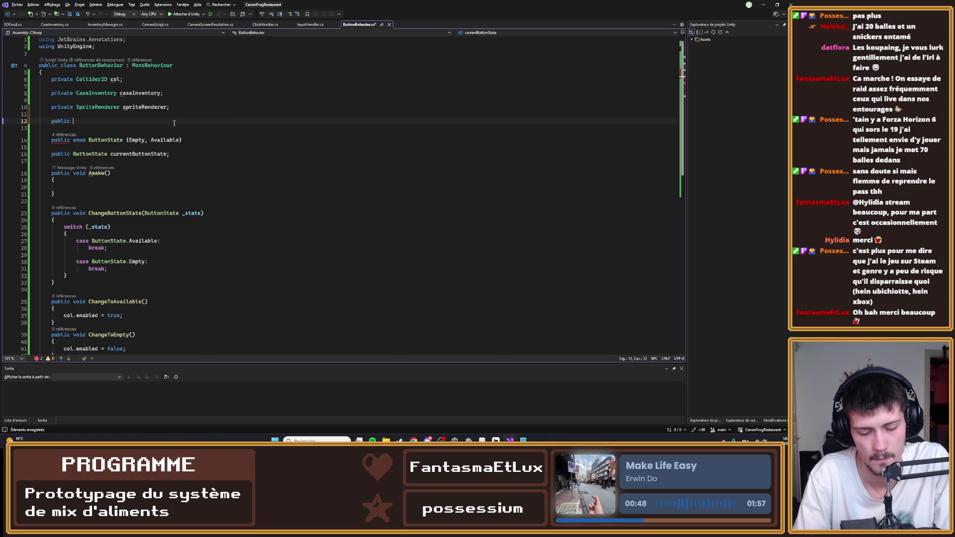
pyautogui.write('Sprite av')
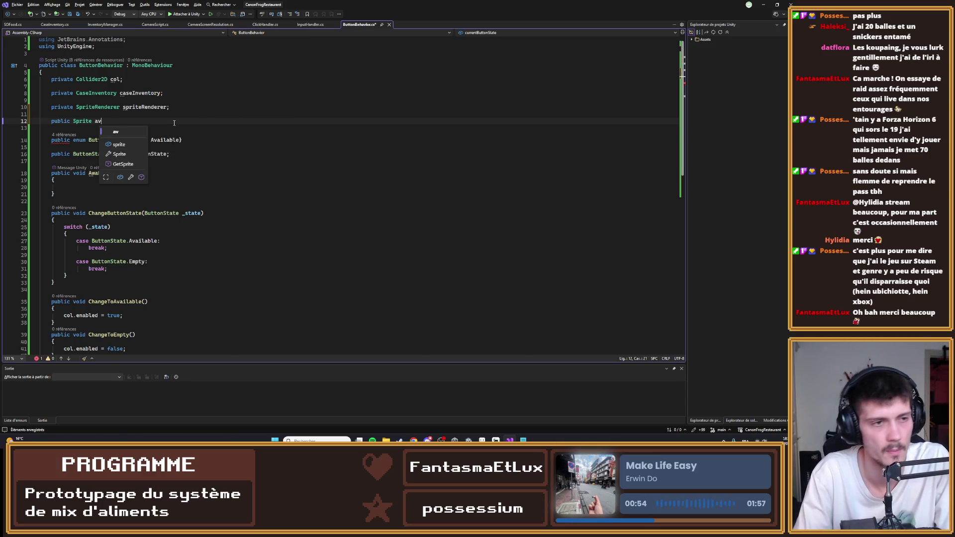
pyautogui.press('BackSpace')
pyautogui.press('BackSpace')
pyautogui.write('BTN')
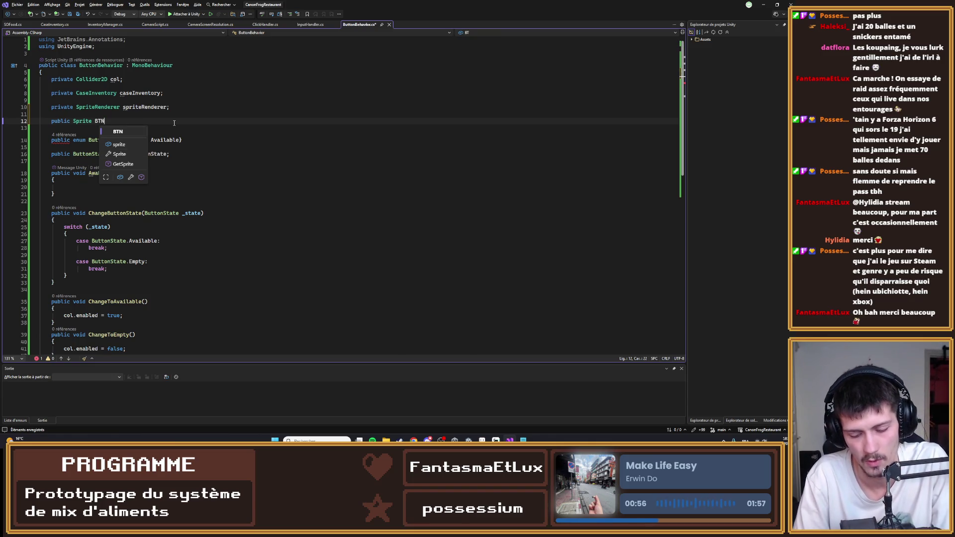
pyautogui.write('_Available;')
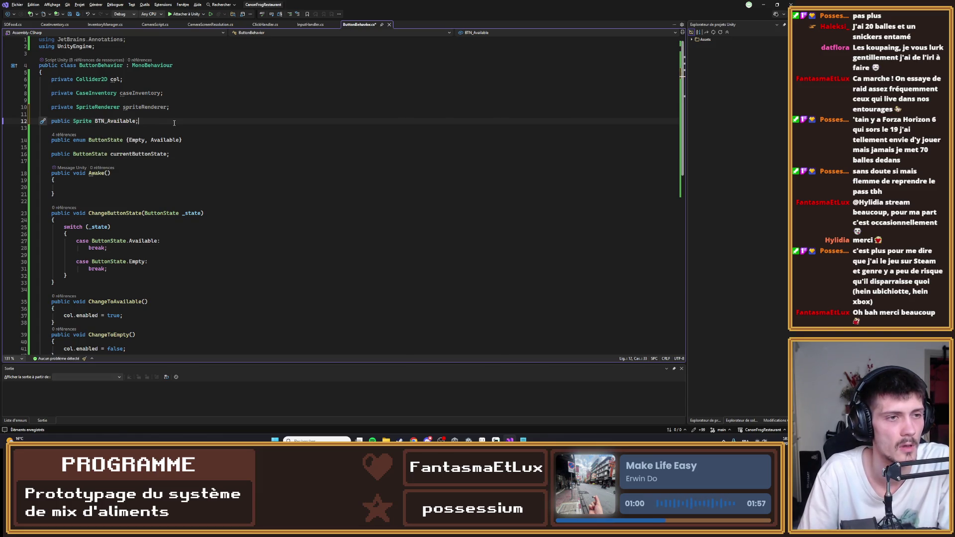
pyautogui.press('Return')
pyautogui.write('public Sprite')
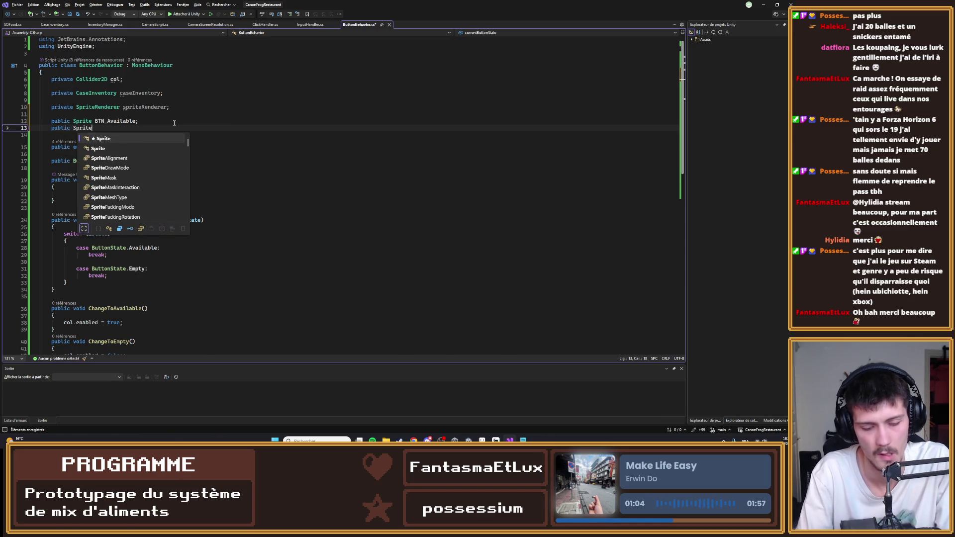
pyautogui.write(' BTN_Preesssed;')
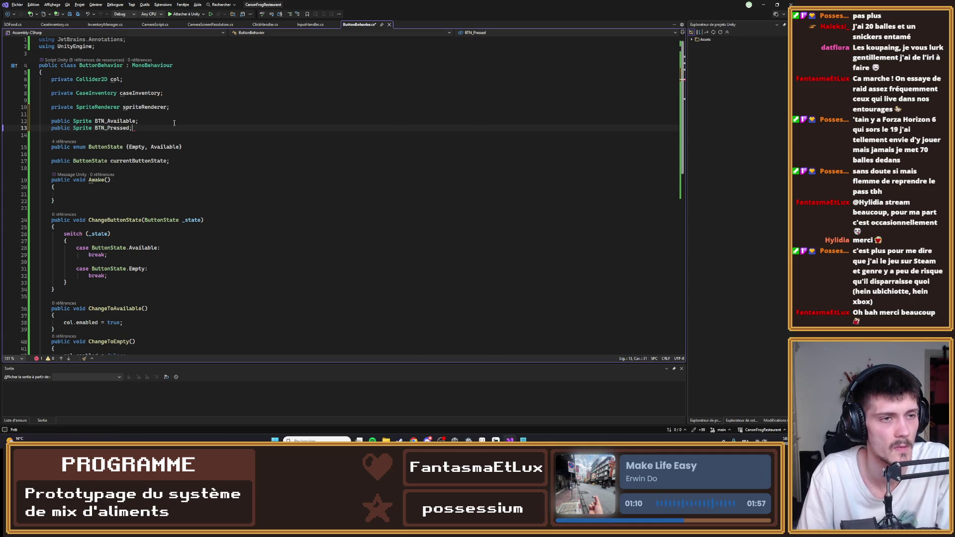
pyautogui.press('Return')
pyautogui.write('public')
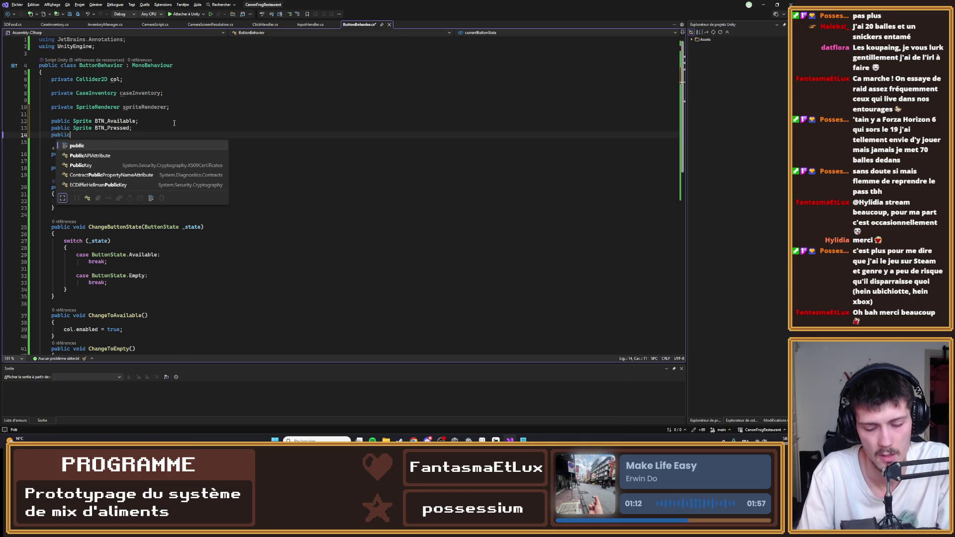
pyautogui.write(' S')
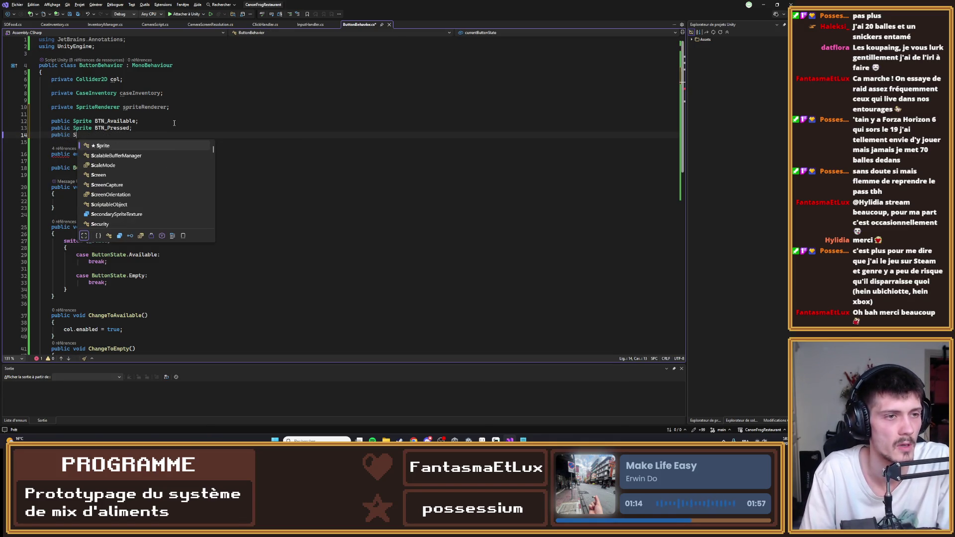
pyautogui.write('prite BTN')
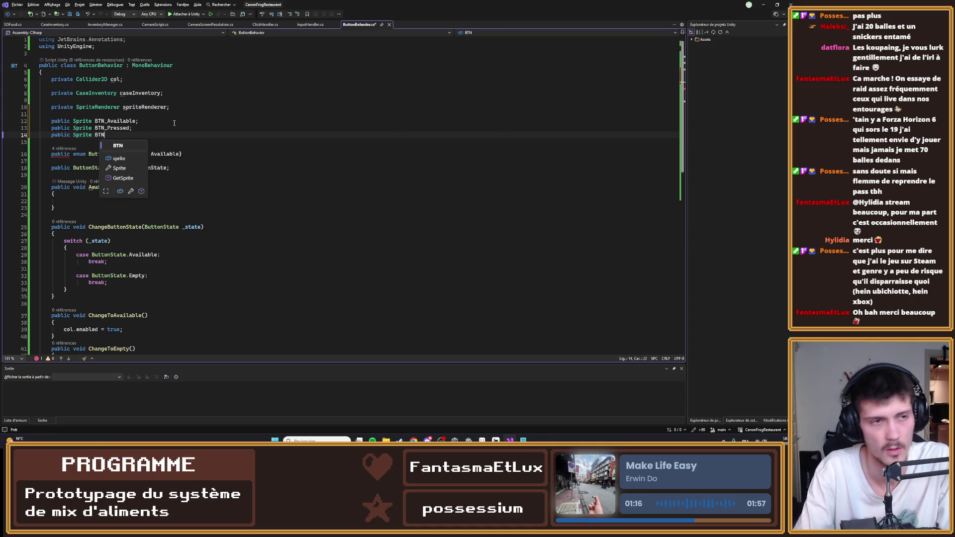
pyautogui.write('_')
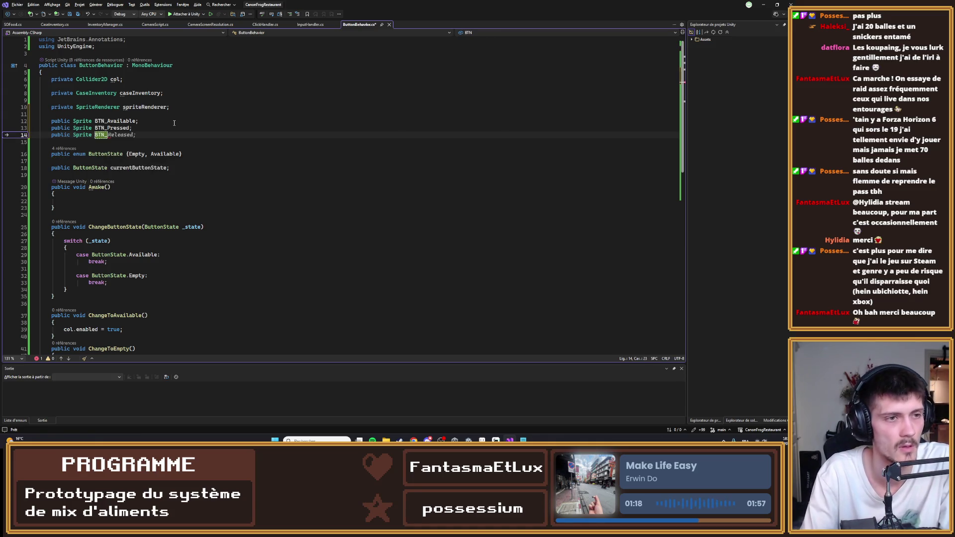
pyautogui.write('E')
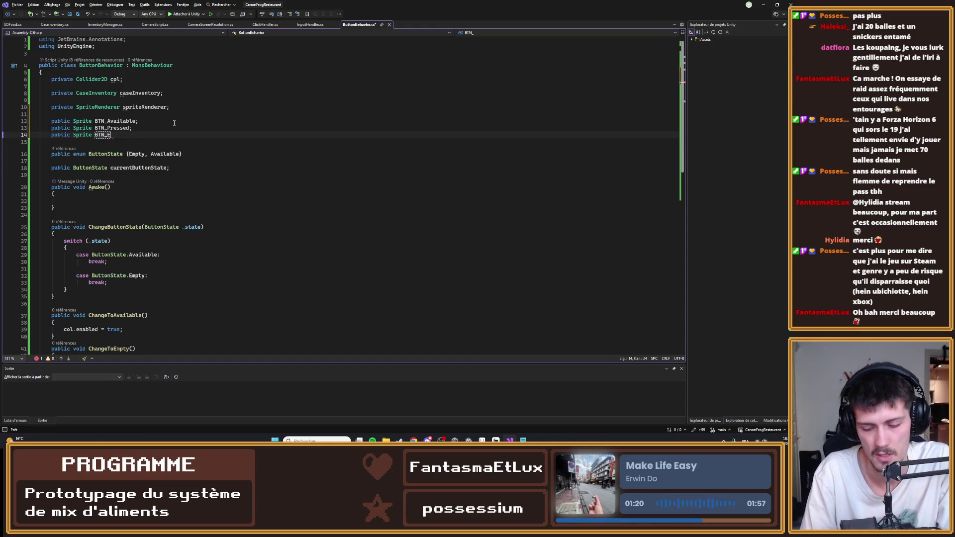
pyautogui.write('mpty ;')
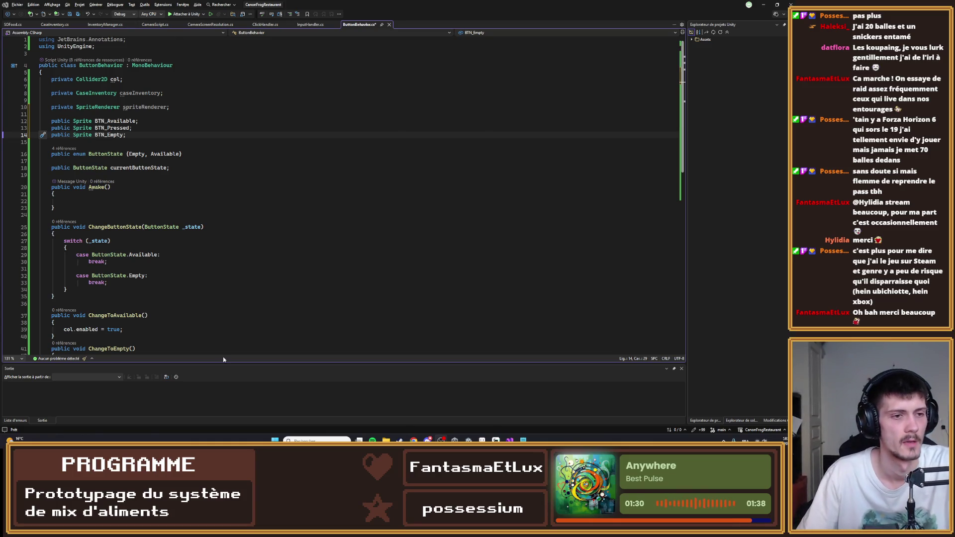
# - Finish the public Sprite BTN_Empty field and scroll down through ButtonBehavior.cs
pyautogui.scroll(-4, 318, 308)
# - In ChangeToAvailable, set spriteRenderer.sprite to BTN_Available and save
pyautogui.moveTo(55, 213)
pyautogui.mouseDown()
pyautogui.moveTo(150, 172)
pyautogui.moveTo(109, 199)
pyautogui.moveTo(64, 206)
pyautogui.mouseUp()
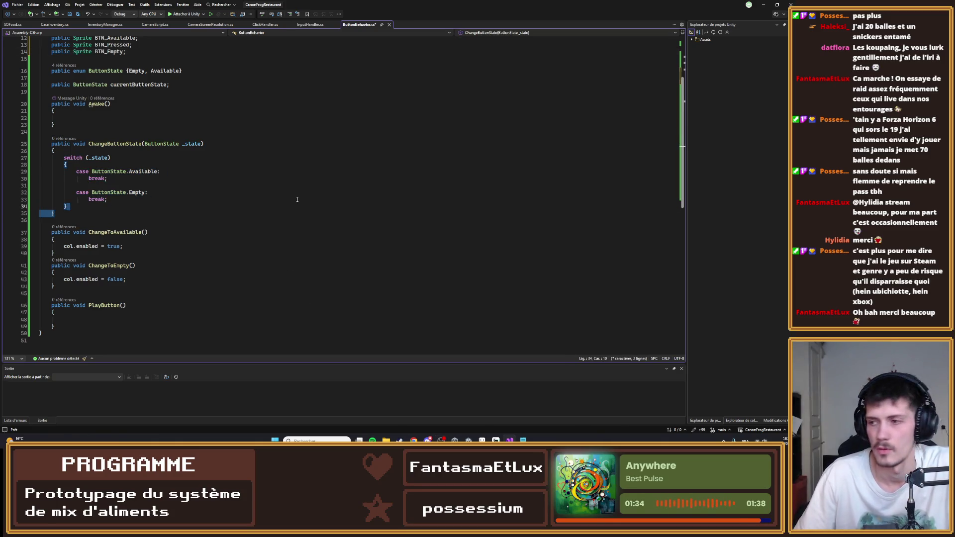
pyautogui.scroll(1, 154, 158)
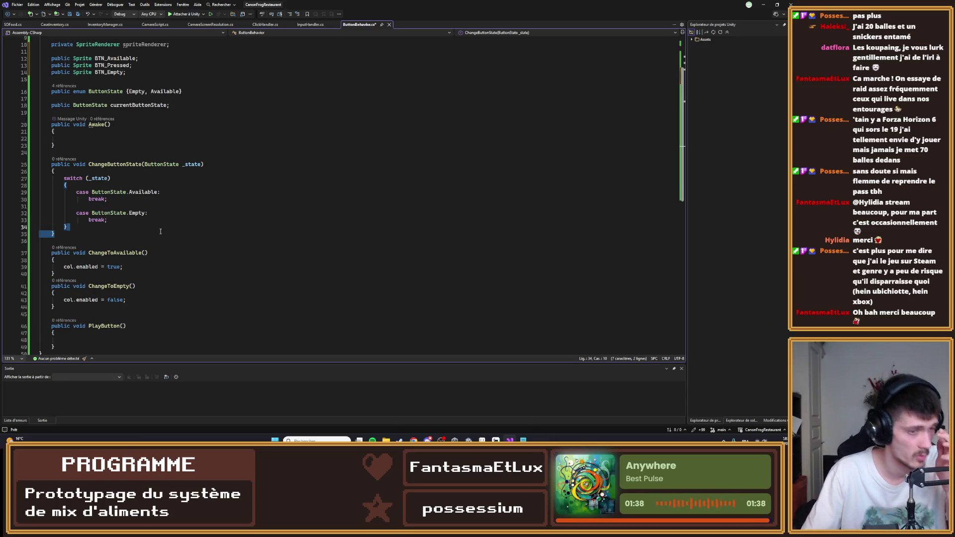
pyautogui.click(140, 267)
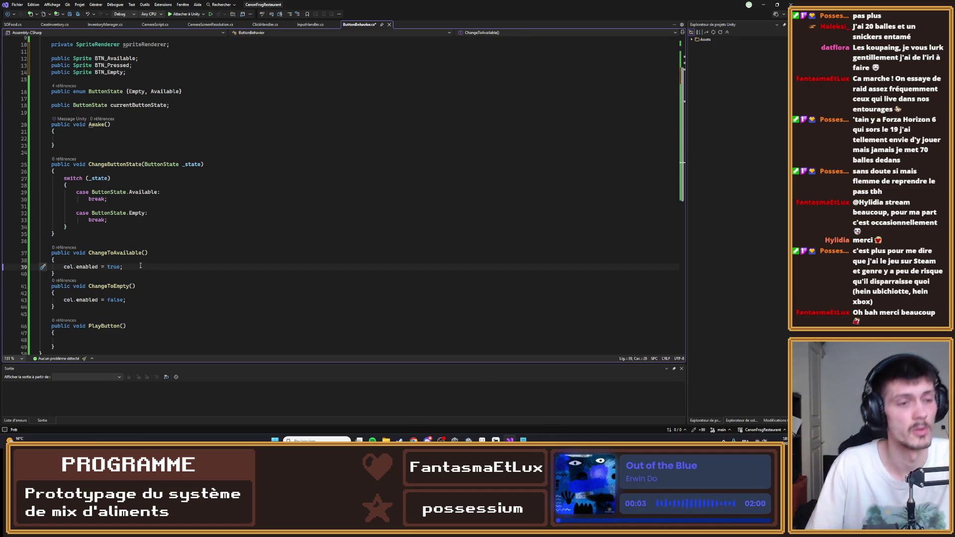
pyautogui.press('Return')
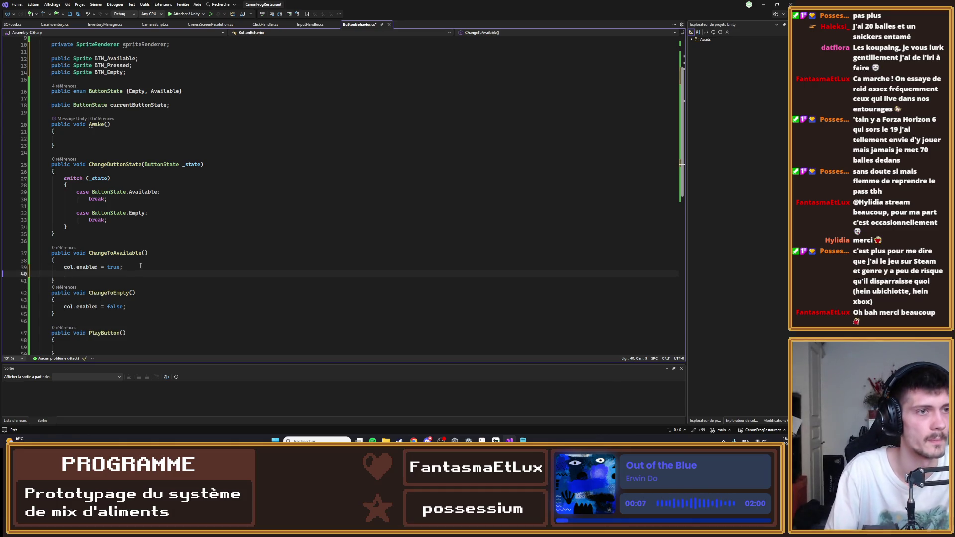
pyautogui.write('spri')
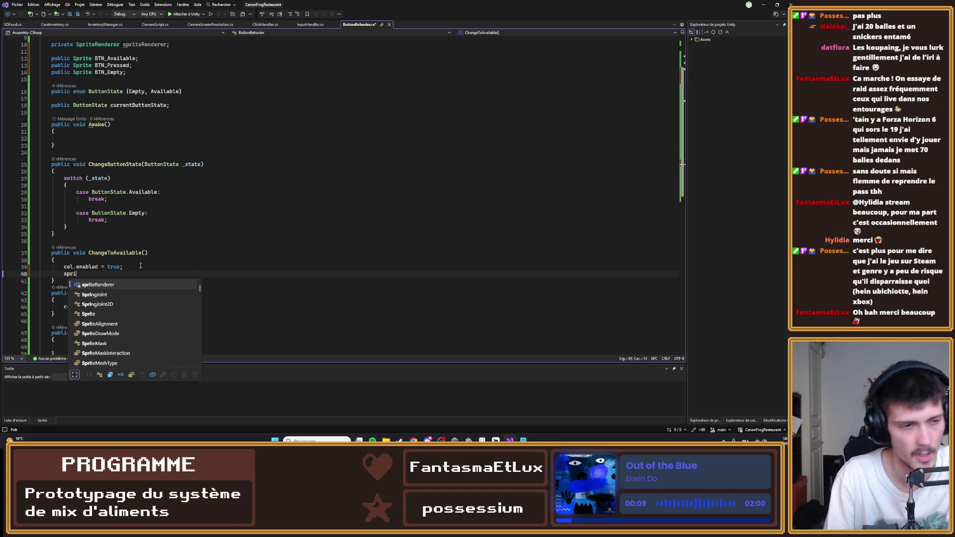
pyautogui.write('teRenderer.sprite =')
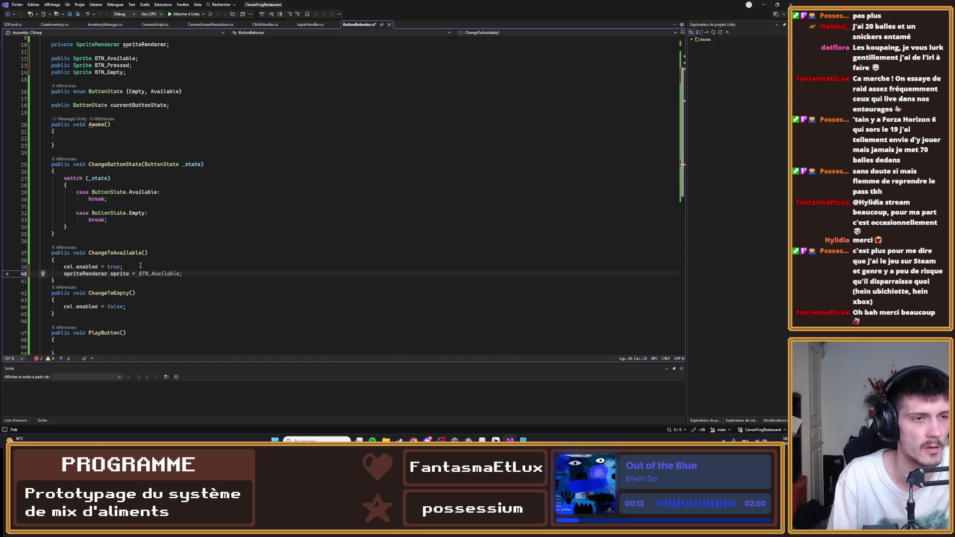
pyautogui.press('Tab')
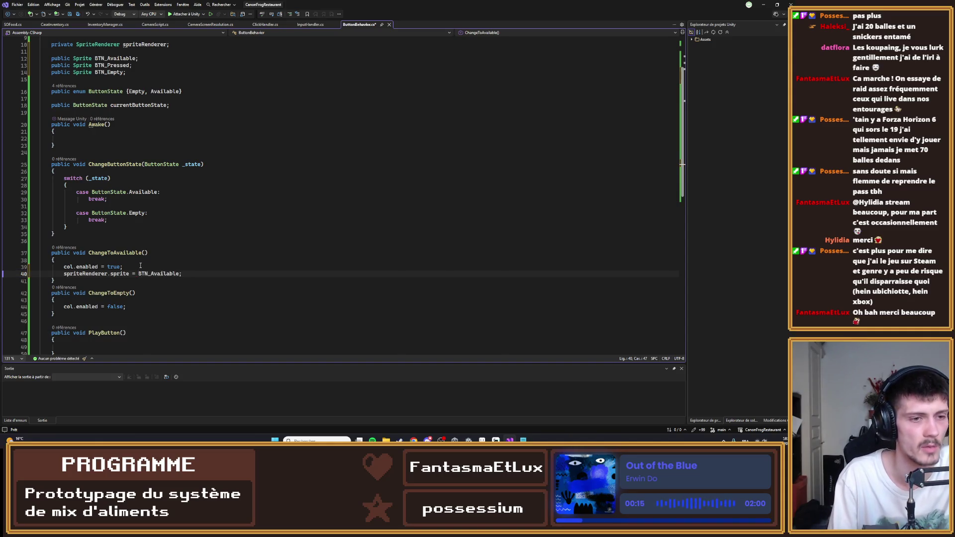
pyautogui.hotkey('ctrl', 's')
# - In ChangeToEmpty, set spriteRenderer.sprite to BTN_Empty after col.enabled = false, and save
pyautogui.press('Down')
pyautogui.press('Down')
pyautogui.press('Down')
pyautogui.press('Down')
pyautogui.press('End')
pyautogui.press('Return')
pyautogui.write('spriteRenderer.')
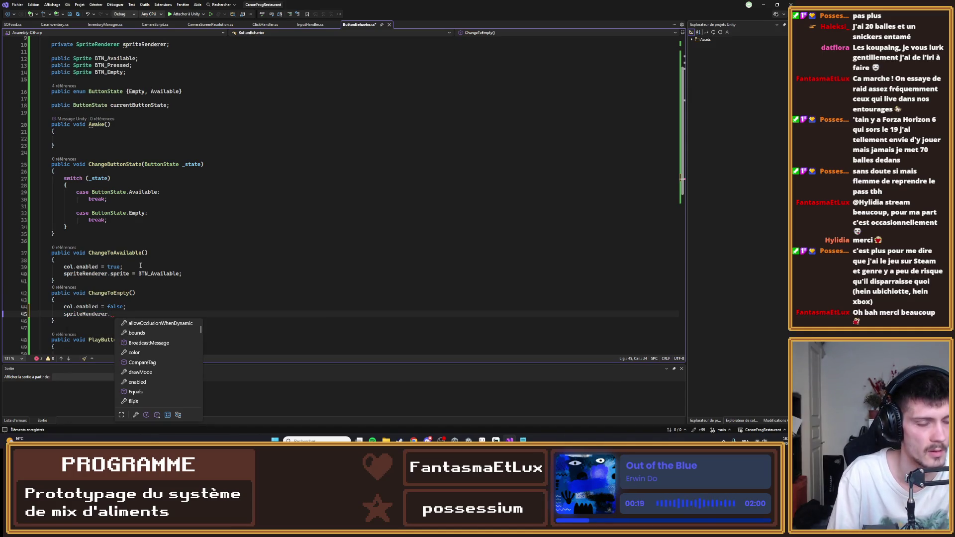
pyautogui.write('sprite')
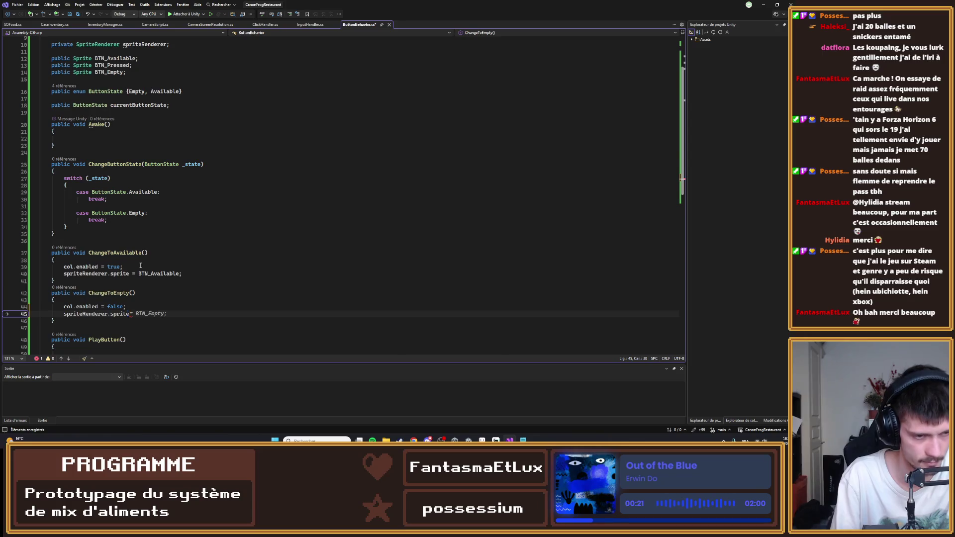
pyautogui.press('Tab')
pyautogui.hotkey('ctrl', 's')
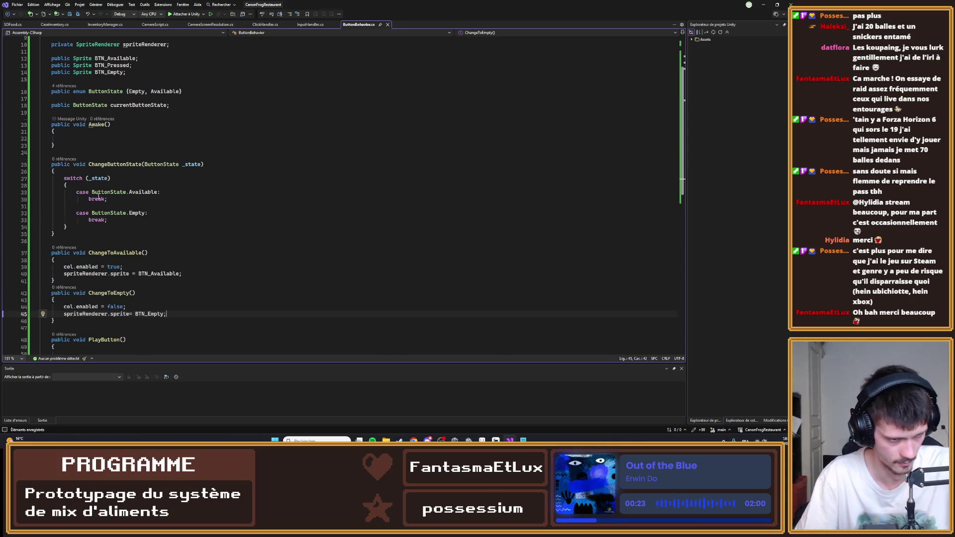
pyautogui.scroll(-2, 98, 195)
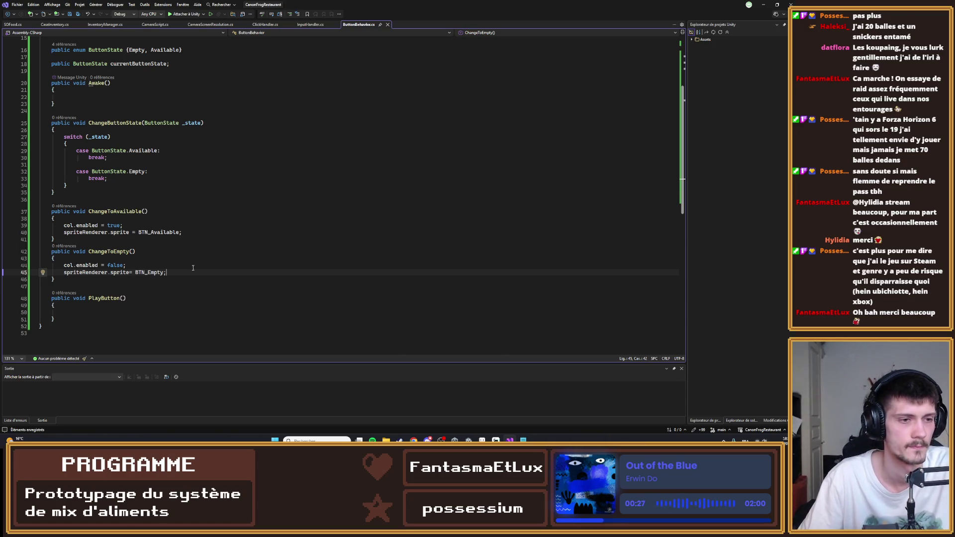
pyautogui.press('Down')
pyautogui.scroll(1, 177, 280)
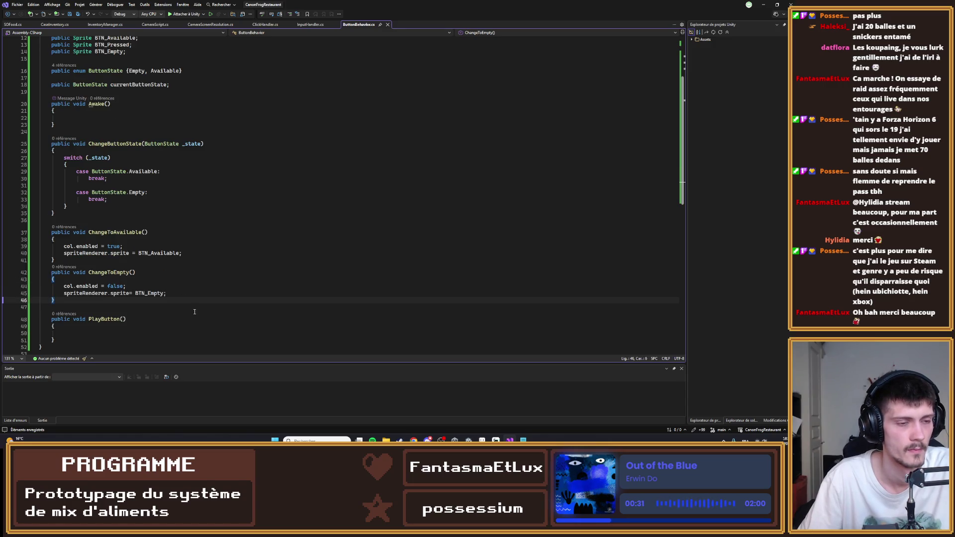
# - Make PlayButton call caseInventory.UseFood() and save the script
pyautogui.scroll(-1, 188, 311)
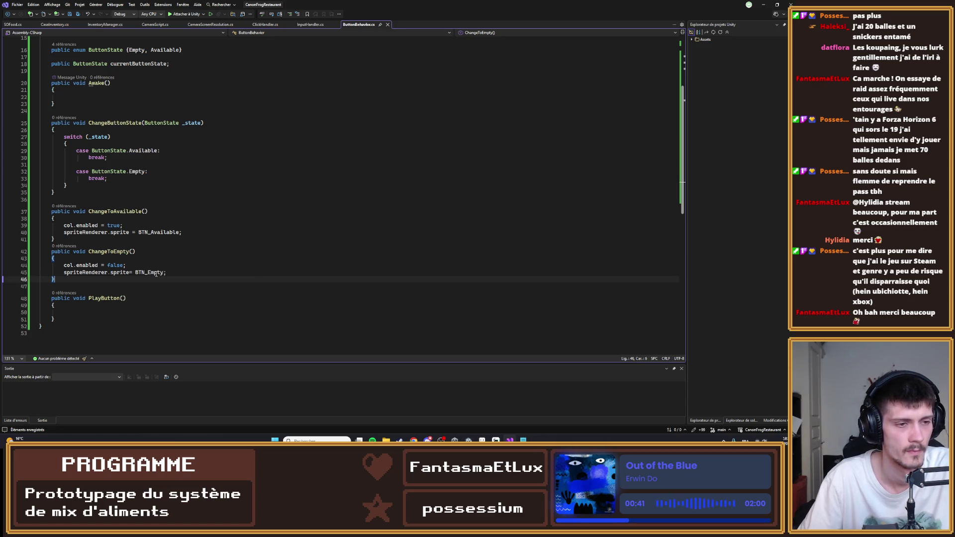
pyautogui.scroll(1, 156, 273)
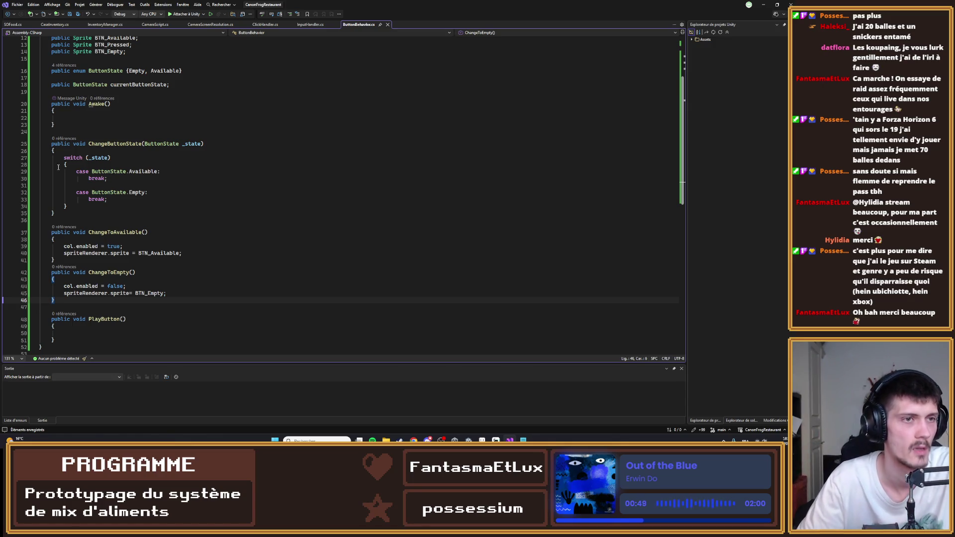
pyautogui.scroll(2, 178, 115)
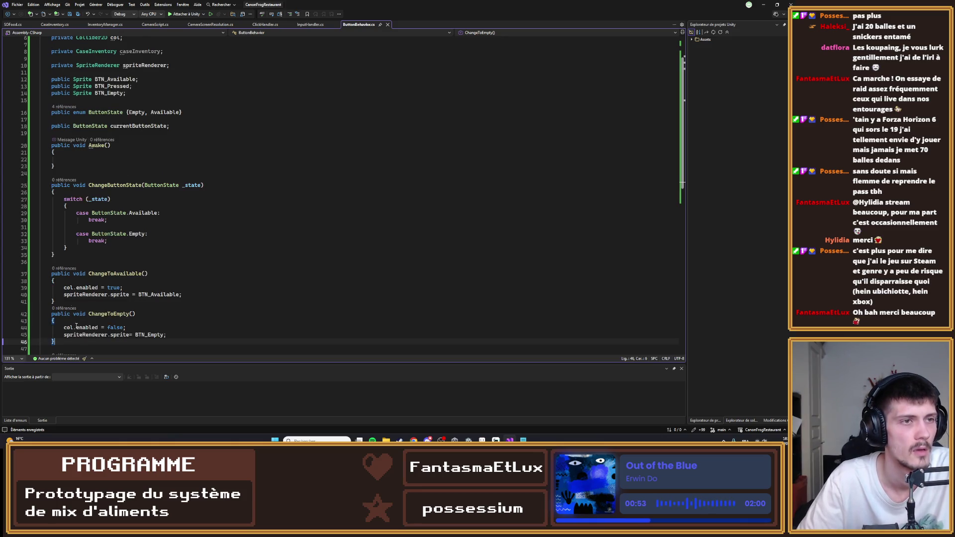
pyautogui.scroll(-3, 84, 323)
pyautogui.press('Tab')
pyautogui.write('public void PlayButton(')
pyautogui.click(103, 312)
pyautogui.write('caseInventory')
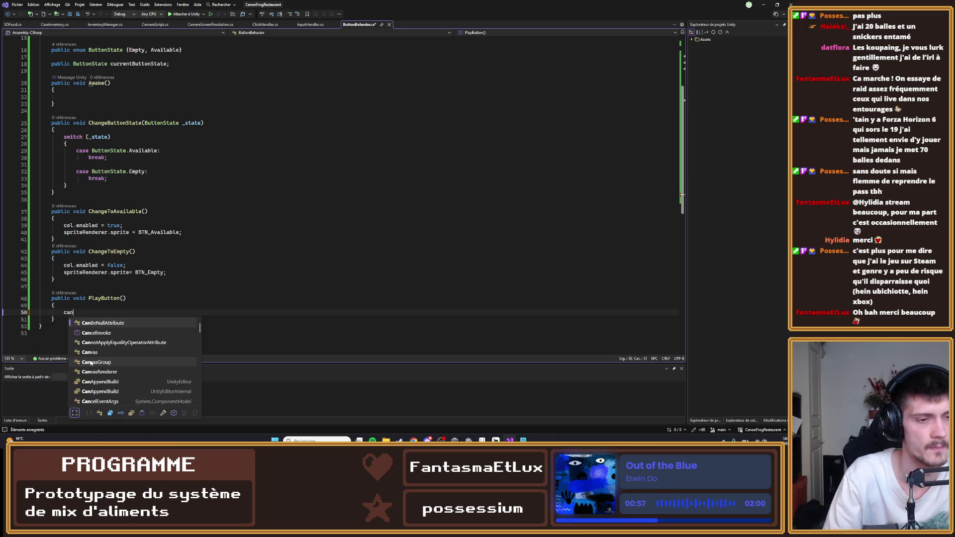
pyautogui.write('.')
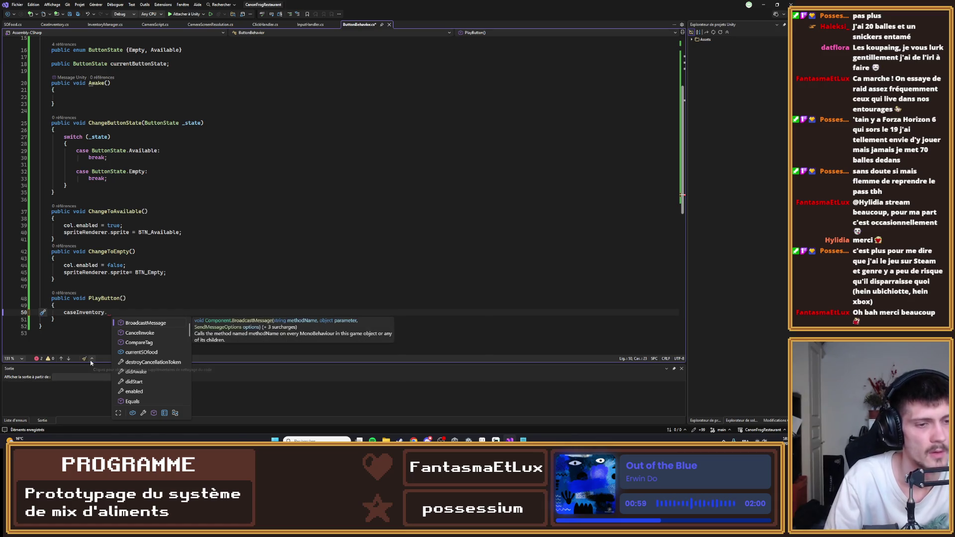
pyautogui.write('UseFood();')
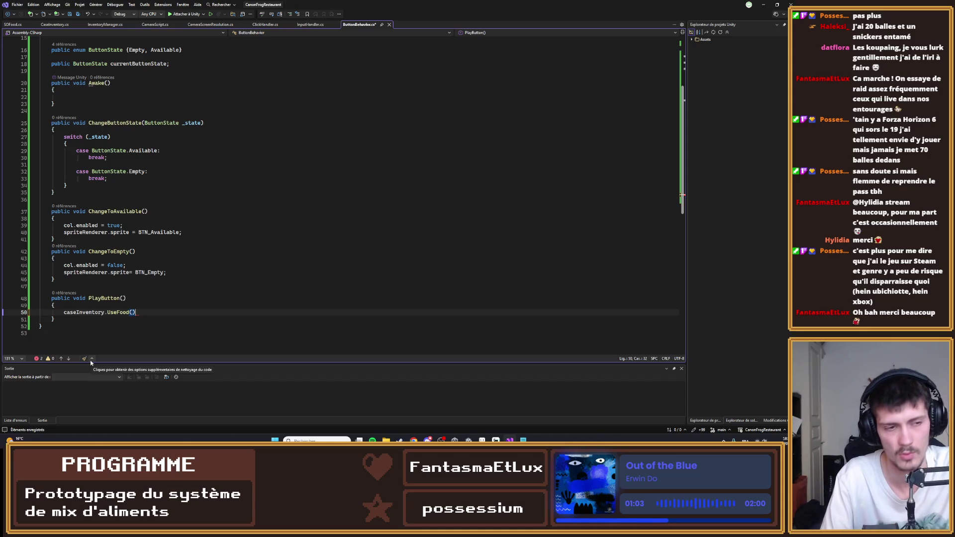
pyautogui.hotkey('ctrl', 's')
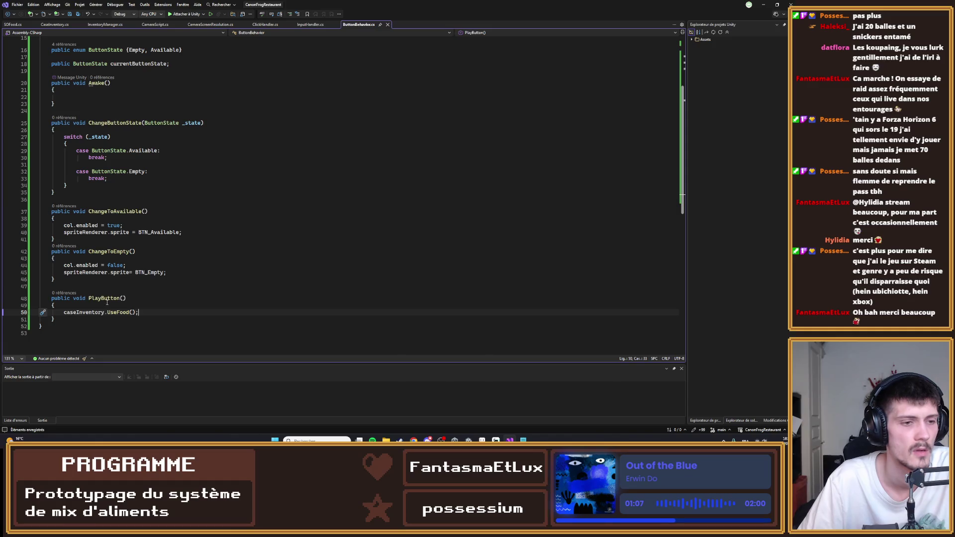
# - Insert blank lines above PlayButton for a new method
pyautogui.click(86, 284)
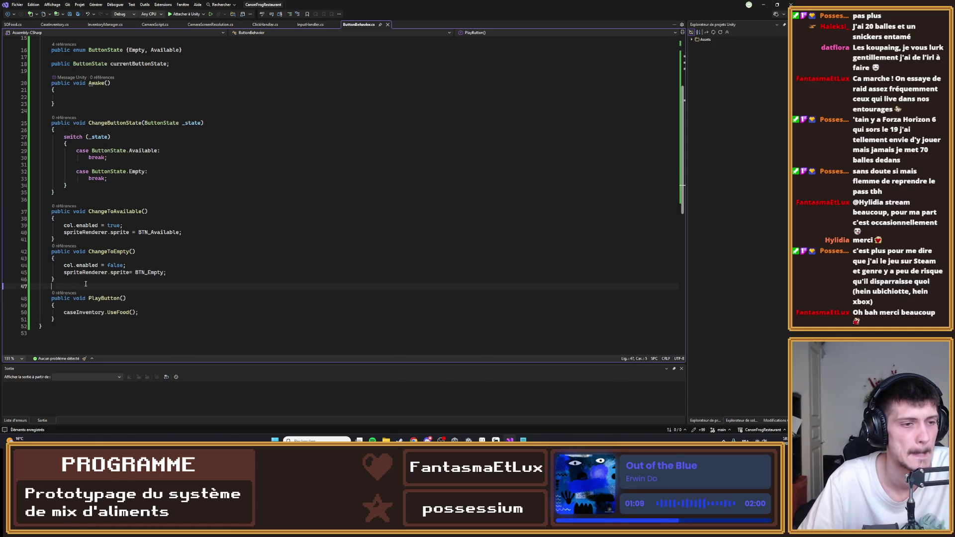
pyautogui.press('Return')
pyautogui.press('Return')
pyautogui.press('Up')
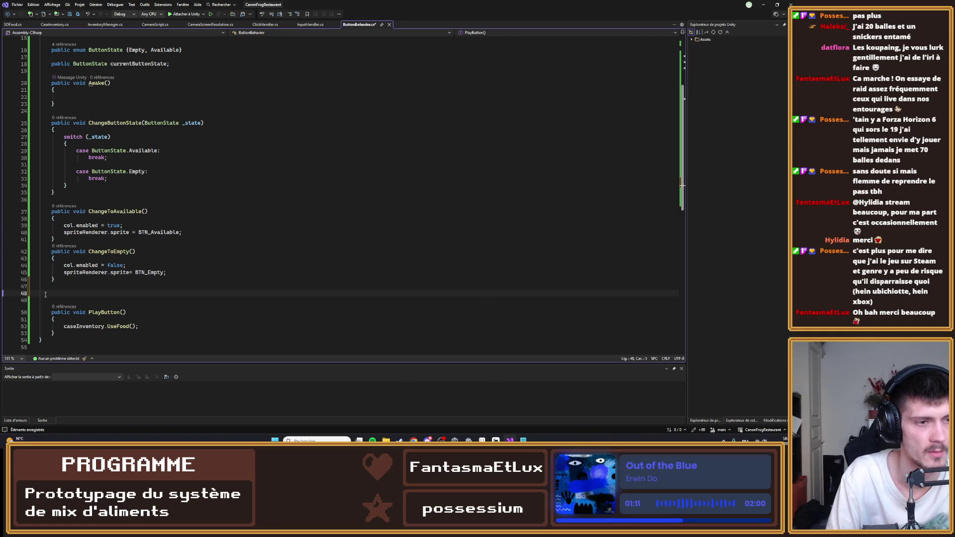
# - Write a public ChangeToPressed() method setting spriteRenderer.sprite to BTN_Pressed, and save
pyautogui.write('public void ')
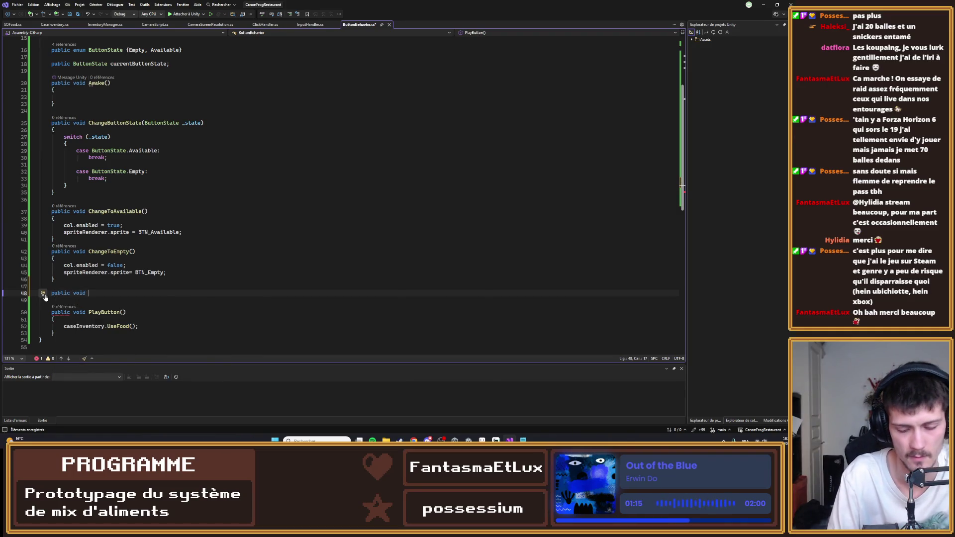
pyautogui.write('ChangeTo°')
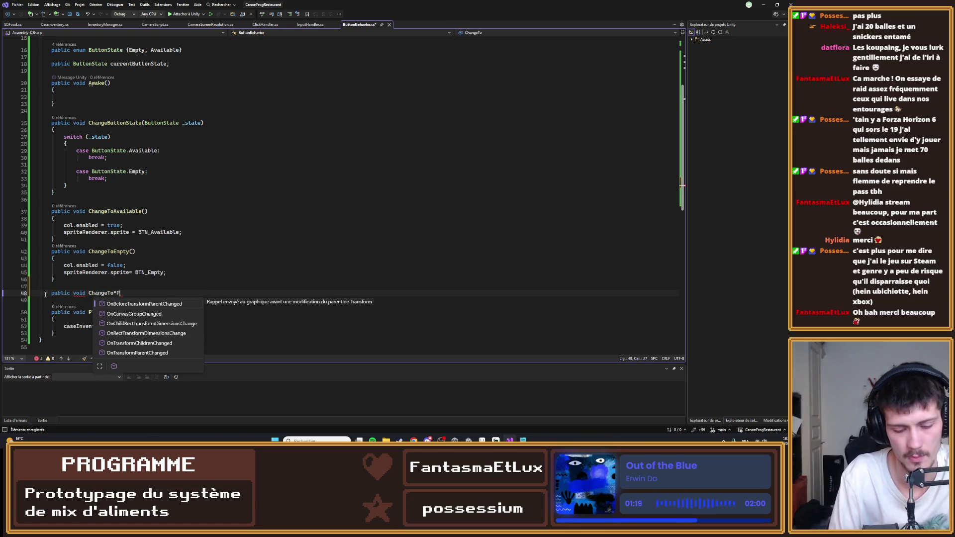
pyautogui.write('Pressed()')
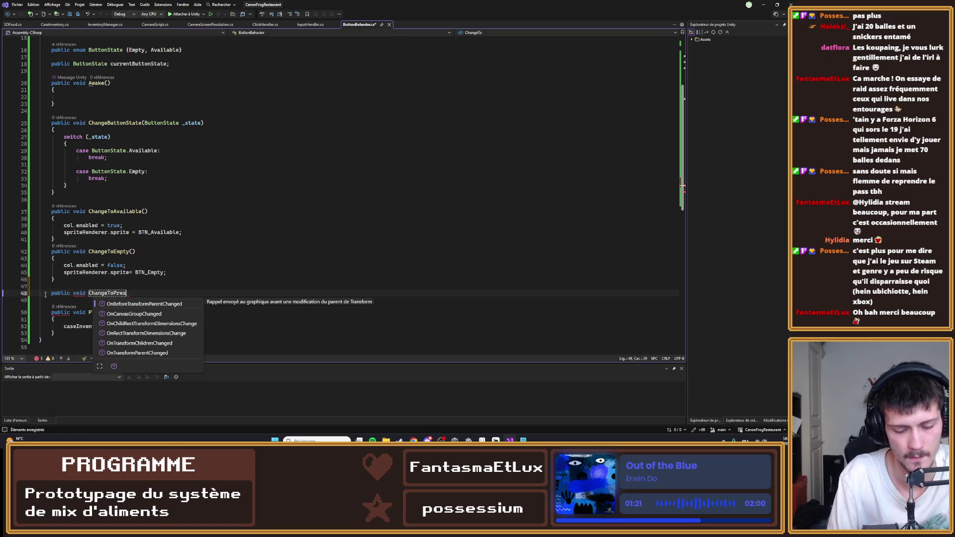
pyautogui.press('Up')
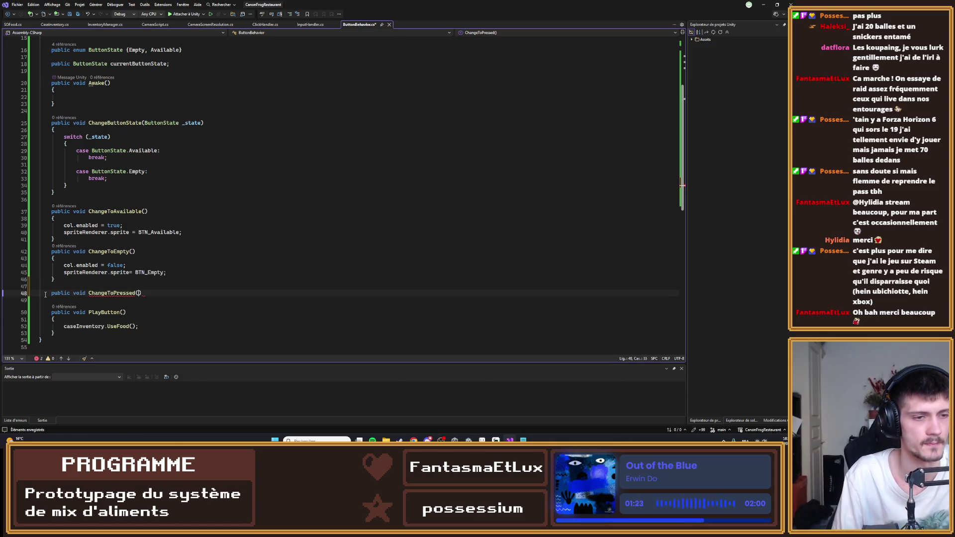
pyautogui.press('Down')
pyautogui.press('End')
pyautogui.press('Return')
pyautogui.write('{')
pyautogui.press('Return')
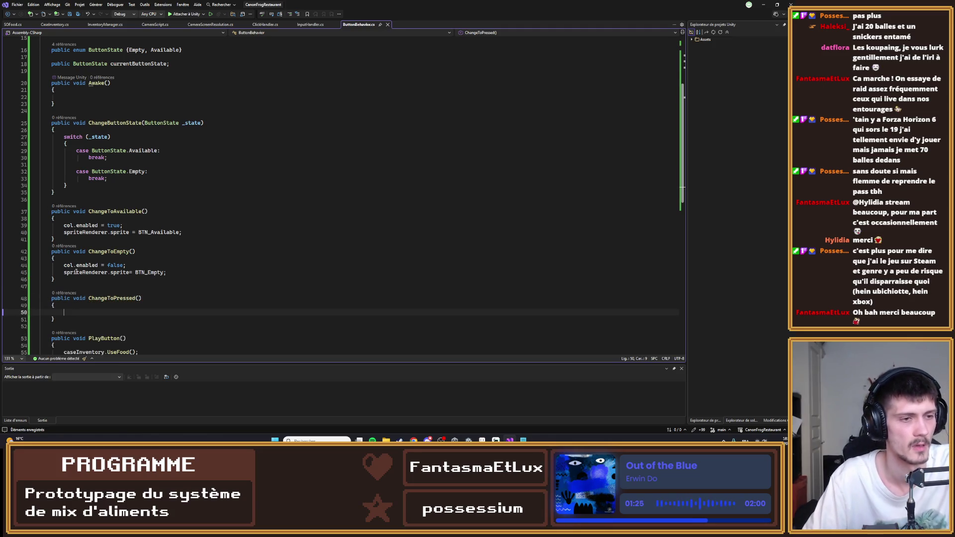
pyautogui.write('s')
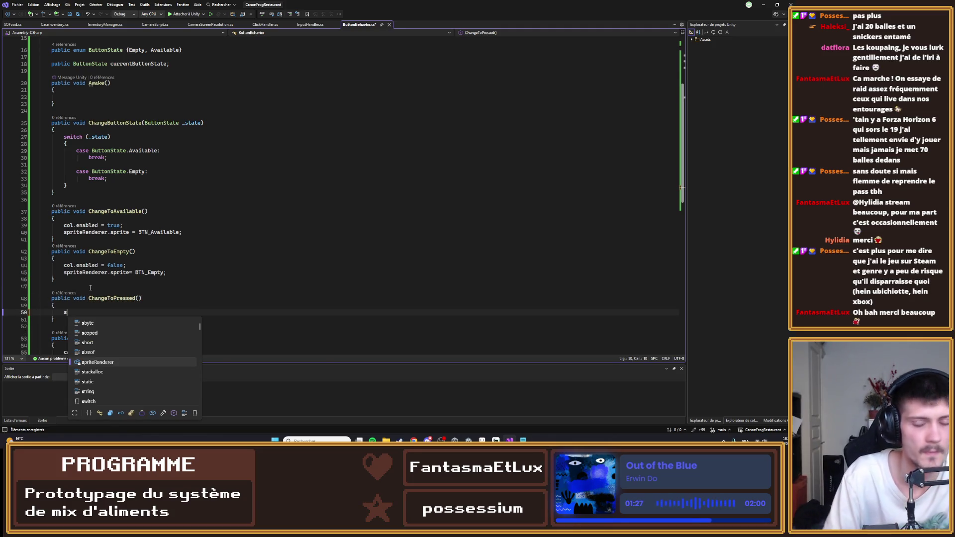
pyautogui.write('priteRenderer.sprite =')
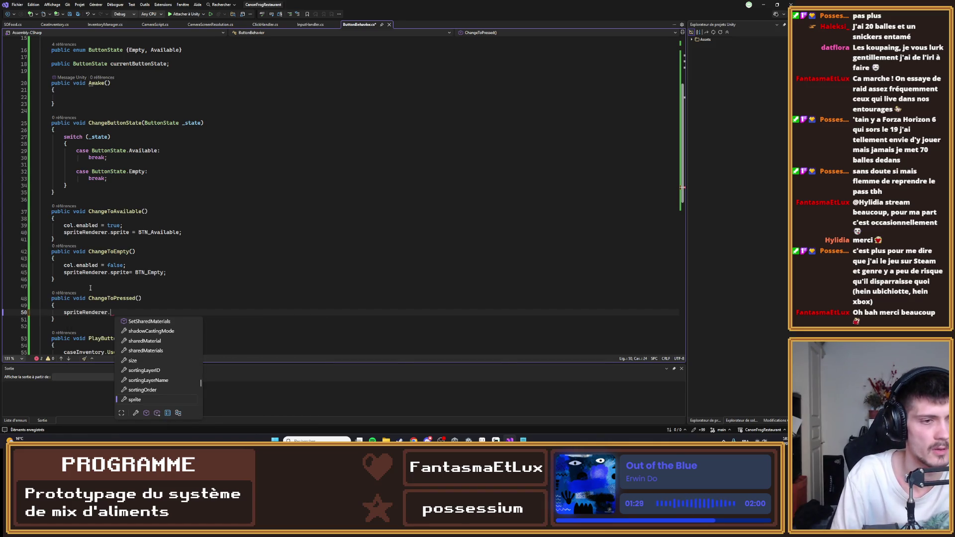
pyautogui.press('Tab')
pyautogui.hotkey('ctrl', 's')
# - Add a new line after the UseFood call in PlayButton
pyautogui.scroll(-3, 316, 324)
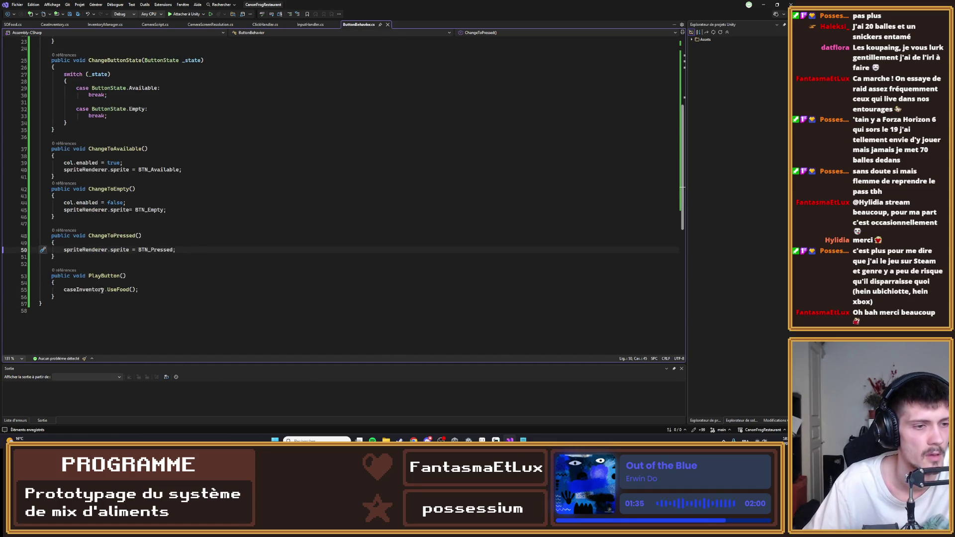
pyautogui.click(76, 284)
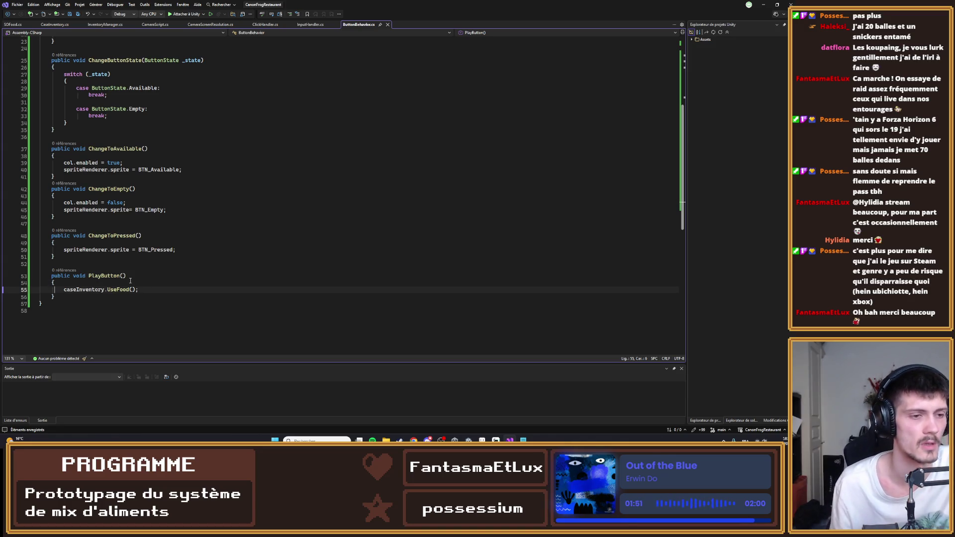
pyautogui.click(150, 290)
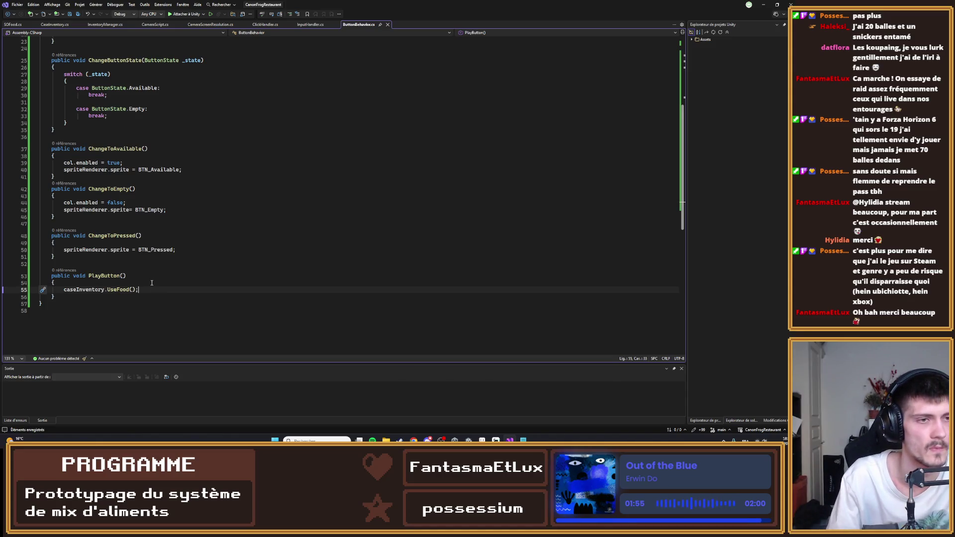
pyautogui.press('Return')
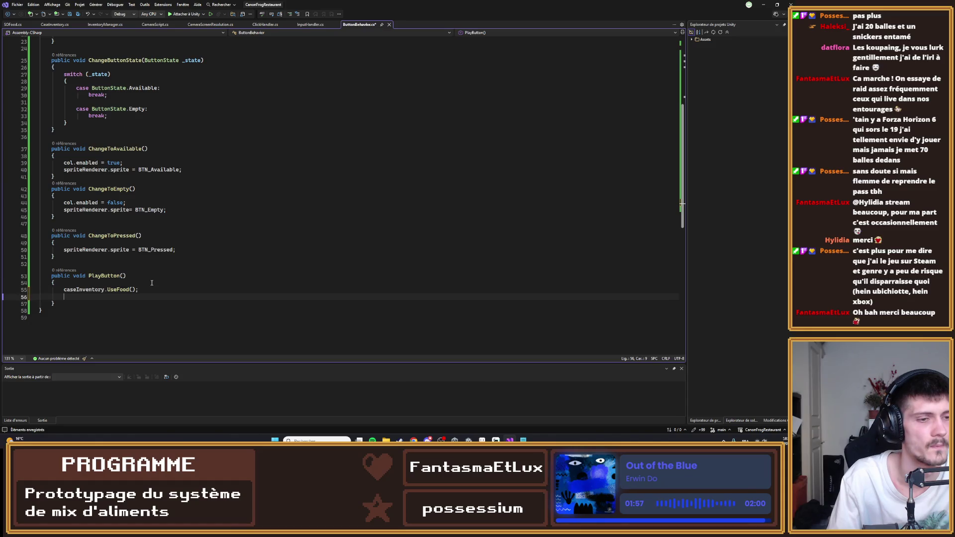
# - Begin PlayButton's if (caseInventory.foodAmount > 0) condition using IntelliSense completions
pyautogui.write('change')
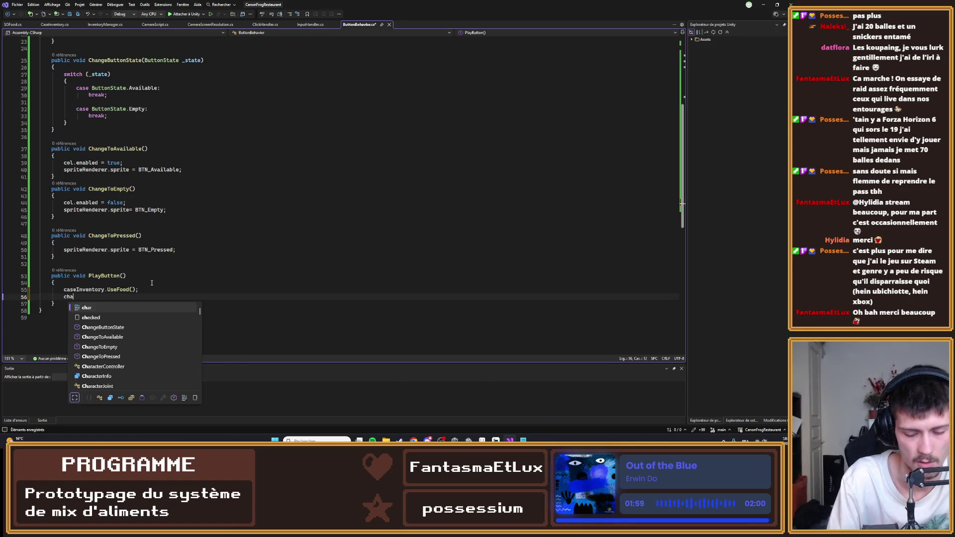
pyautogui.press('Tab')
pyautogui.write('();')
pyautogui.press('BackSpace')
pyautogui.press('BackSpace')
pyautogui.press('BackSpace')
pyautogui.write('if(')
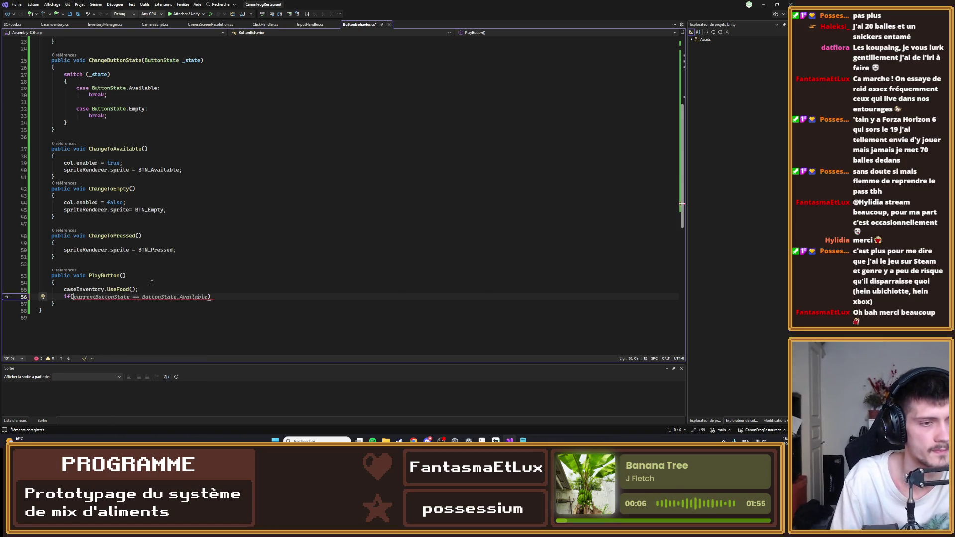
pyautogui.write('caseInventory.')
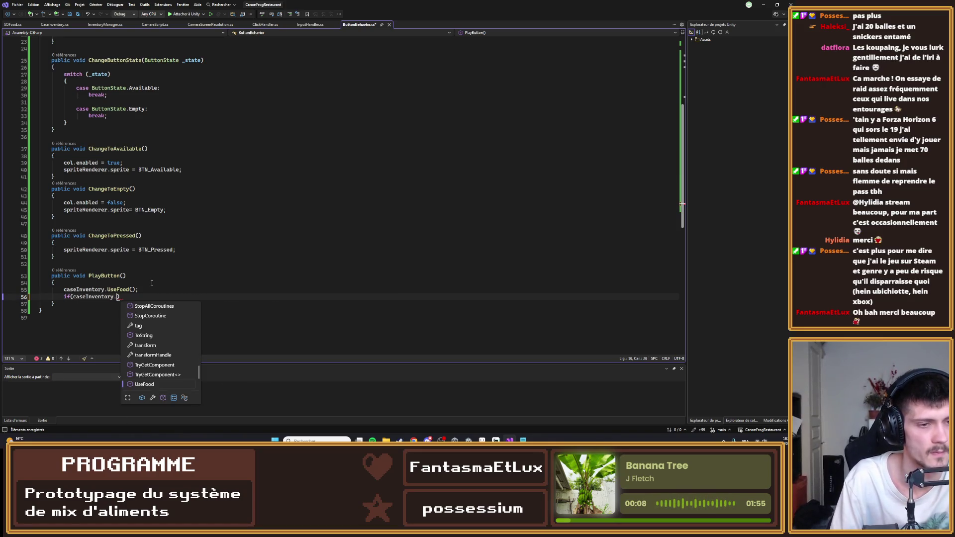
pyautogui.write('cu')
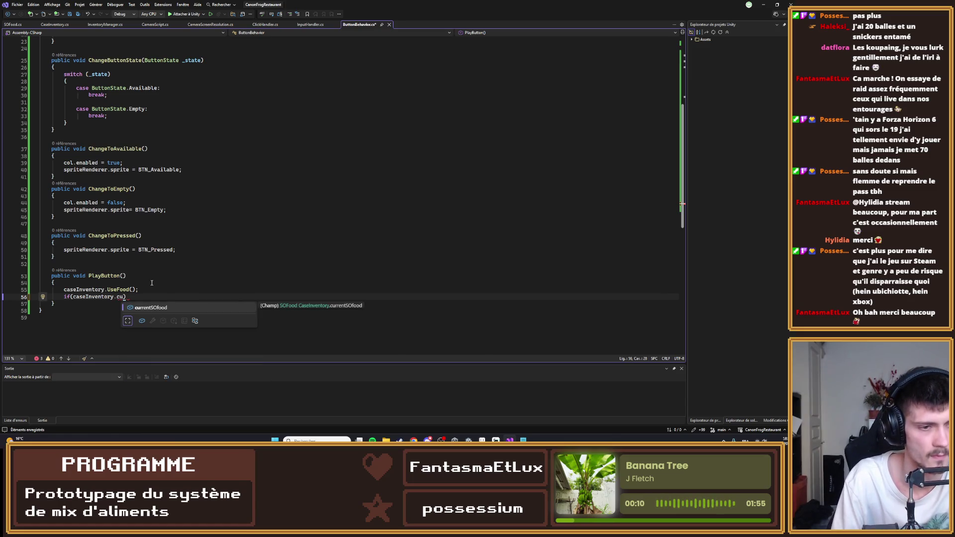
pyautogui.press('BackSpace')
pyautogui.press('BackSpace')
pyautogui.write('fo')
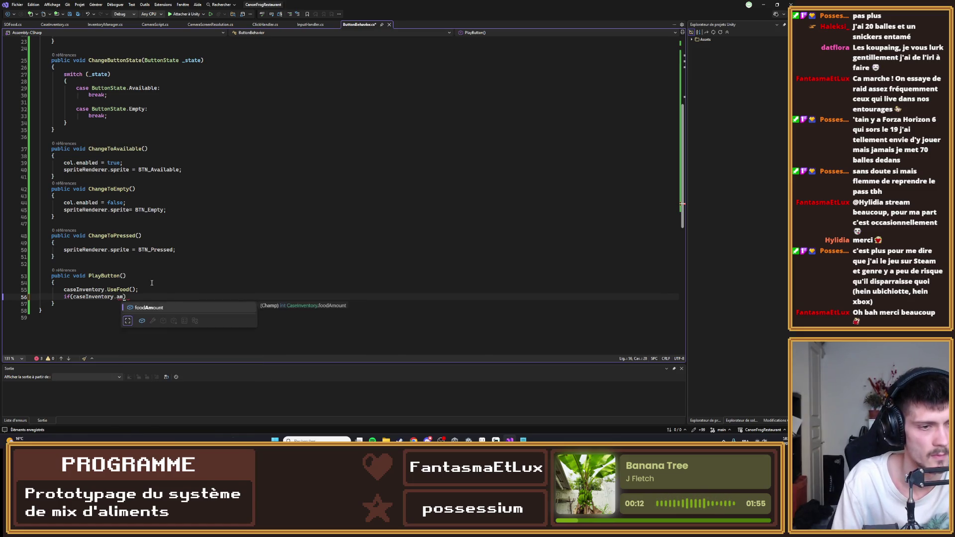
pyautogui.press('Tab')
# - Put ChangeToAvailable(); inside the condition's braces, save the script, and return to Unity
pyautogui.press('Right')
pyautogui.press('Right')
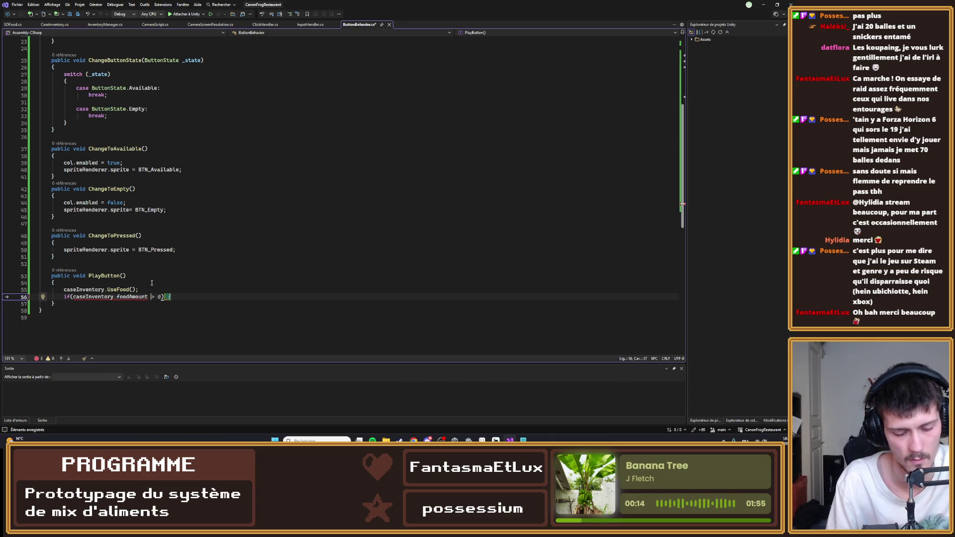
pyautogui.press('Right')
pyautogui.press('Right')
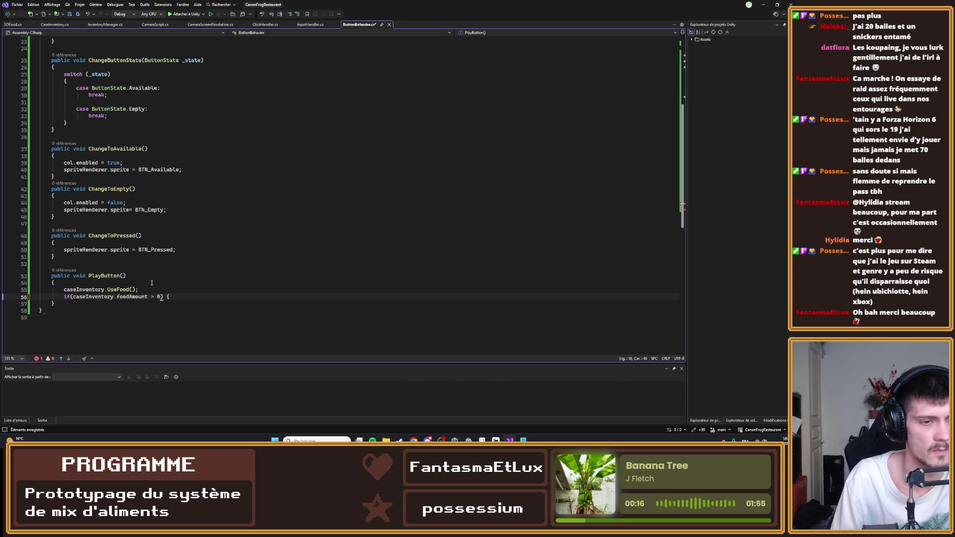
pyautogui.press('Return')
pyautogui.press('BackSpace')
pyautogui.press('BackSpace')
pyautogui.press('BackSpace')
pyautogui.write('{')
pyautogui.press('Return')
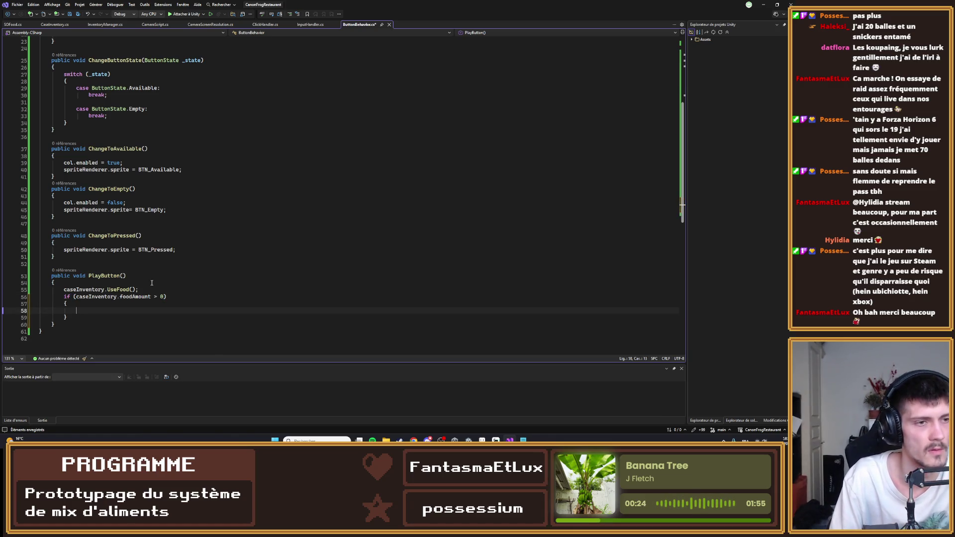
pyautogui.write('c')
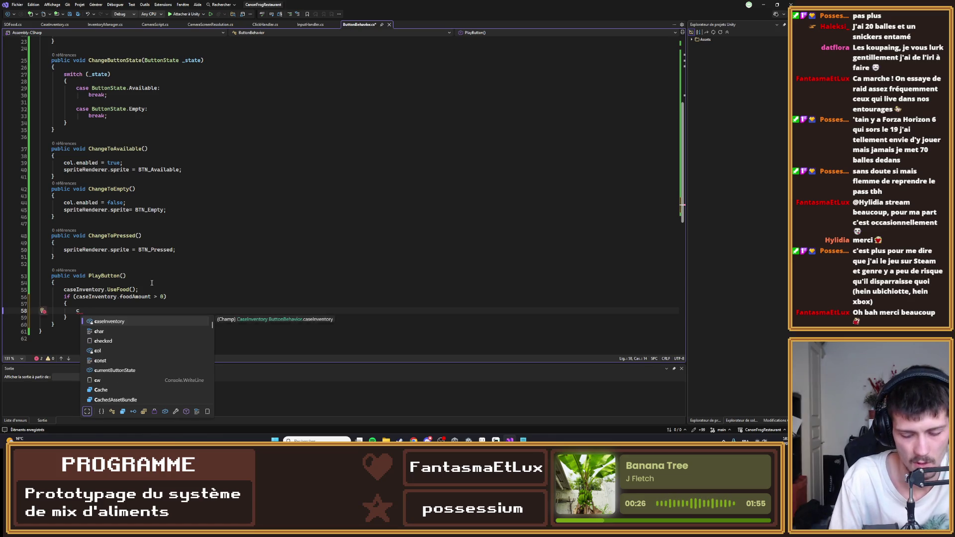
pyautogui.write('hangeTo')
pyautogui.press('Tab')
pyautogui.write('();')
pyautogui.hotkey('ctrl', 's')
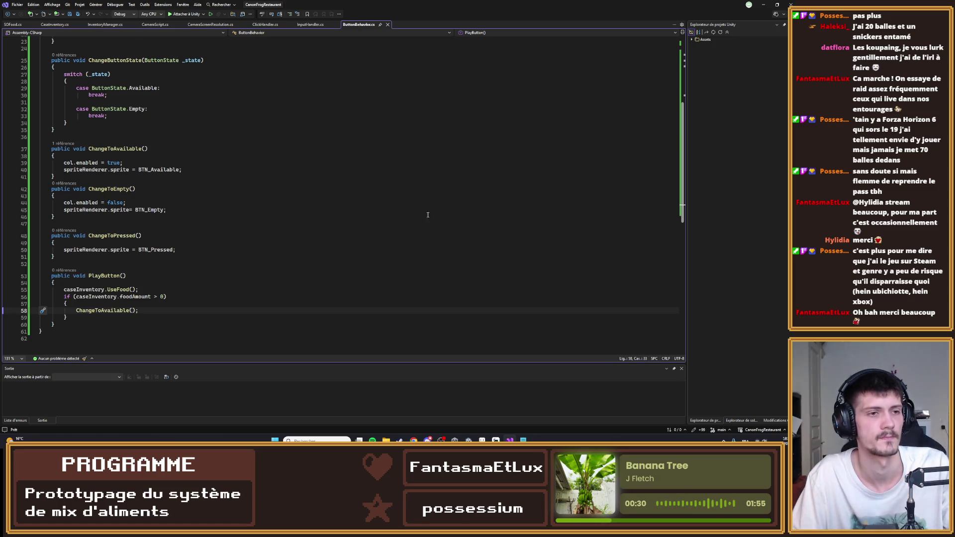
pyautogui.click(763, 4)
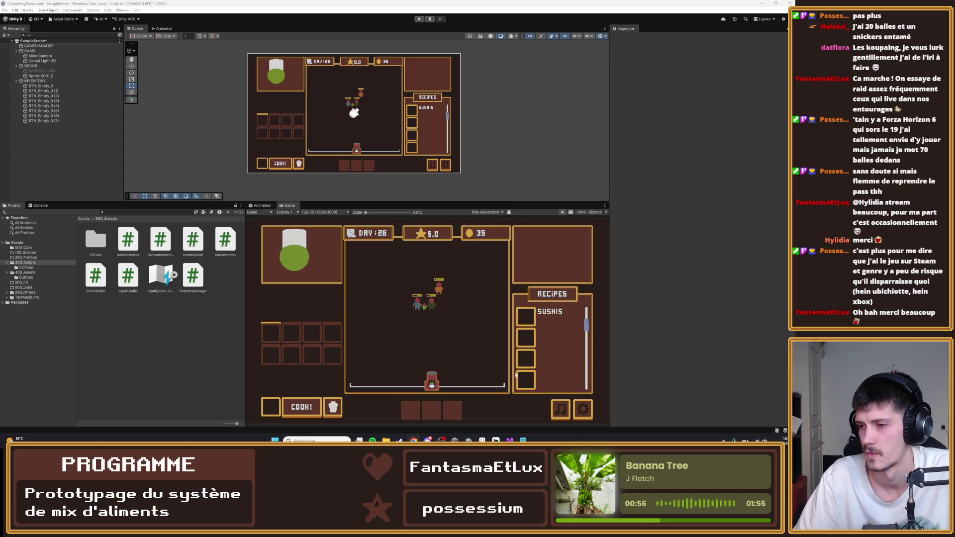
# - Inspect BTN_Empty_0's components, then open the 400_Assets folder's context menu
pyautogui.click(41, 86)
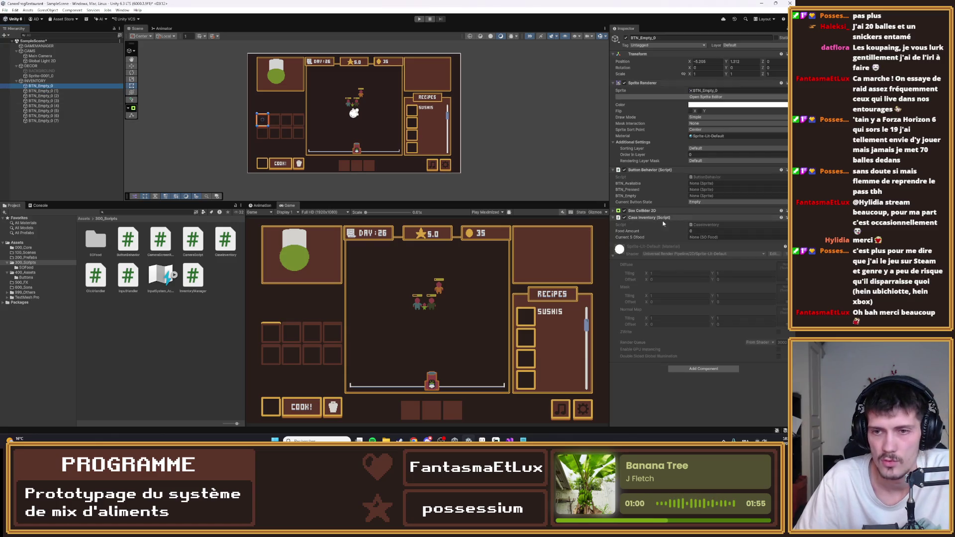
pyautogui.click(424, 296)
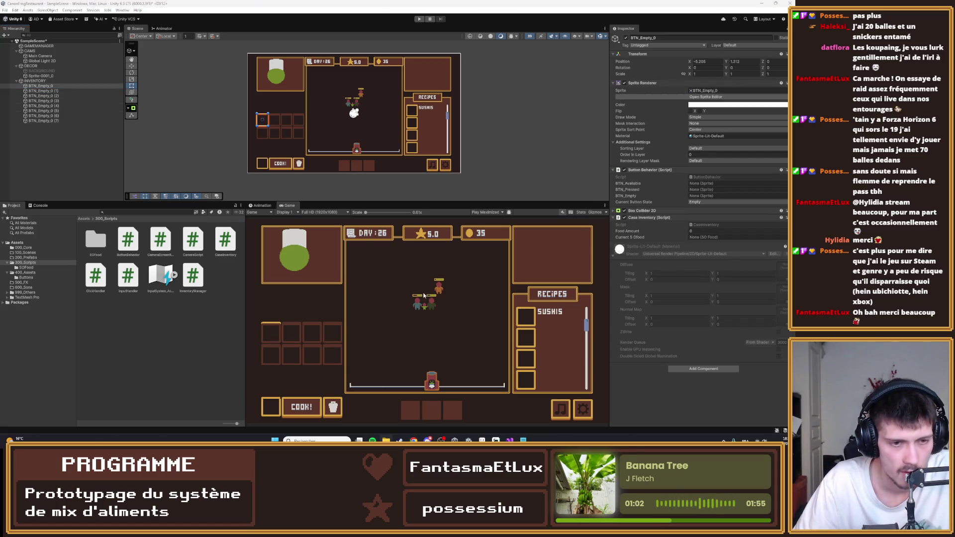
pyautogui.click(29, 273)
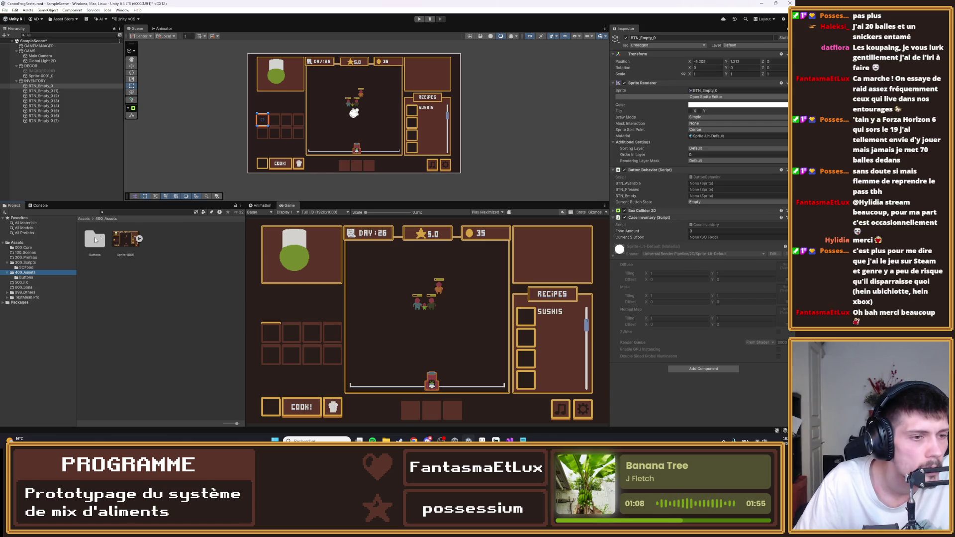
pyautogui.rightClick(172, 245)
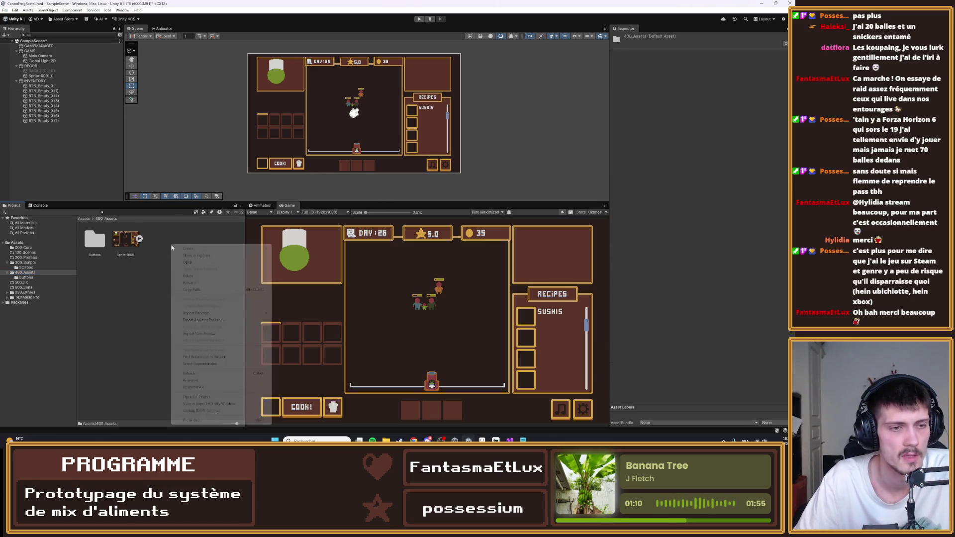
# - Create a folder named Food in 400_Assets and open it
pyautogui.moveTo(189, 249)
pyautogui.click(348, 254)
pyautogui.write('Foo')
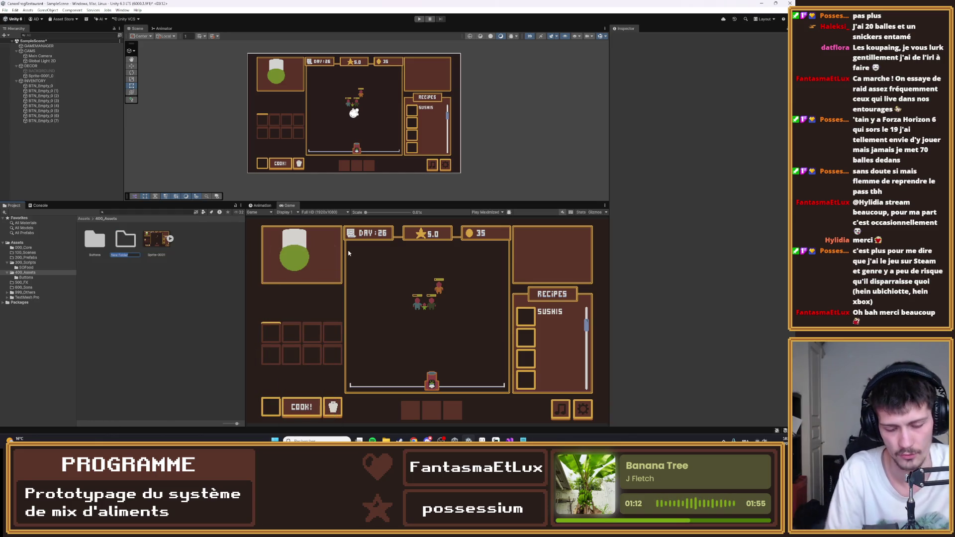
pyautogui.write('d')
pyautogui.press('Return')
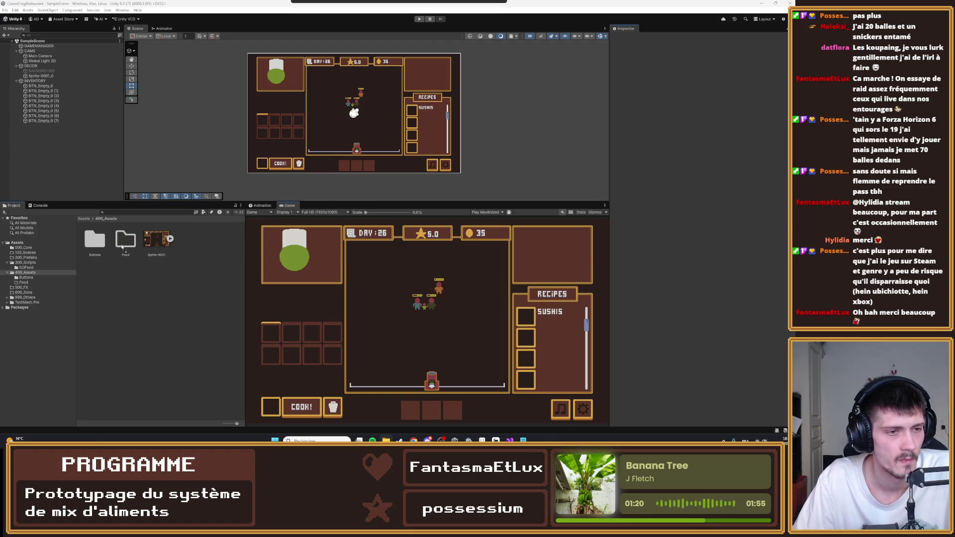
pyautogui.click(121, 241)
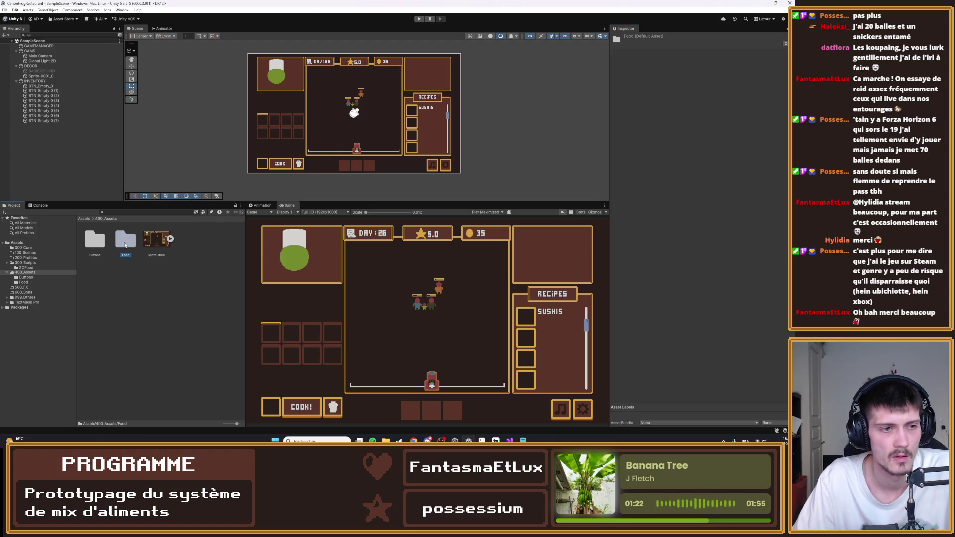
pyautogui.doubleClick(127, 243)
# - Import Food_Rice at 32 pixels per unit, Point filtering, and no compression
pyautogui.click(97, 248)
pyautogui.click(707, 77)
pyautogui.write('32')
pyautogui.press('Tab')
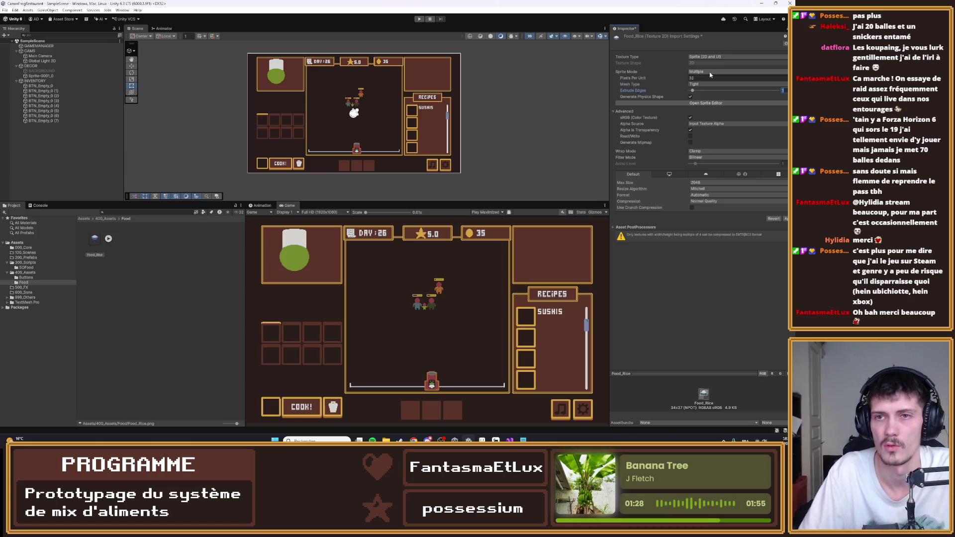
pyautogui.click(707, 158)
pyautogui.click(701, 164)
pyautogui.click(712, 202)
pyautogui.click(712, 207)
pyautogui.click(786, 212)
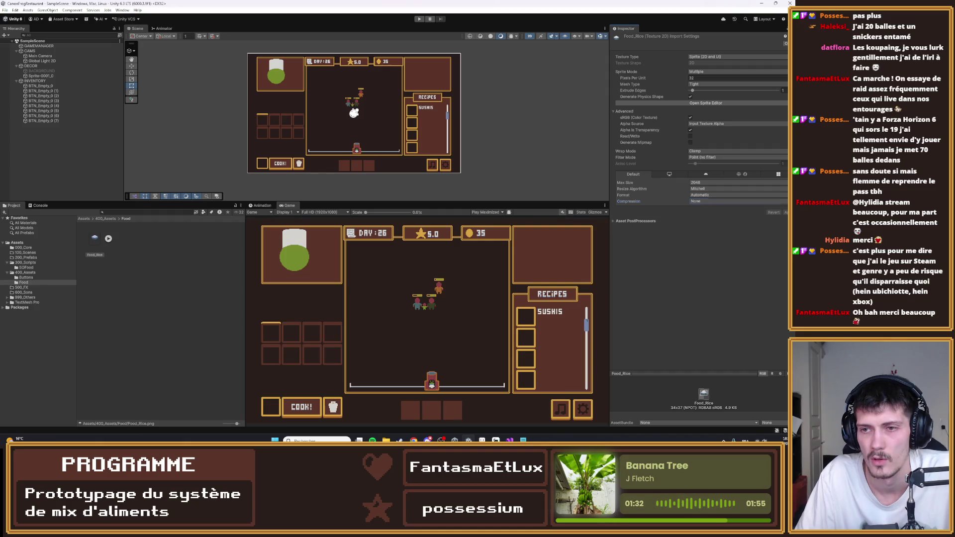
# - Browse the Buttons sprites, then go to the 300_Scripts/SOFood folder
pyautogui.click(36, 176)
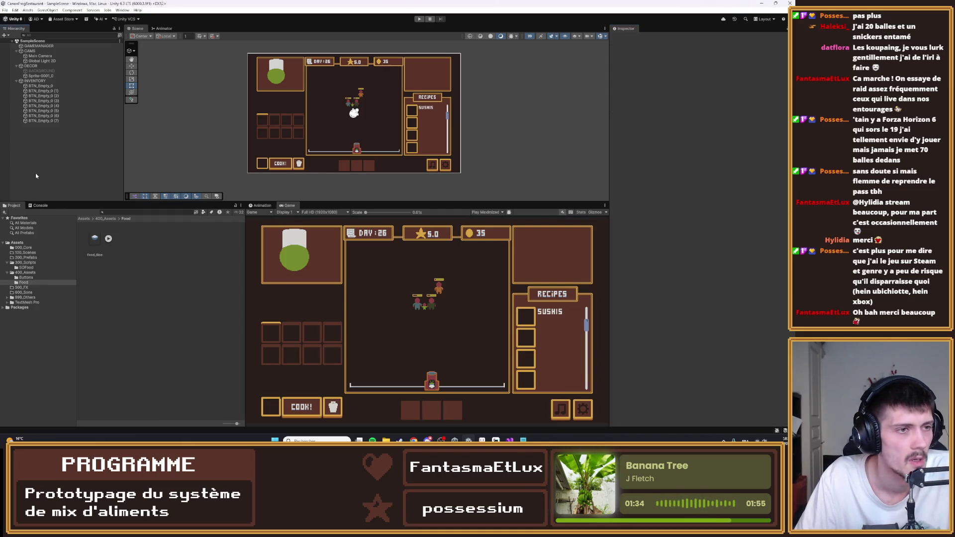
pyautogui.click(23, 277)
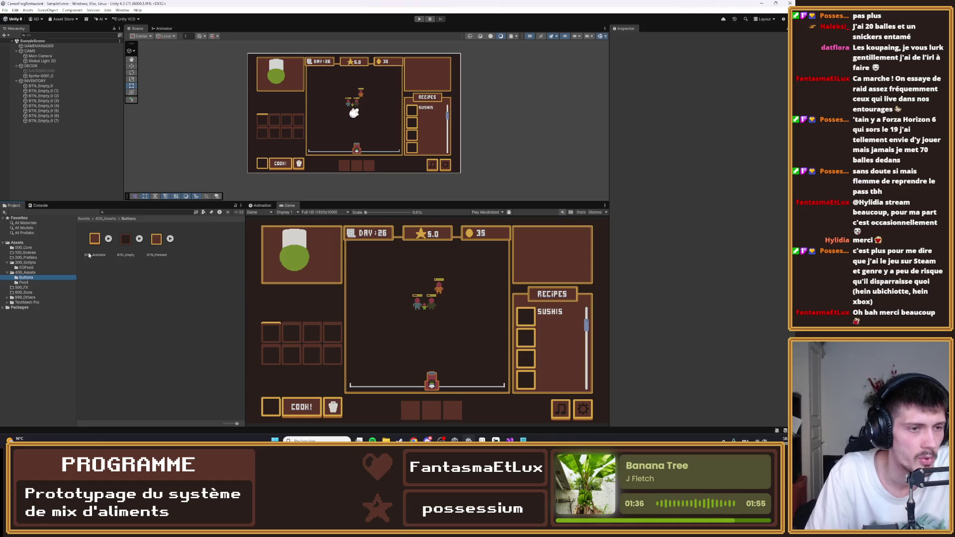
pyautogui.click(25, 262)
pyautogui.click(26, 267)
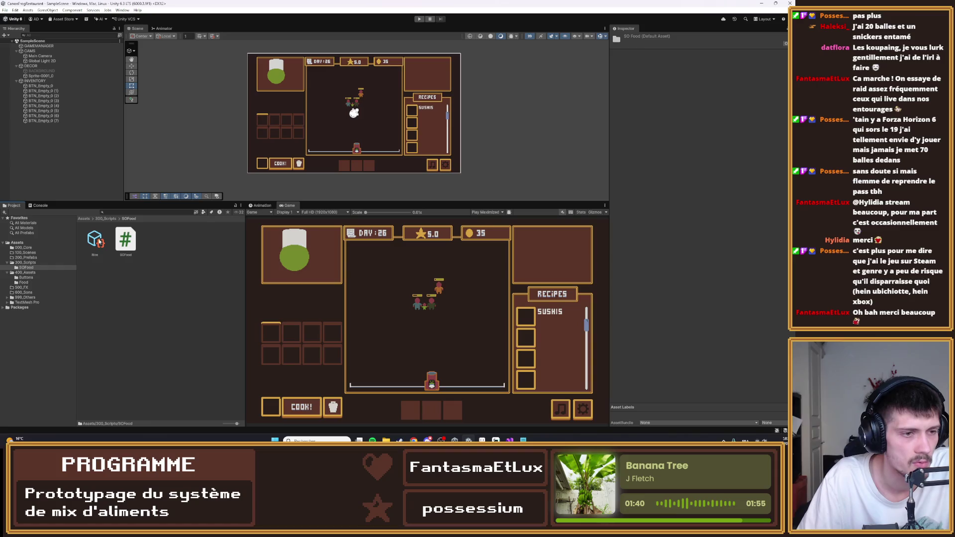
# - Assign Food_Rice_0 as the Rice asset's sprite, then return to 400_Assets/Food
pyautogui.click(99, 241)
pyautogui.click(784, 71)
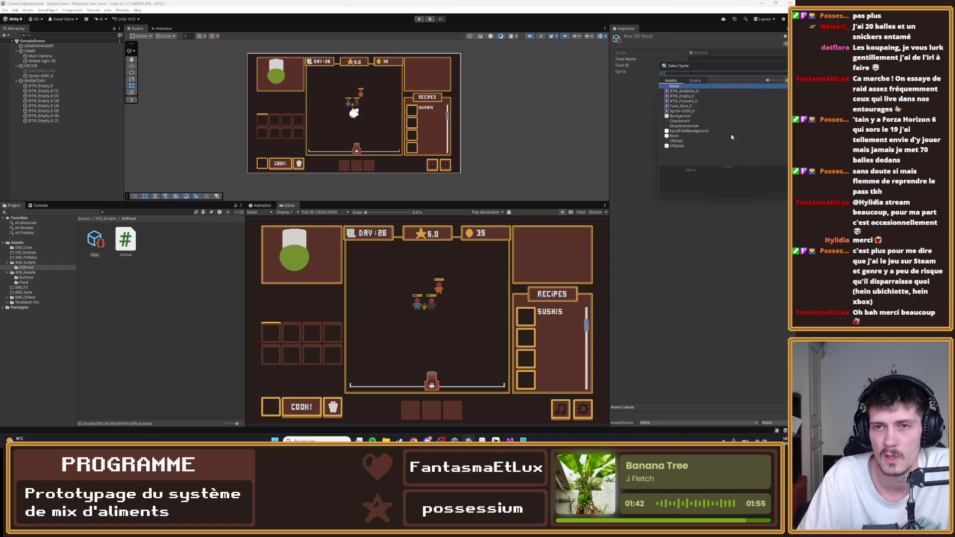
pyautogui.click(682, 107)
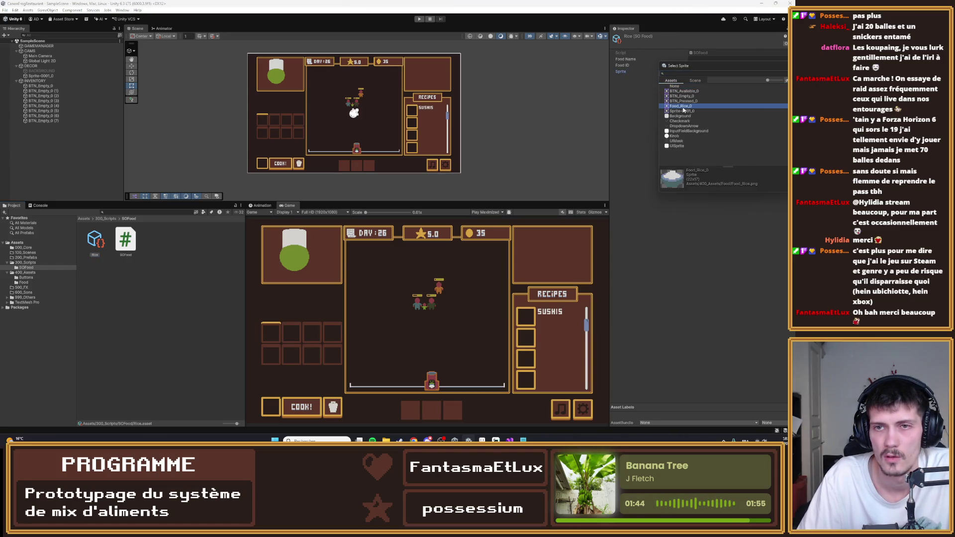
pyautogui.doubleClick(684, 108)
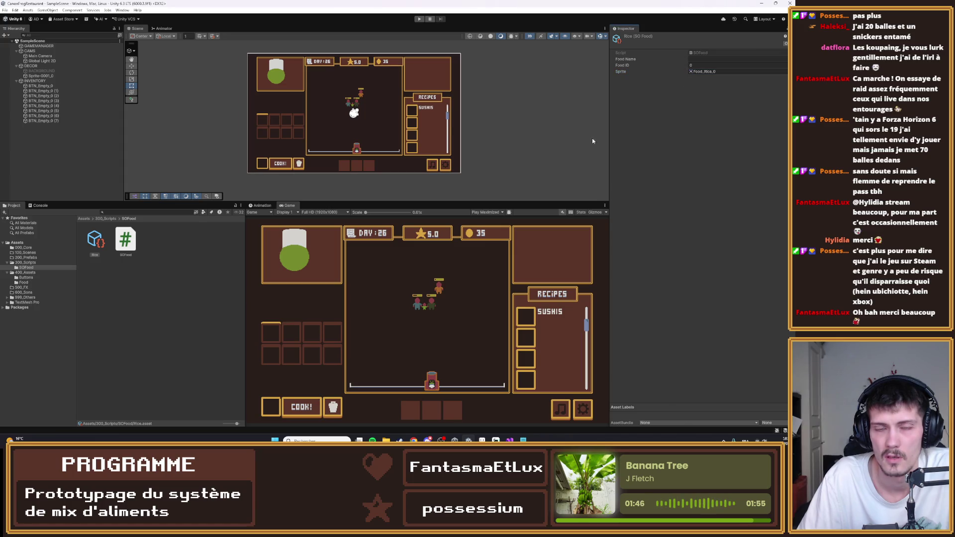
pyautogui.click(26, 278)
pyautogui.click(24, 282)
# - In the Sprite Editor, stretch Food_Rice_0's slice over the whole Food_Rice texture
pyautogui.click(97, 239)
pyautogui.click(706, 103)
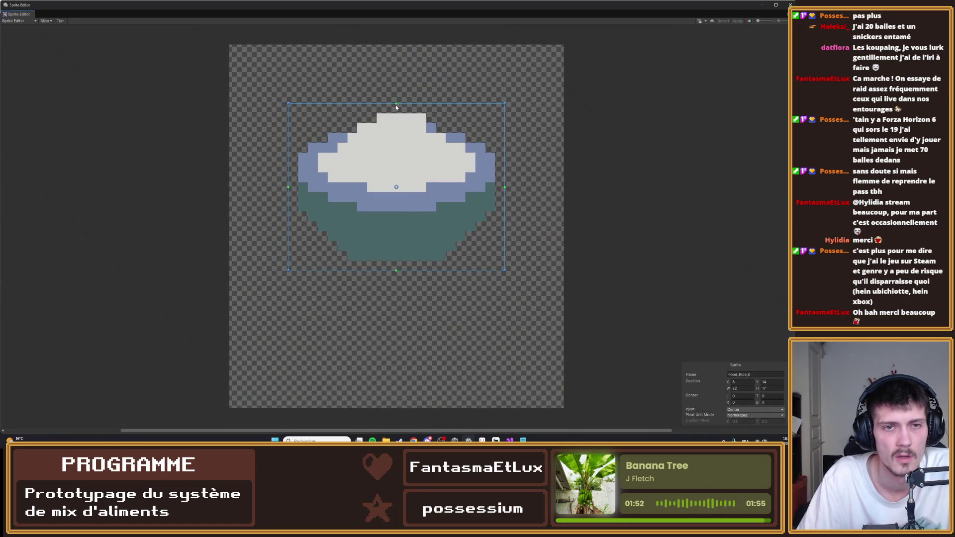
pyautogui.moveTo(397, 104); pyautogui.dragTo(397, 45)
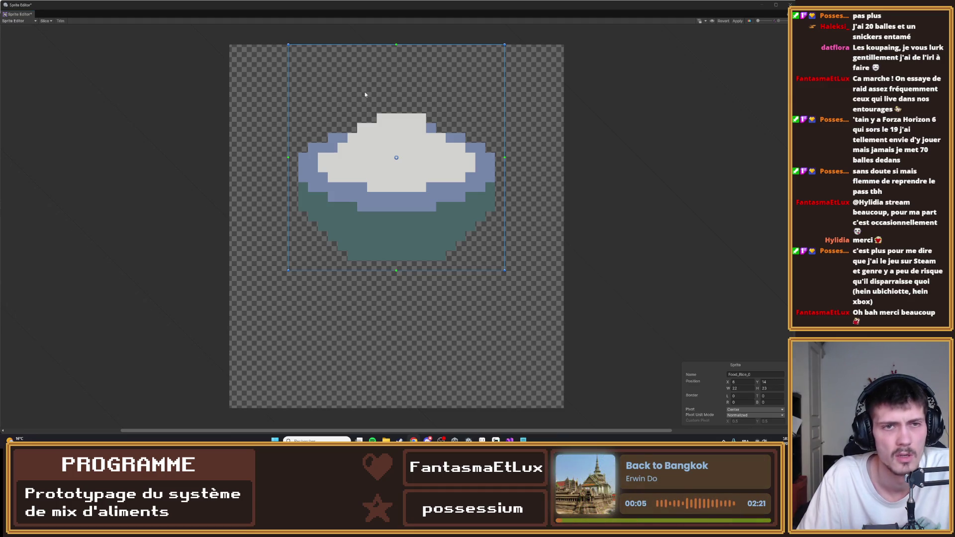
pyautogui.moveTo(397, 272); pyautogui.dragTo(386, 310)
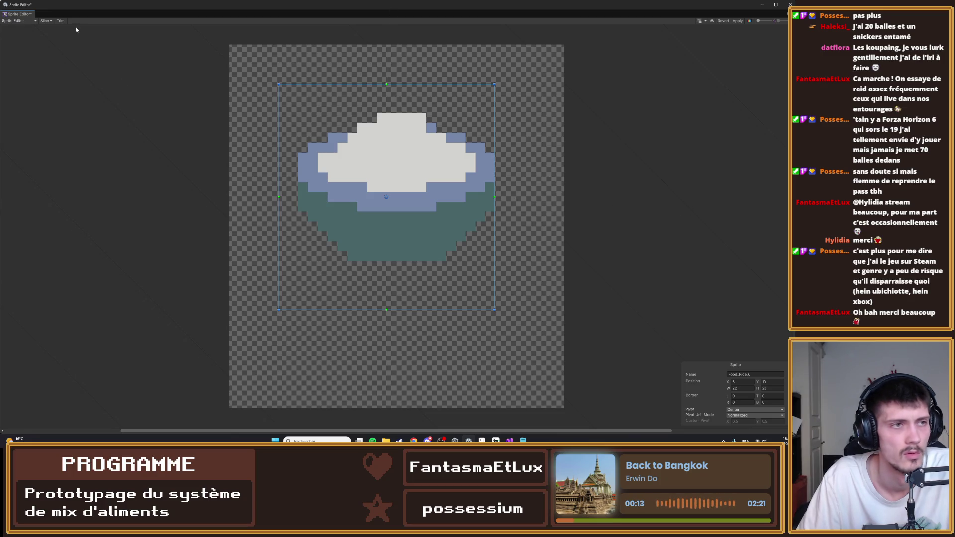
pyautogui.moveTo(327, 128); pyautogui.dragTo(295, 102)
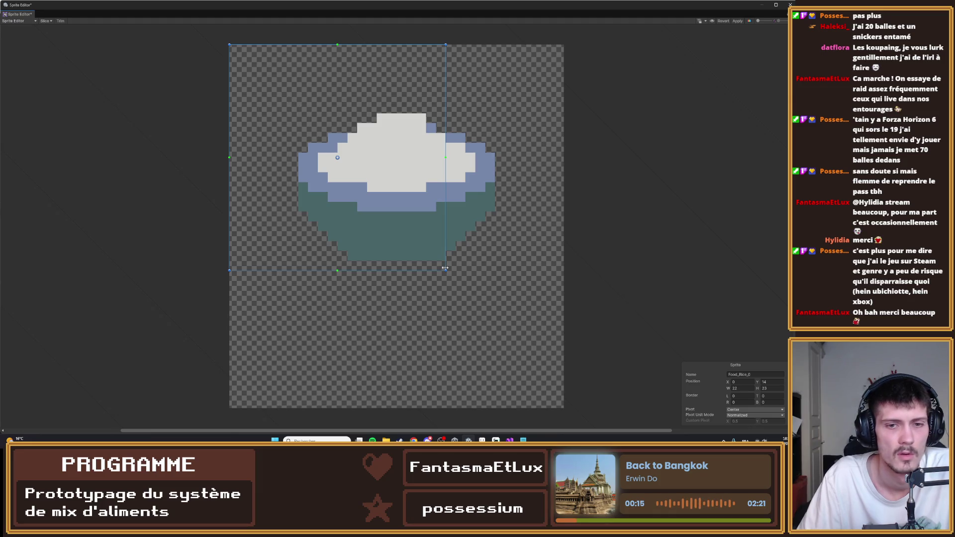
pyautogui.moveTo(446, 270); pyautogui.dragTo(593, 408)
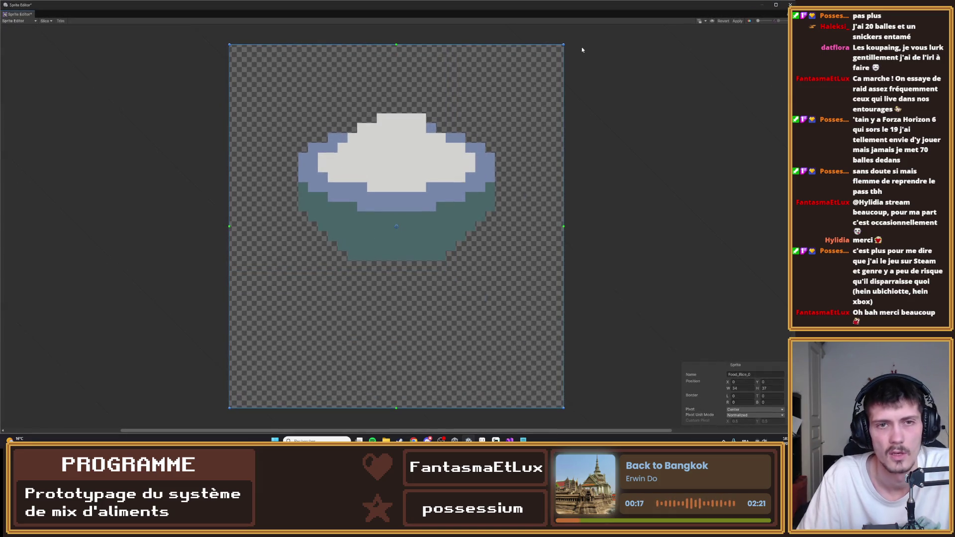
pyautogui.click(790, 4)
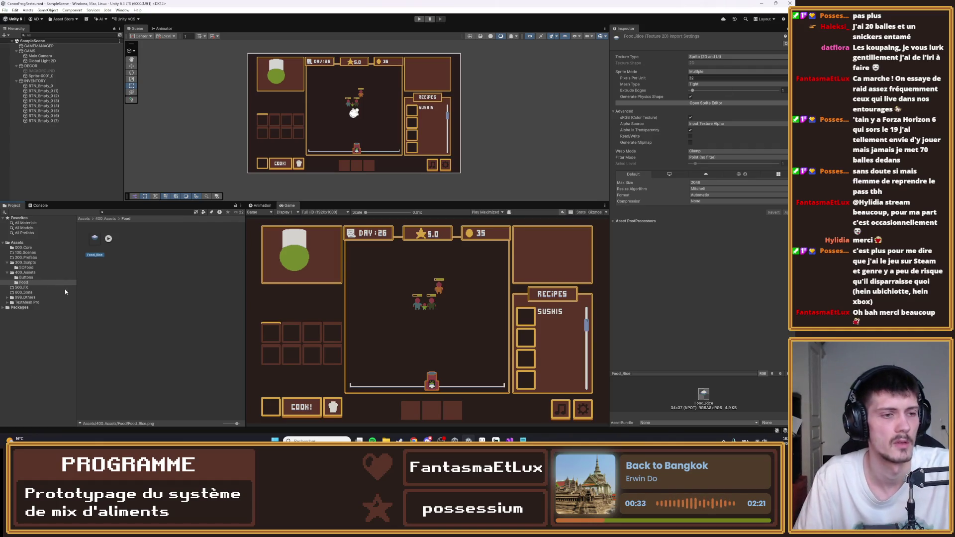
# - Recheck BTN_Empty_0 and the empty 200_Prefabs folder, then show the desktop with Win+D
pyautogui.click(130, 281)
pyautogui.click(41, 86)
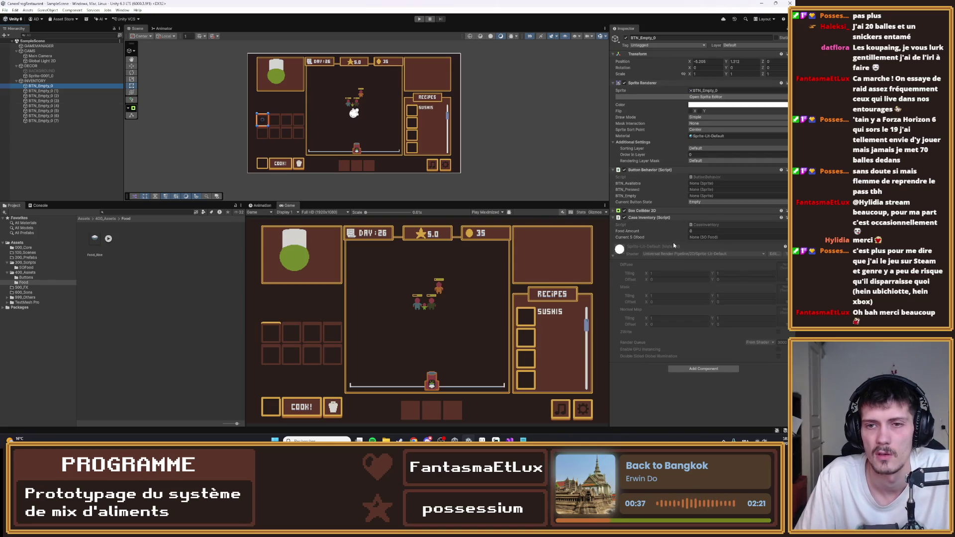
pyautogui.click(35, 258)
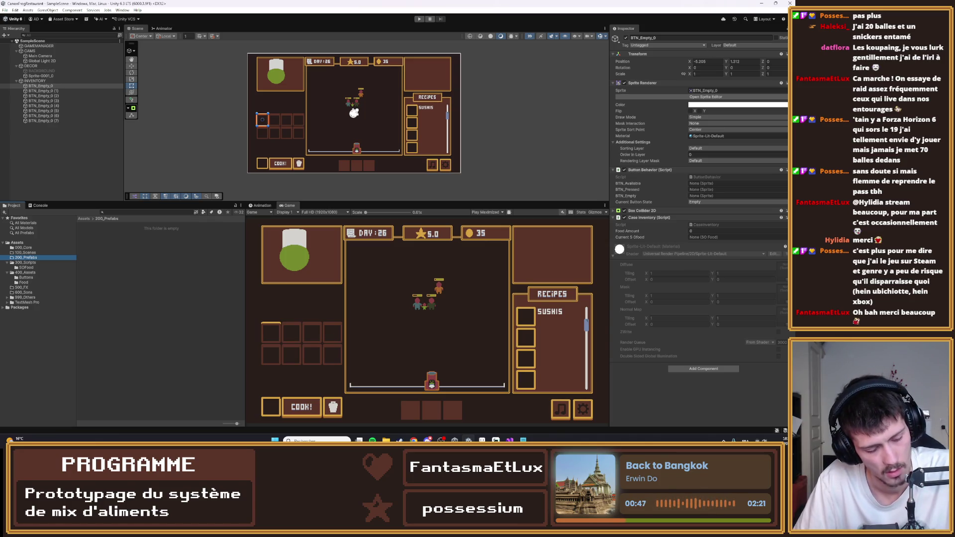
pyautogui.press('super+d')
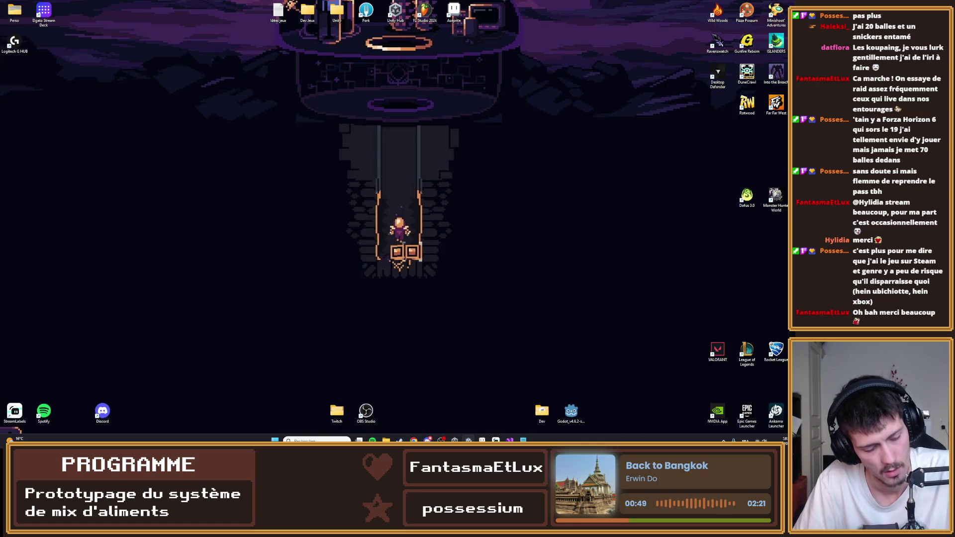
# - Switch to Visual Studio and bring up the ButtonBehavior script
pyautogui.press('super+d')
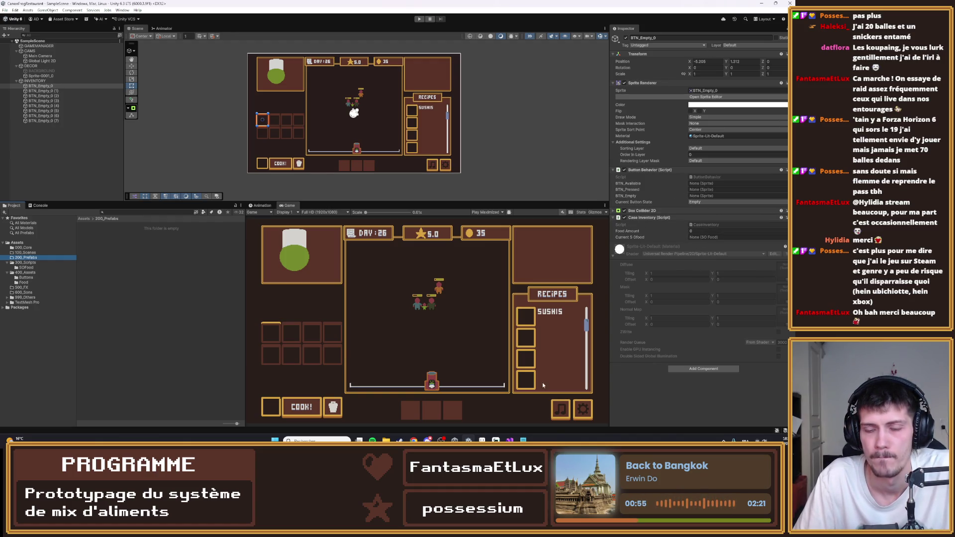
pyautogui.hotkey('alt', 'Tab')
pyautogui.click(52, 25)
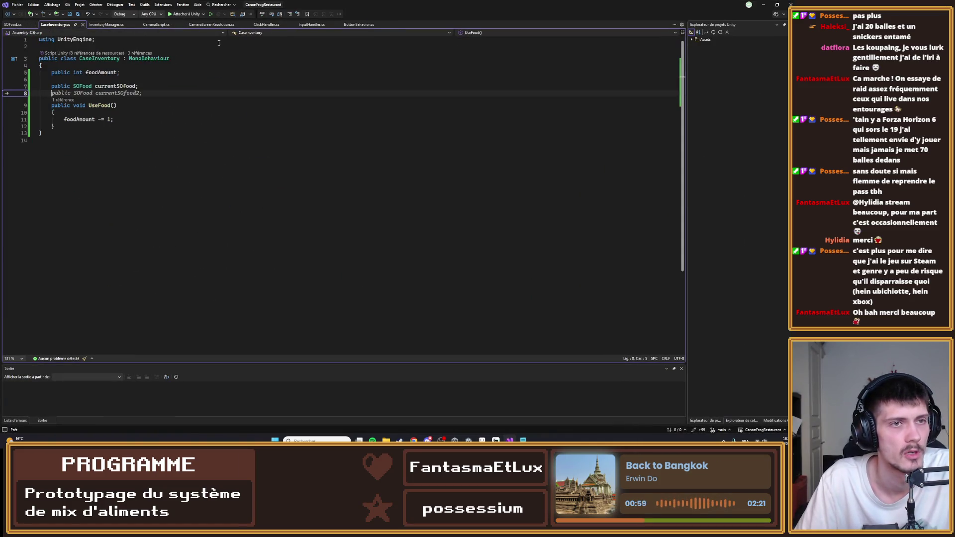
pyautogui.moveTo(358, 25); pyautogui.dragTo(27, 26)
pyautogui.scroll(2, 134, 126)
pyautogui.moveTo(41, 179)
pyautogui.mouseDown()
pyautogui.moveTo(65, 157)
pyautogui.moveTo(41, 83)
pyautogui.mouseUp()
# - Delete the ChangeButtonState method from ButtonBehavior
pyautogui.click(64, 132)
pyautogui.moveTo(41, 175); pyautogui.dragTo(41, 99)
pyautogui.press('Delete')
pyautogui.press('BackSpace')
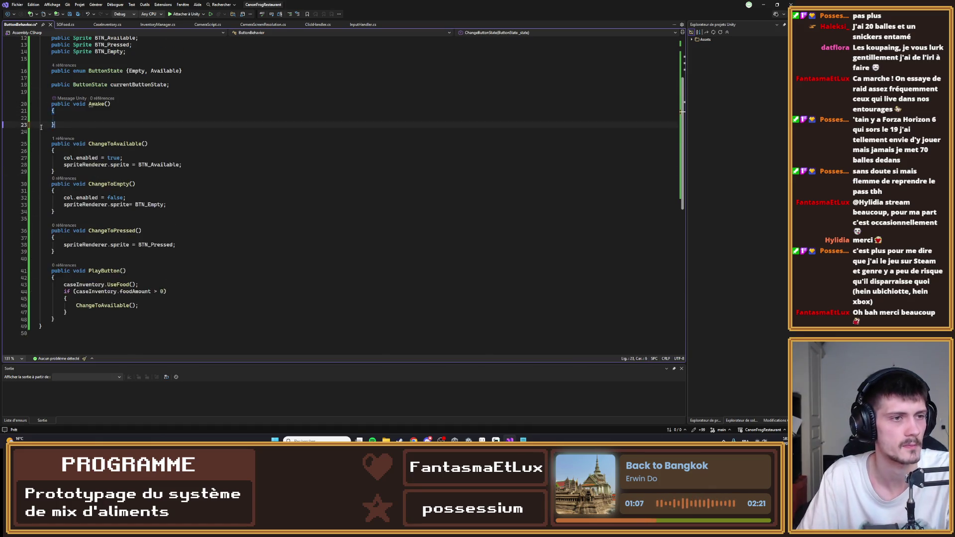
# - Remove the ButtonState enum and currentButtonState field, save, and return to Unity
pyautogui.scroll(4, 133, 146)
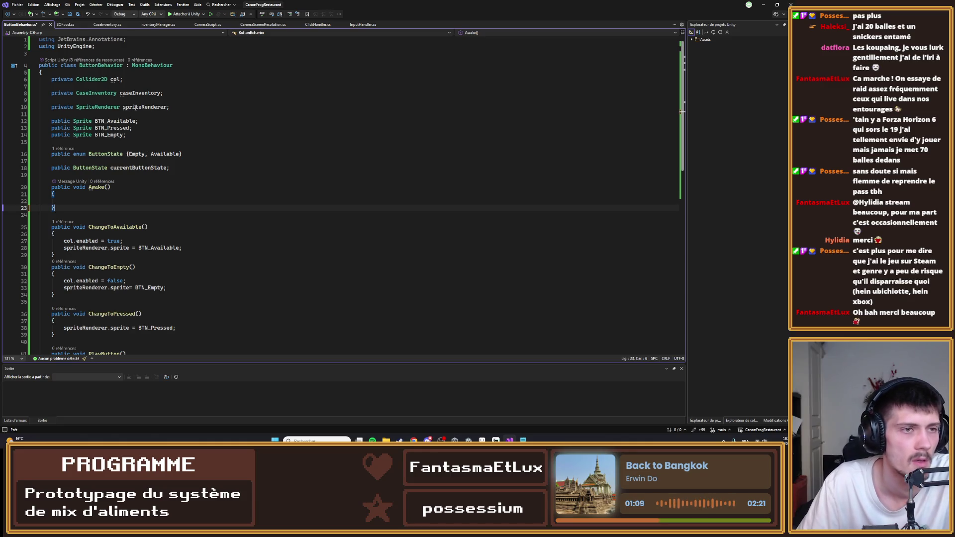
pyautogui.moveTo(170, 168)
pyautogui.mouseDown()
pyautogui.moveTo(55, 162)
pyautogui.moveTo(3, 141)
pyautogui.mouseUp()
pyautogui.press('BackSpace')
pyautogui.press('BackSpace')
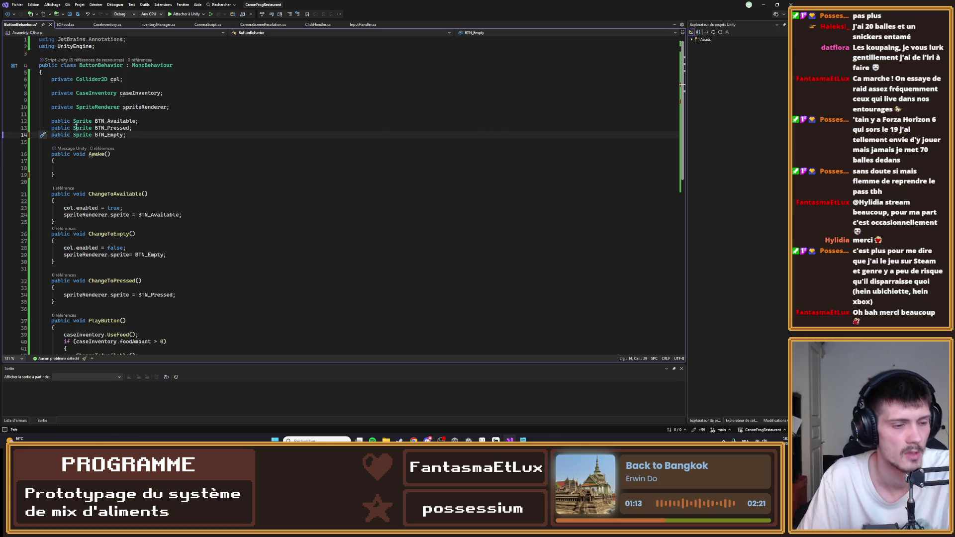
pyautogui.hotkey('ctrl', 's')
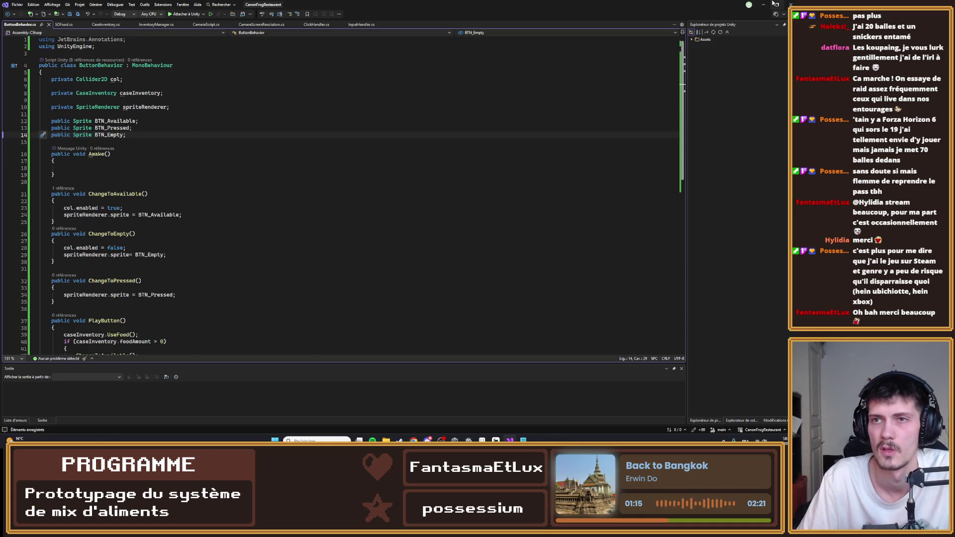
pyautogui.click(764, 4)
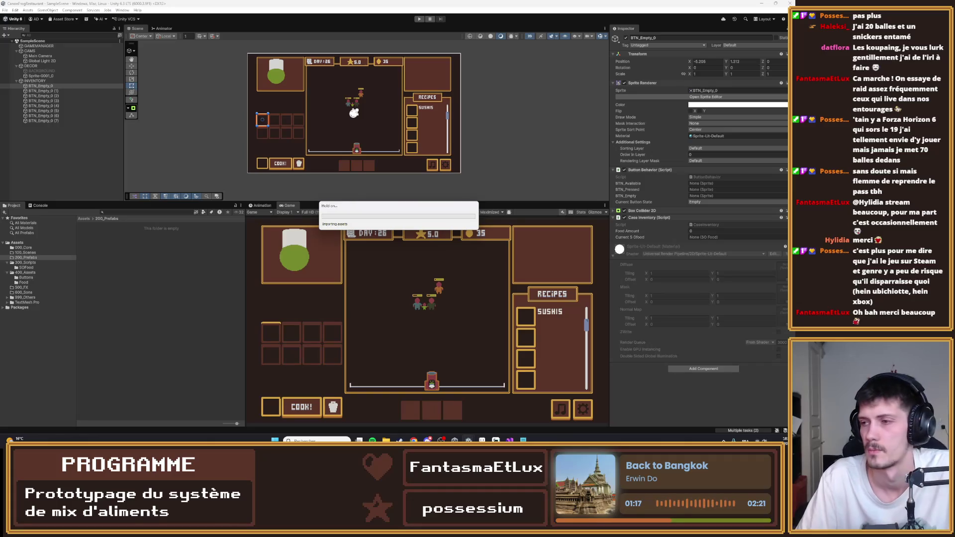
# - Set BTN_Empty_0's Current SO Food to the Rice asset
pyautogui.click(178, 291)
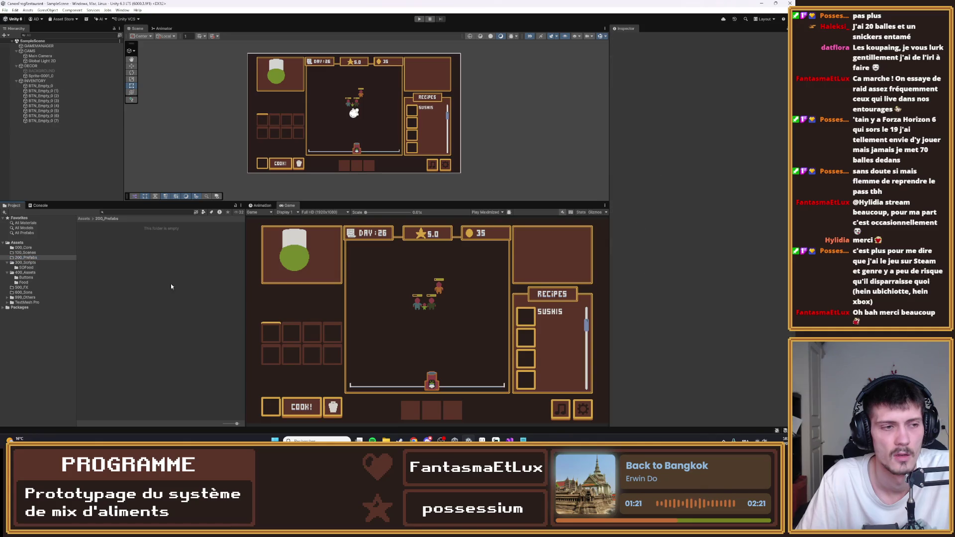
pyautogui.click(55, 86)
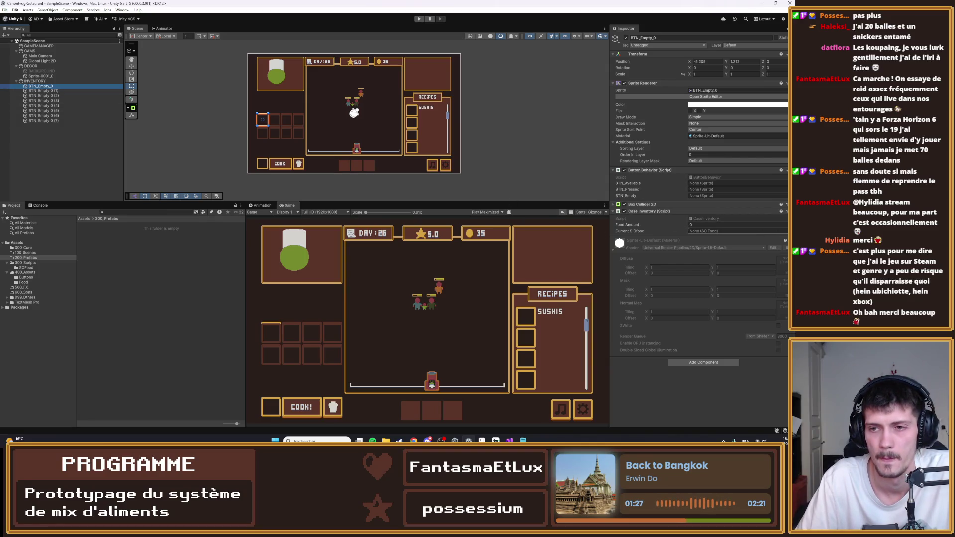
pyautogui.click(698, 219)
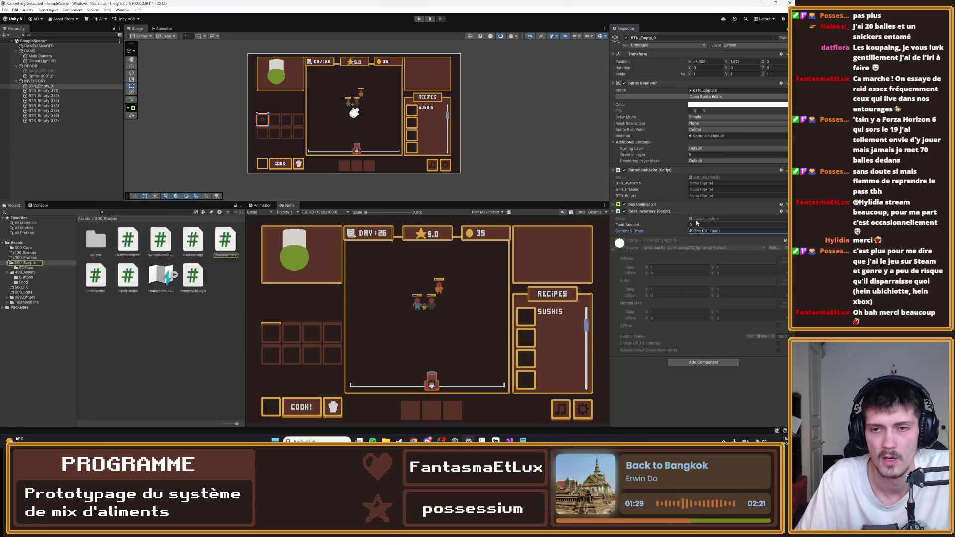
# - Give the Rice food asset the Food Name 'Rice' and Food ID 1
pyautogui.click(208, 249)
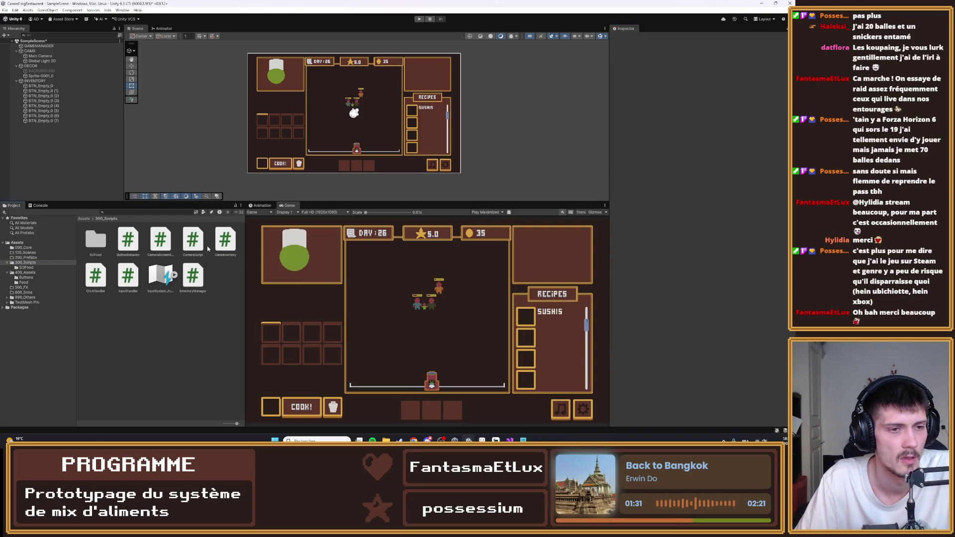
pyautogui.click(24, 281)
pyautogui.click(95, 240)
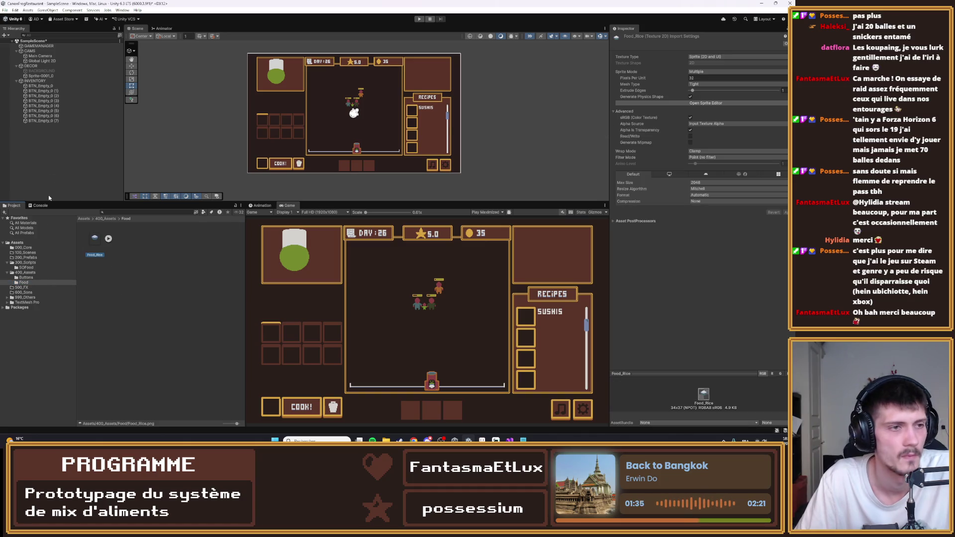
pyautogui.click(27, 268)
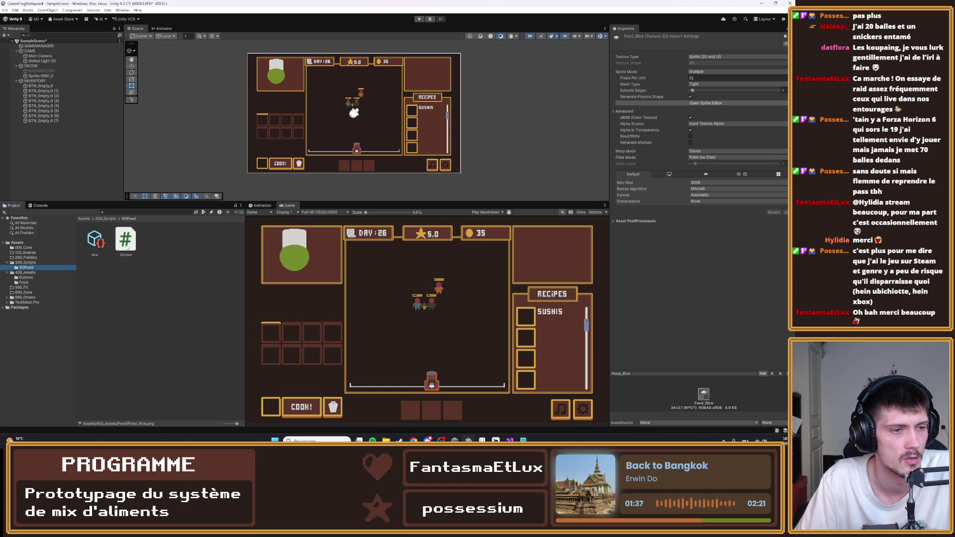
pyautogui.click(95, 242)
pyautogui.click(707, 59)
pyautogui.write('Rice')
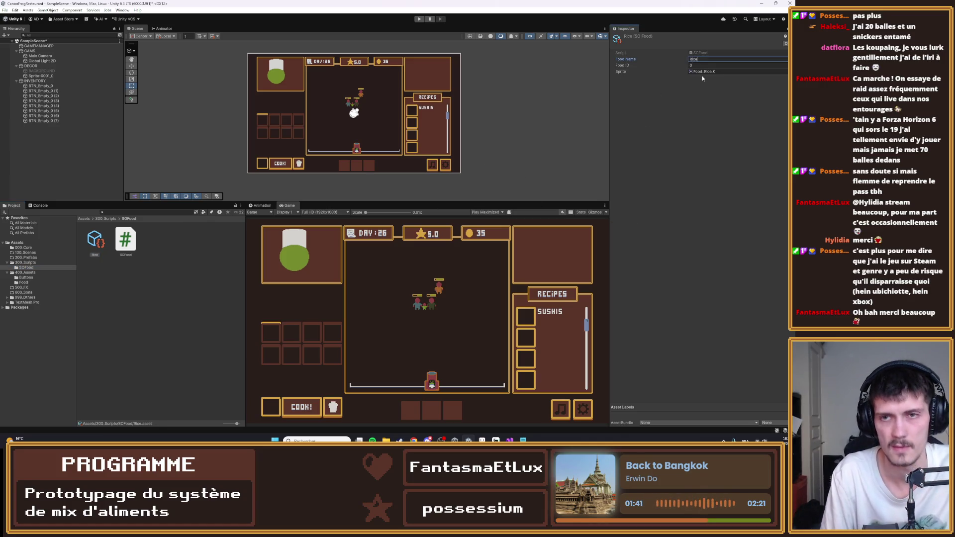
pyautogui.click(707, 65)
pyautogui.write('1')
pyautogui.press('Return')
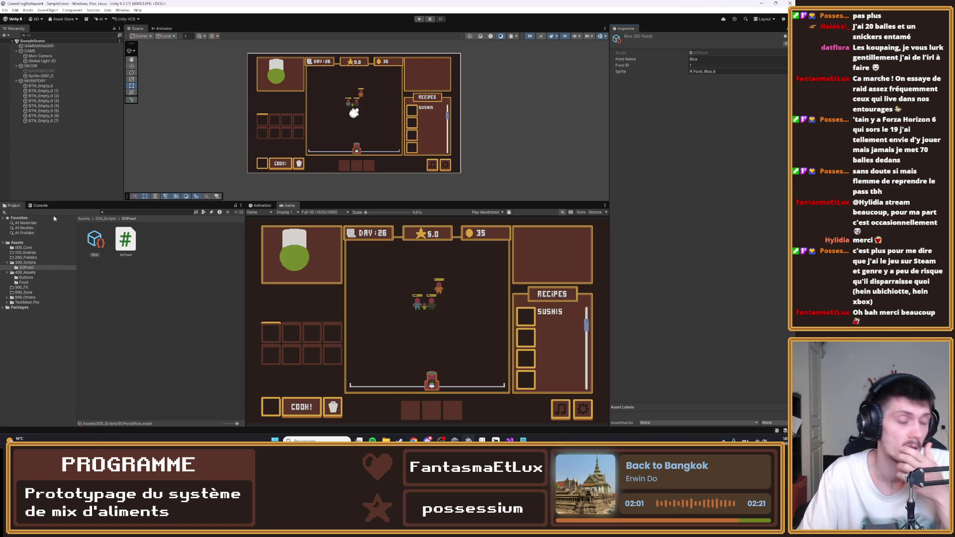
# - Set BTN_Empty_0's Food Amount to 10 and open the CaseInventory script
pyautogui.click(41, 88)
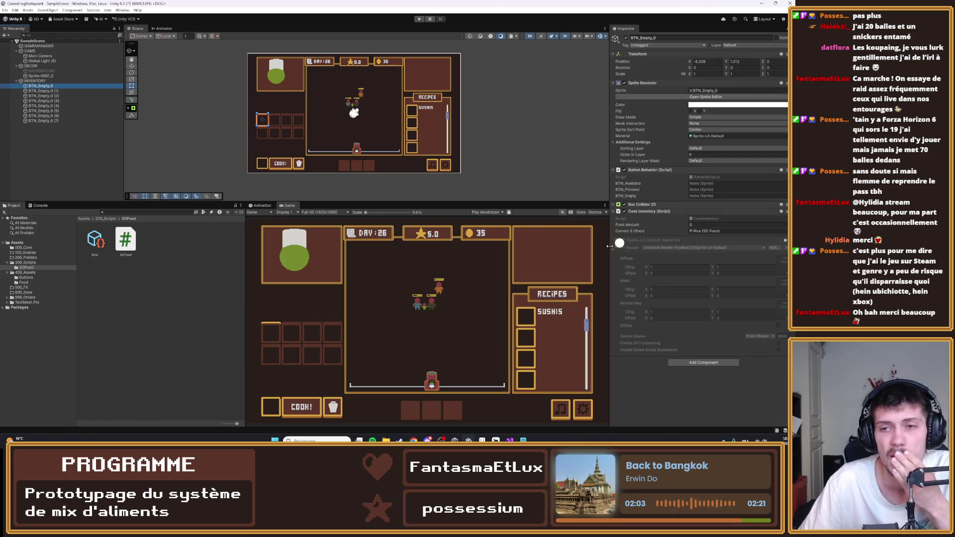
pyautogui.click(712, 225)
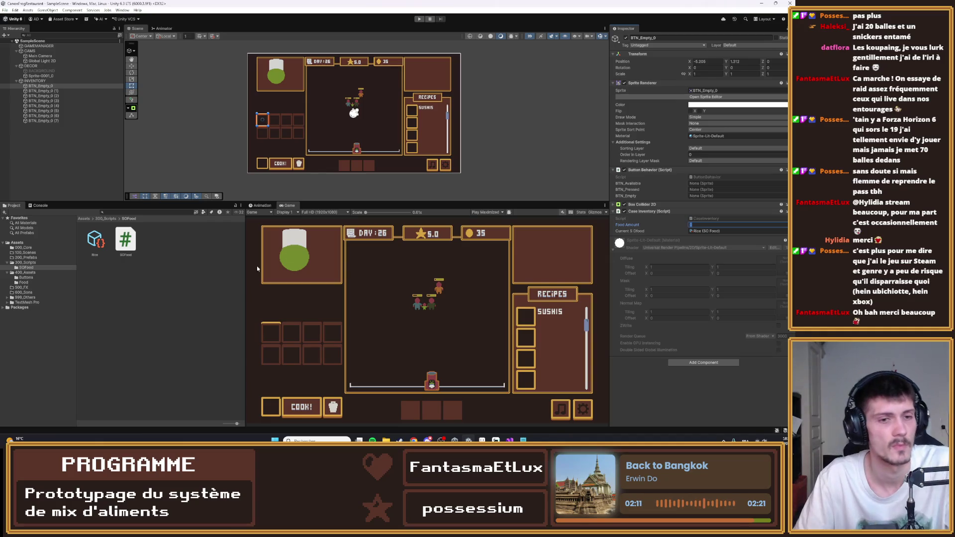
pyautogui.write('1')
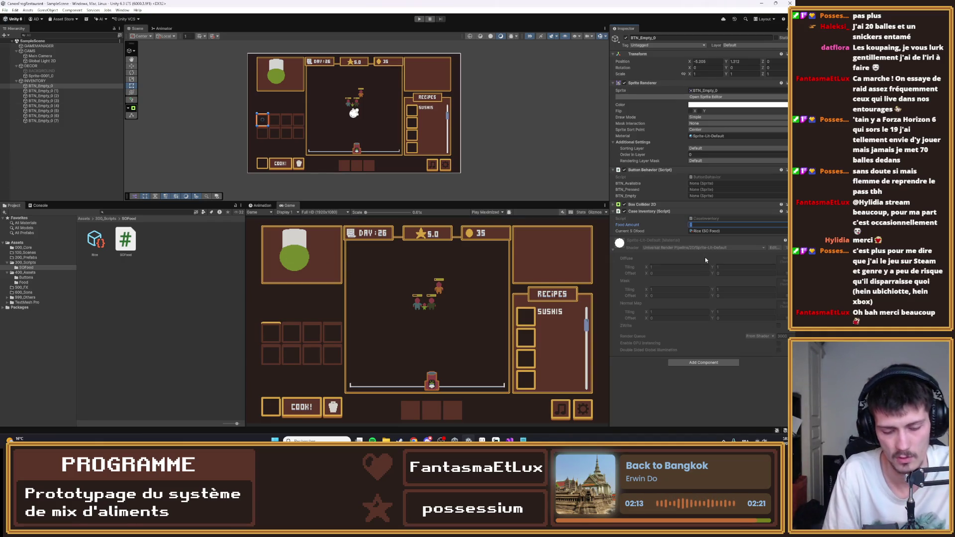
pyautogui.write('0')
pyautogui.press('Return')
pyautogui.doubleClick(712, 217)
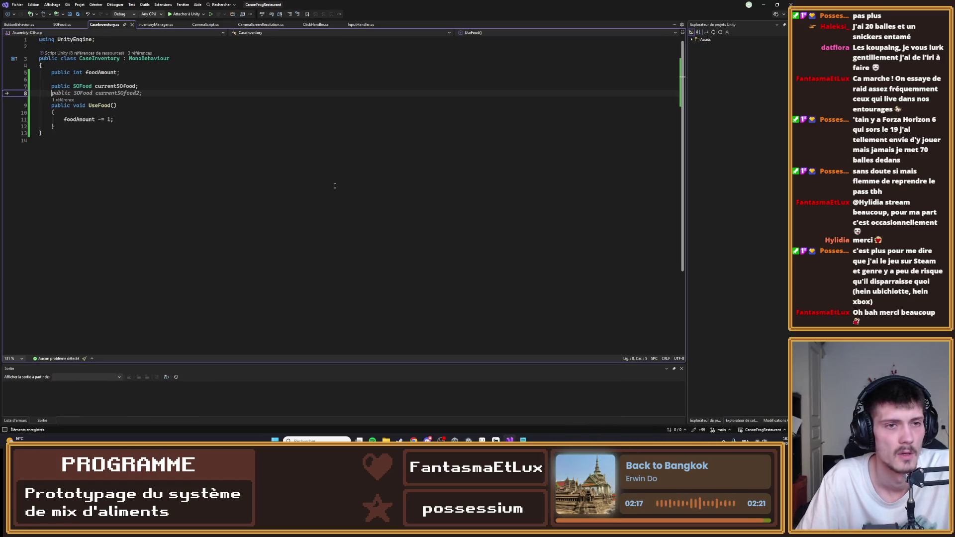
pyautogui.click(150, 141)
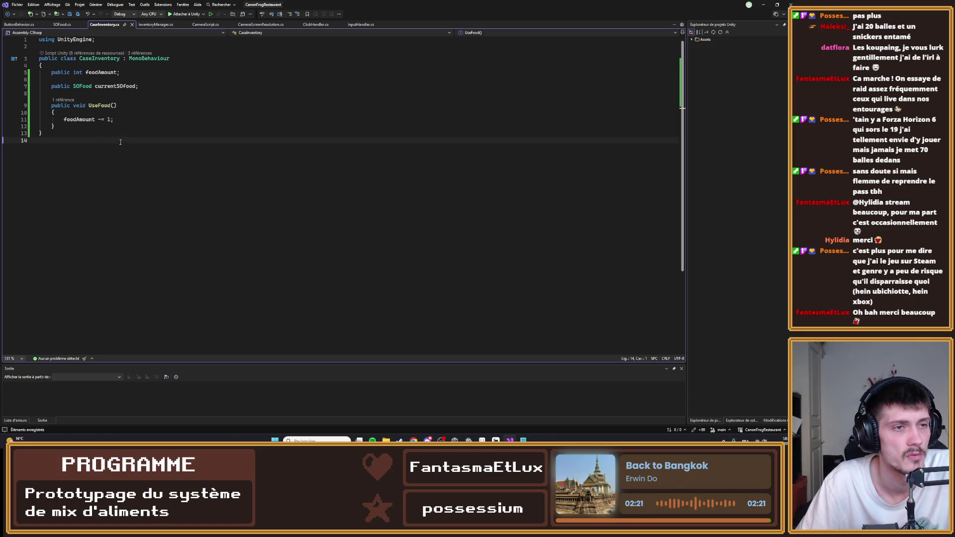
pyautogui.hotkey('ctrl', 'Tab')
pyautogui.click(11, 26)
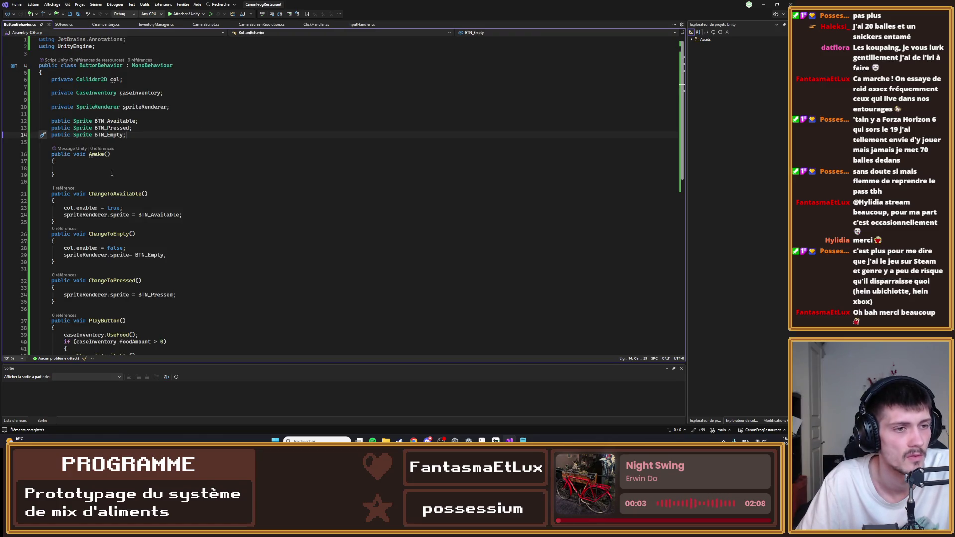
pyautogui.click(106, 25)
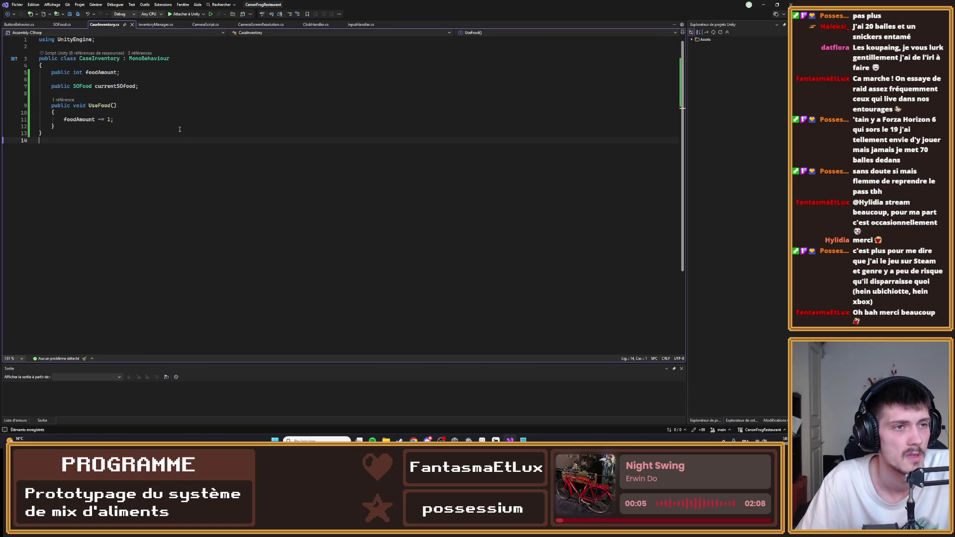
pyautogui.click(155, 24)
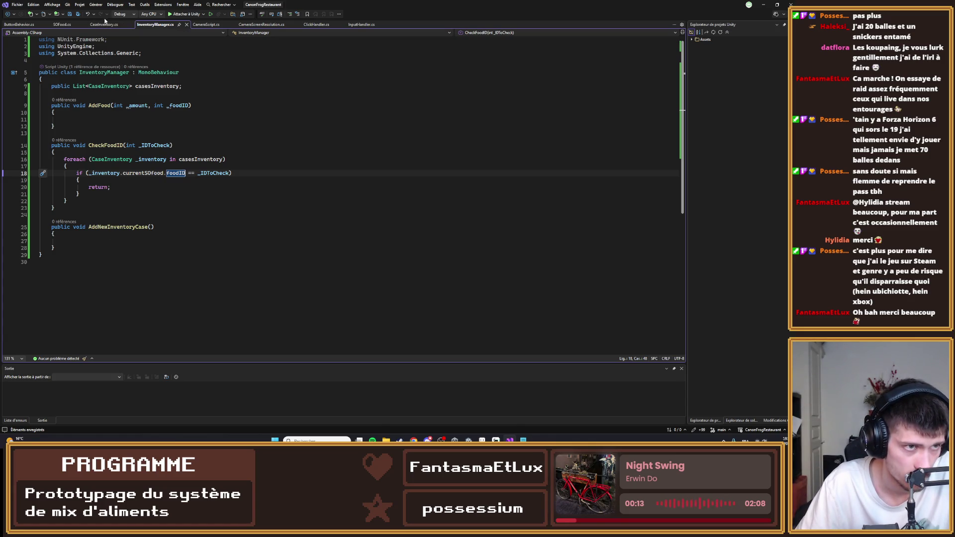
pyautogui.hotkey('ctrl', 'Tab')
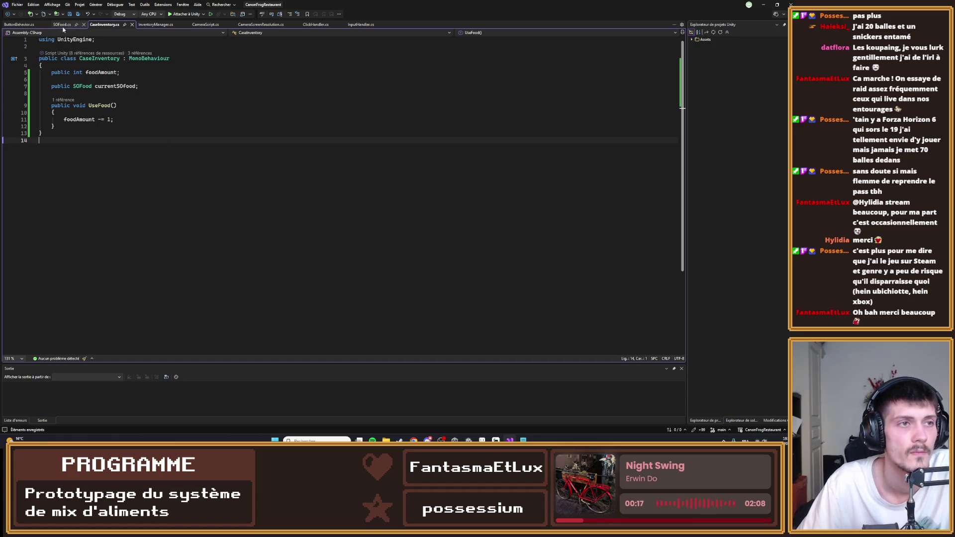
pyautogui.click(155, 24)
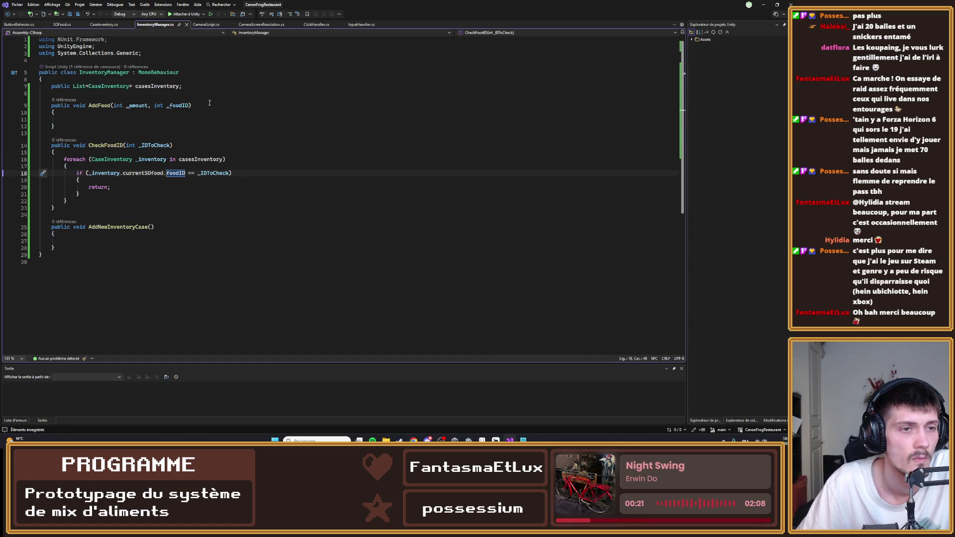
pyautogui.click(104, 25)
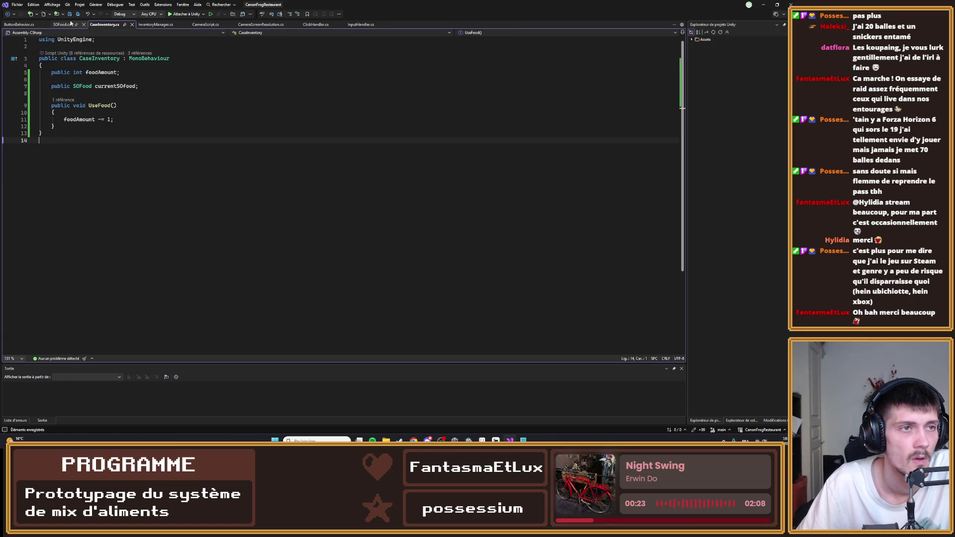
pyautogui.click(20, 24)
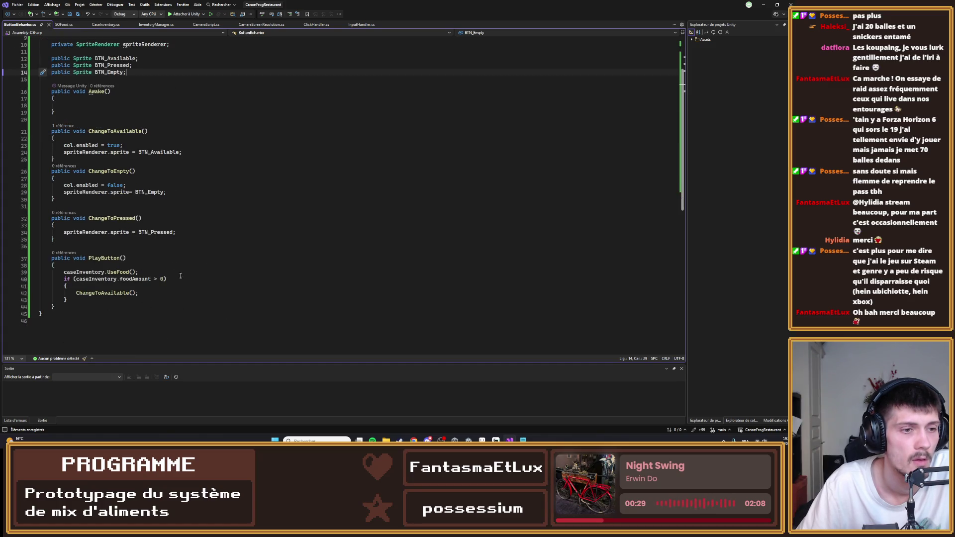
pyautogui.scroll(2, 105, 178)
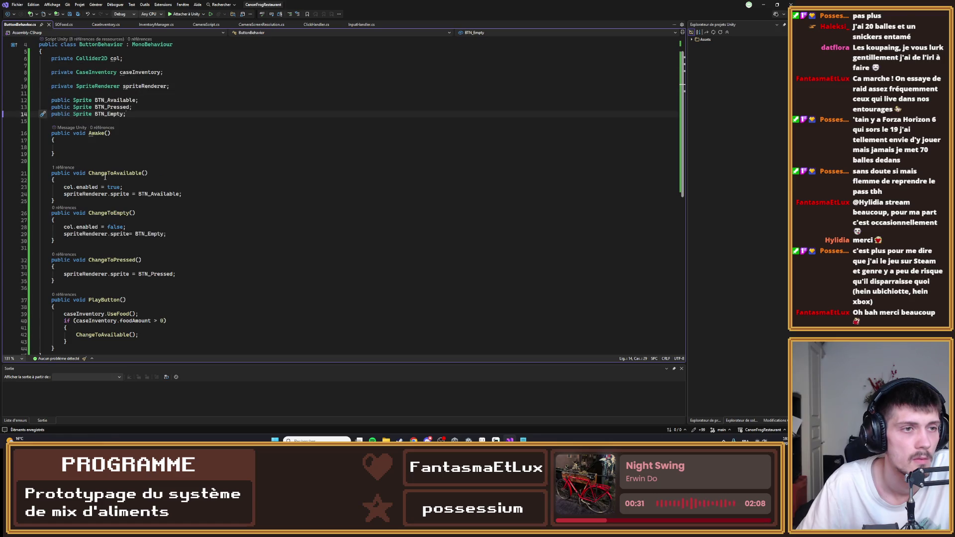
pyautogui.click(105, 24)
pyautogui.click(88, 128)
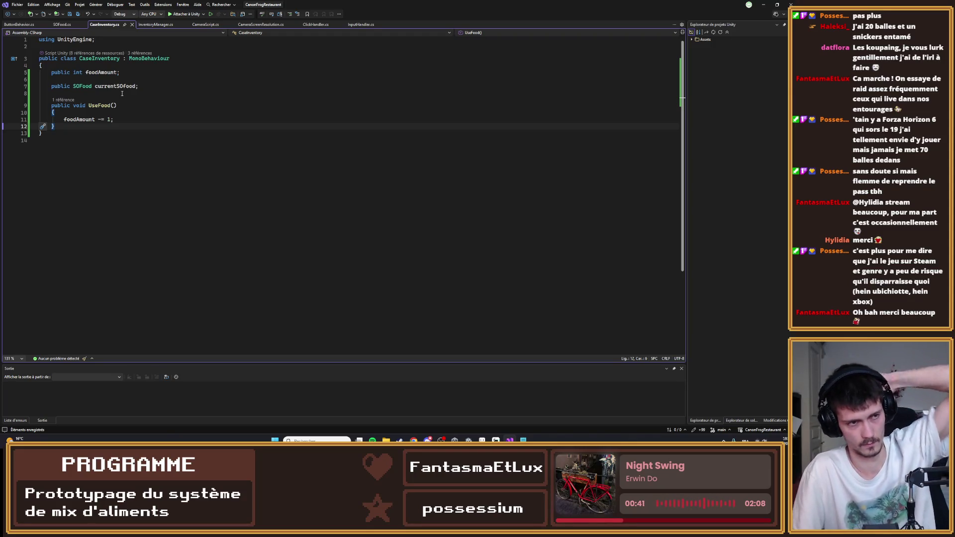
pyautogui.press('Return')
pyautogui.press('Return')
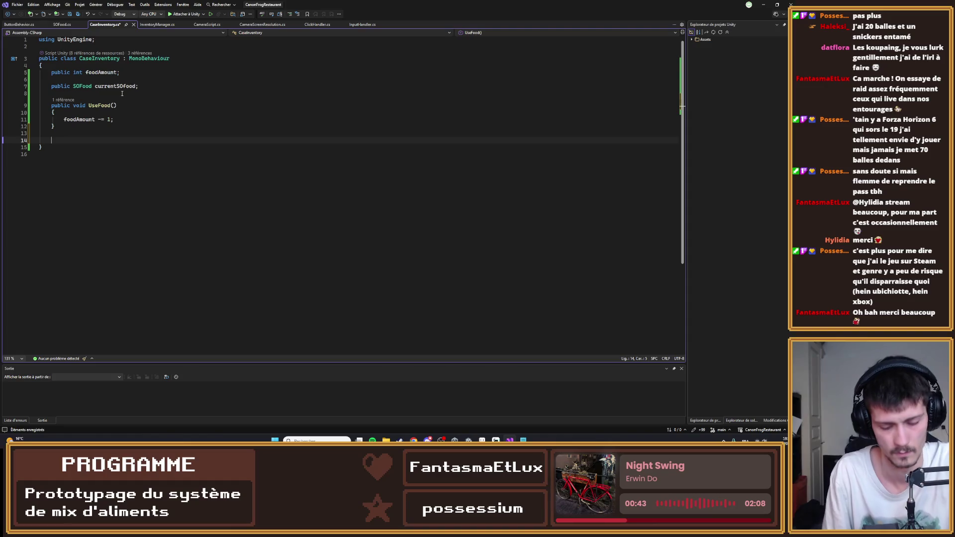
# - Add an empty public void CheckCurrentInventory() method to CaseInventory
pyautogui.write('public voi')
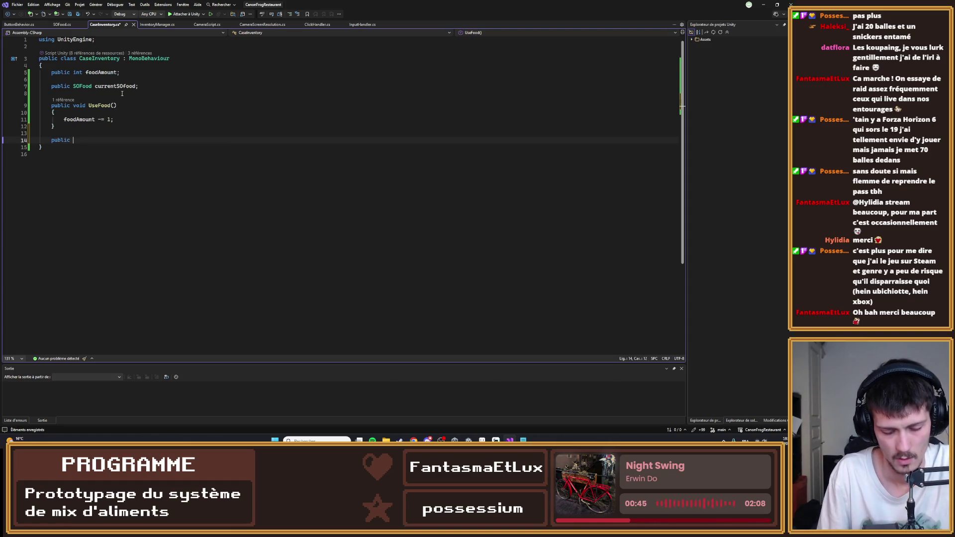
pyautogui.write('d C')
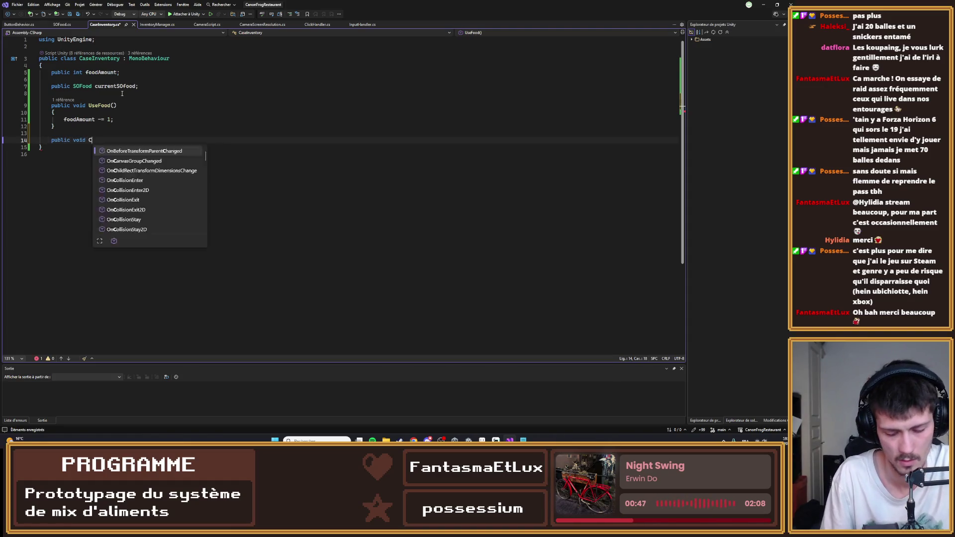
pyautogui.write('heckCurrent')
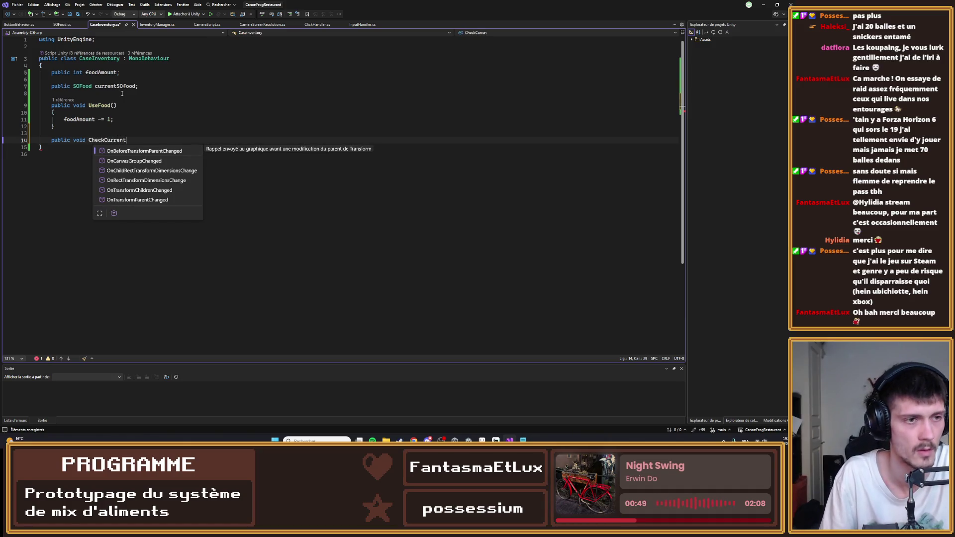
pyautogui.press('BackSpace')
pyautogui.press('BackSpace')
pyautogui.press('BackSpace')
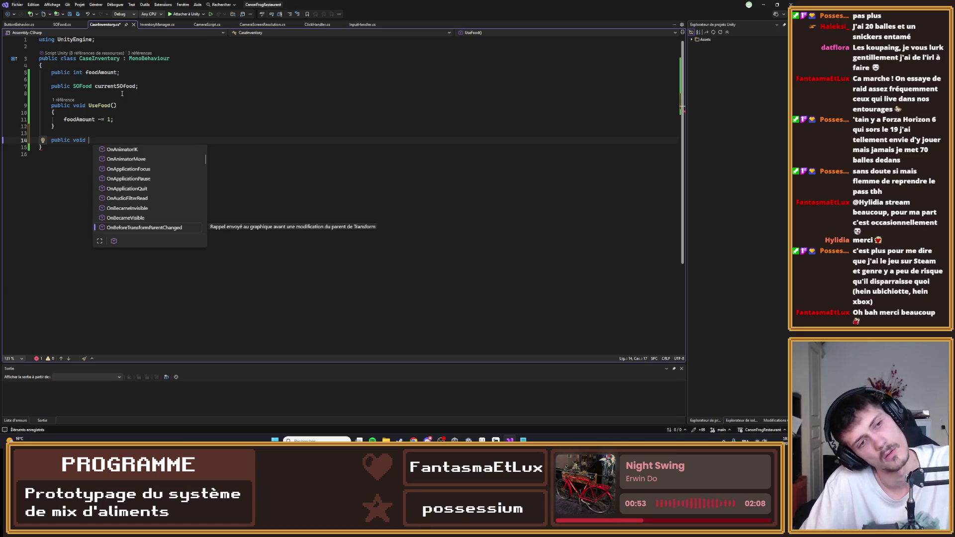
pyautogui.write('Check')
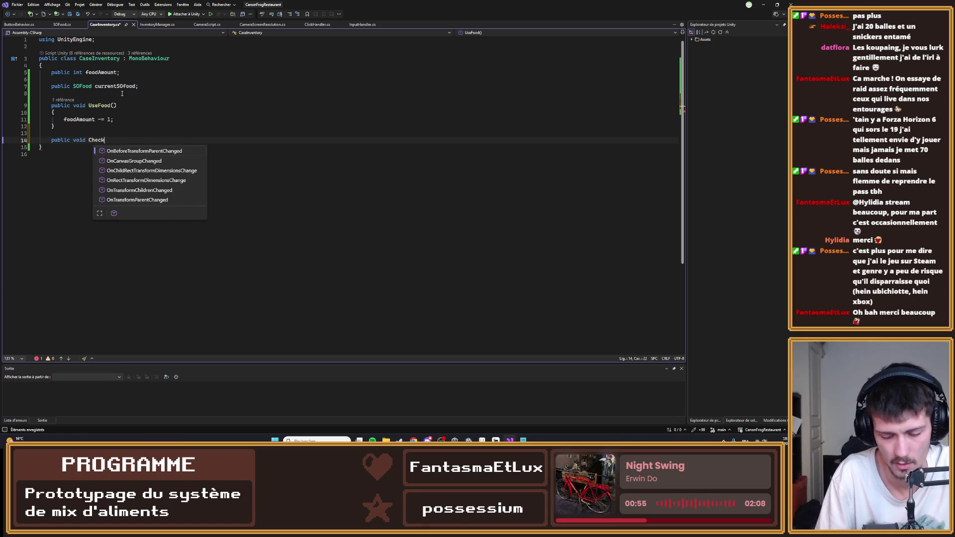
pyautogui.write('Cu')
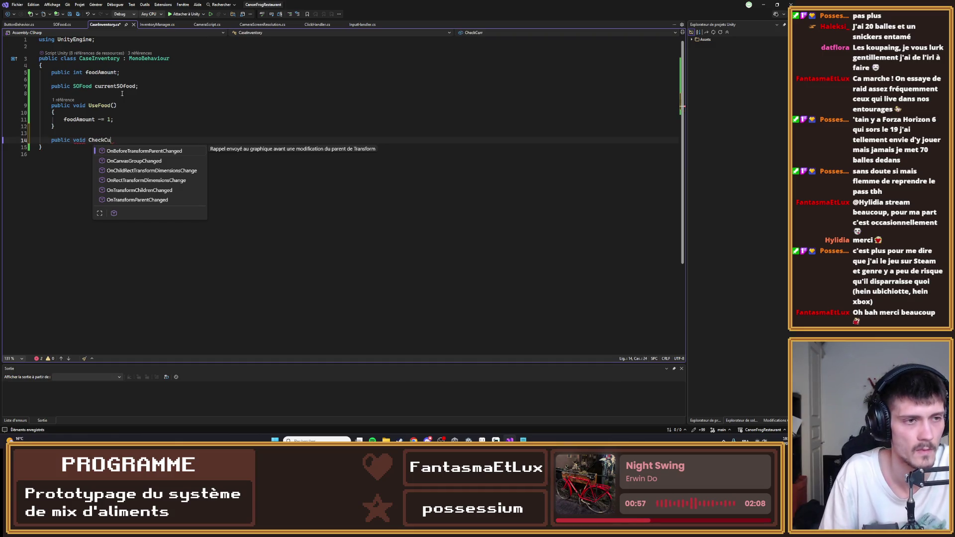
pyautogui.write('rrrrentInventory')
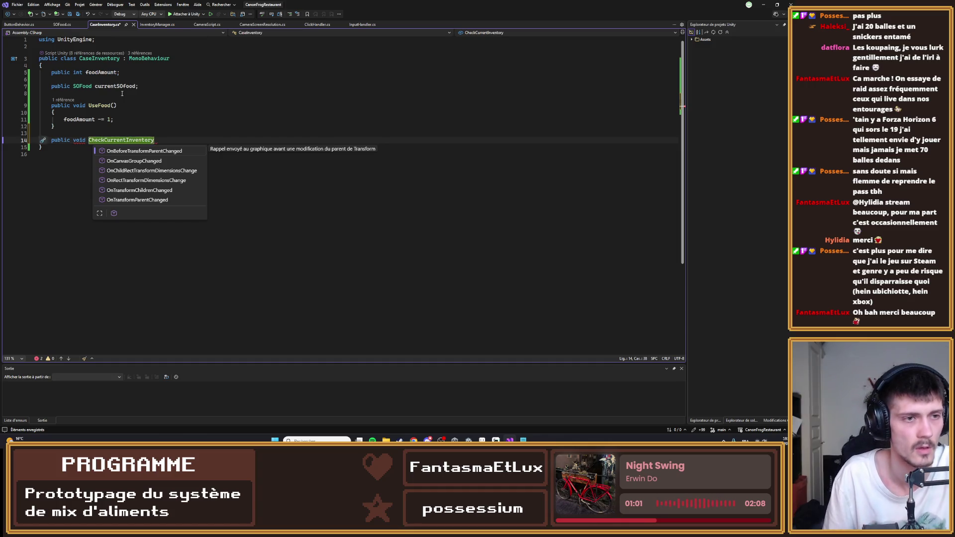
pyautogui.press('Escape')
pyautogui.press('Delete')
pyautogui.hotkey('ctrl', 'z')
pyautogui.press('Up')
pyautogui.press('Down')
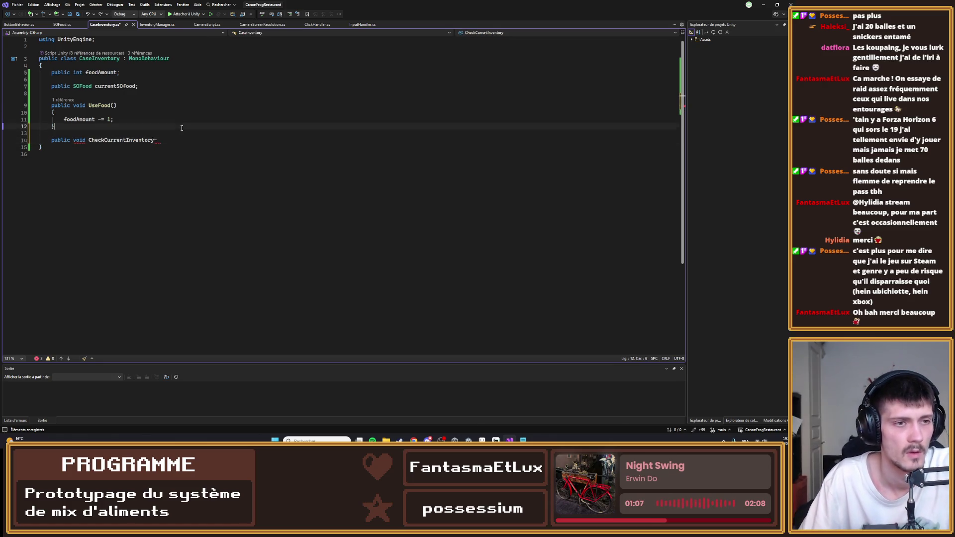
pyautogui.click(175, 142)
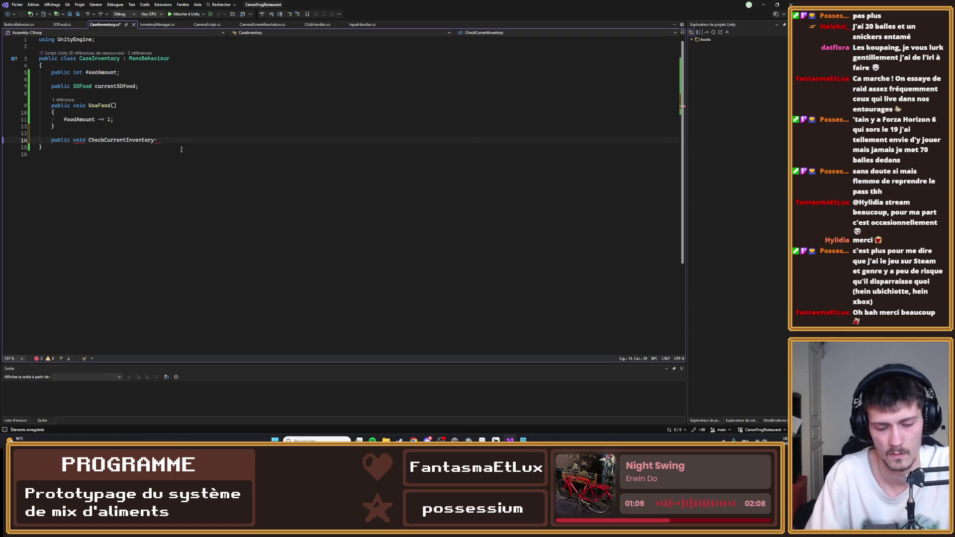
pyautogui.write('()')
pyautogui.press('Return')
pyautogui.write('{')
pyautogui.press('Return')
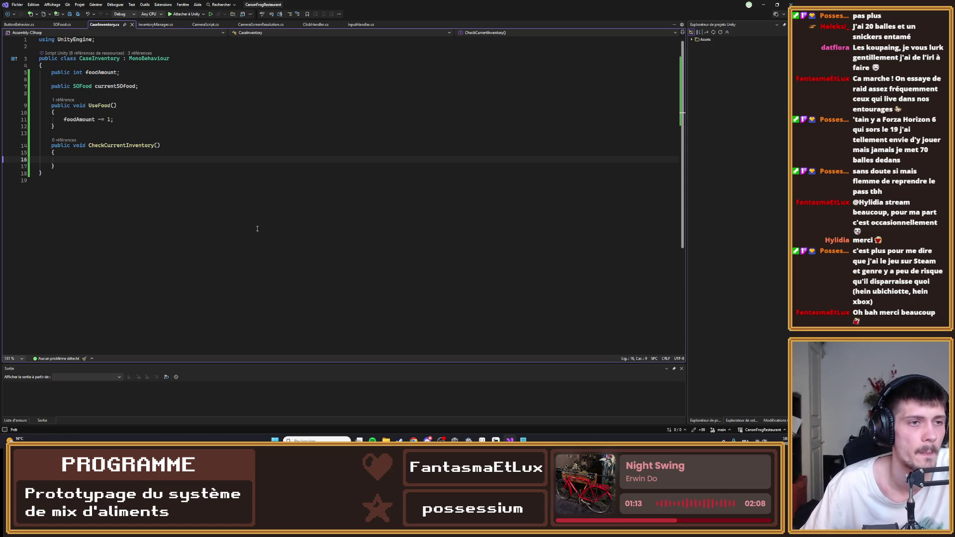
# - Review the ButtonBehavior, SOFood and InventoryManager scripts, then return to Unity
pyautogui.click(19, 24)
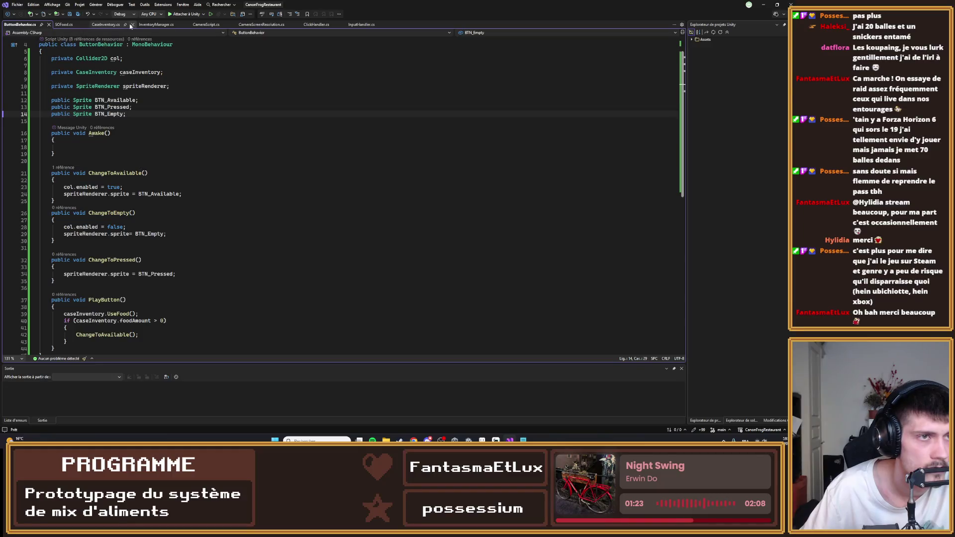
pyautogui.scroll(-2, 309, 211)
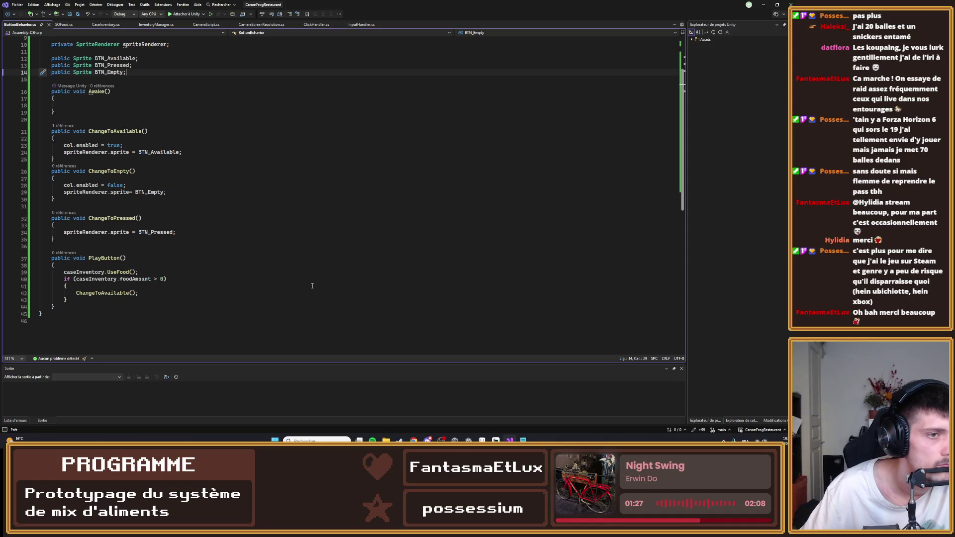
pyautogui.scroll(2, 312, 287)
pyautogui.click(97, 24)
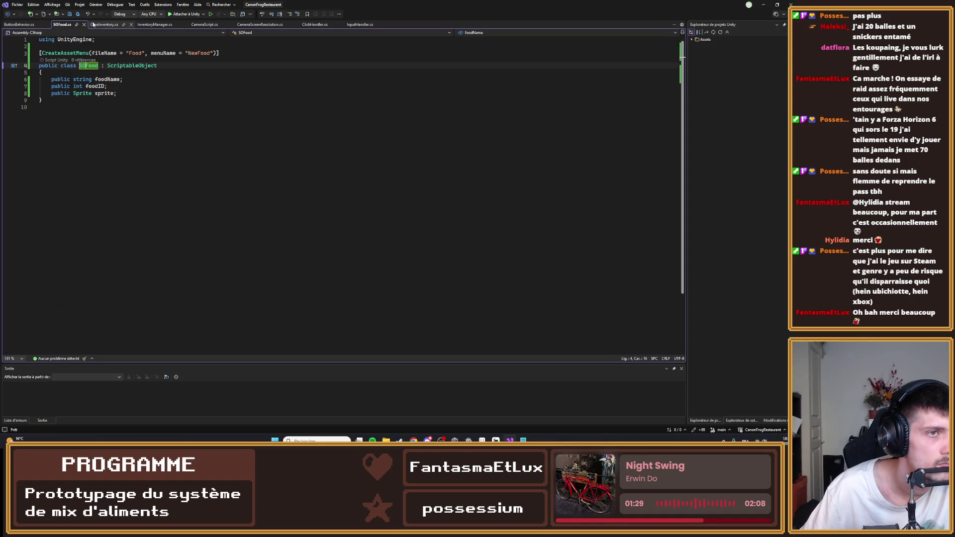
pyautogui.click(19, 24)
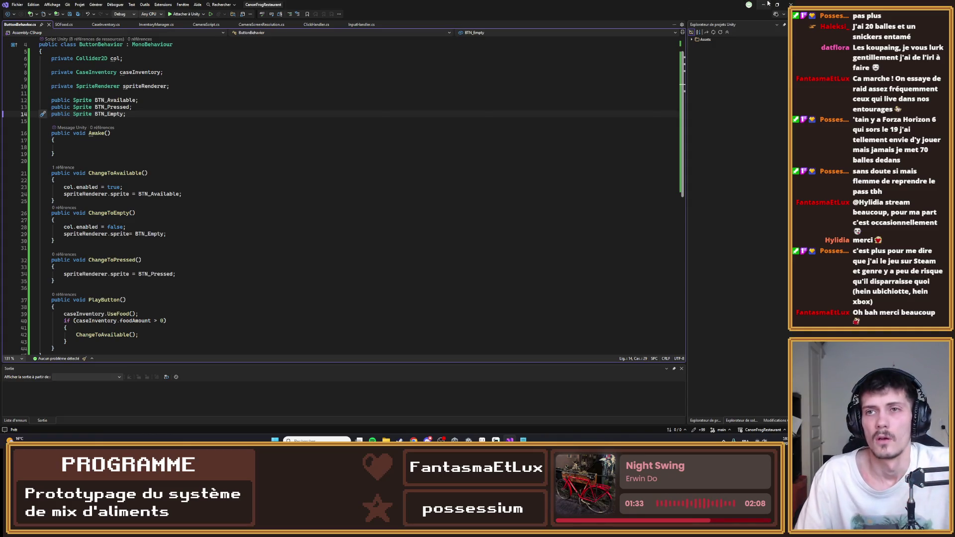
pyautogui.click(156, 25)
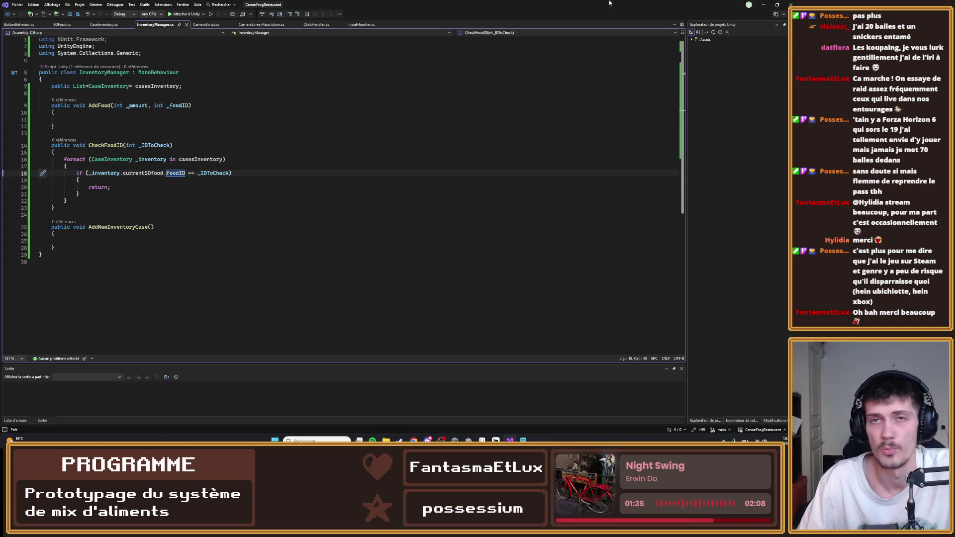
pyautogui.click(764, 5)
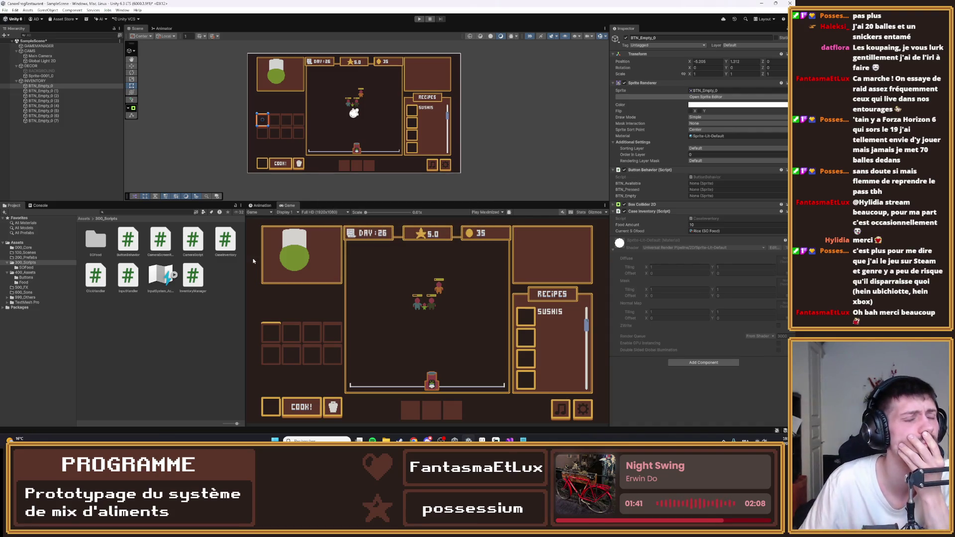
# - Drag BTN_Empty_0's Case Inventory component above its Box Collider 2D
pyautogui.click(35, 80)
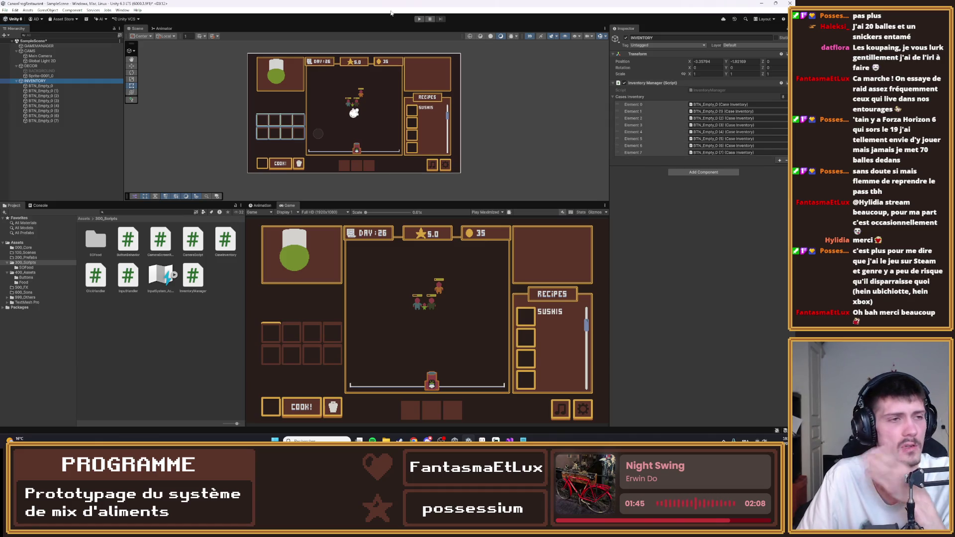
pyautogui.click(45, 85)
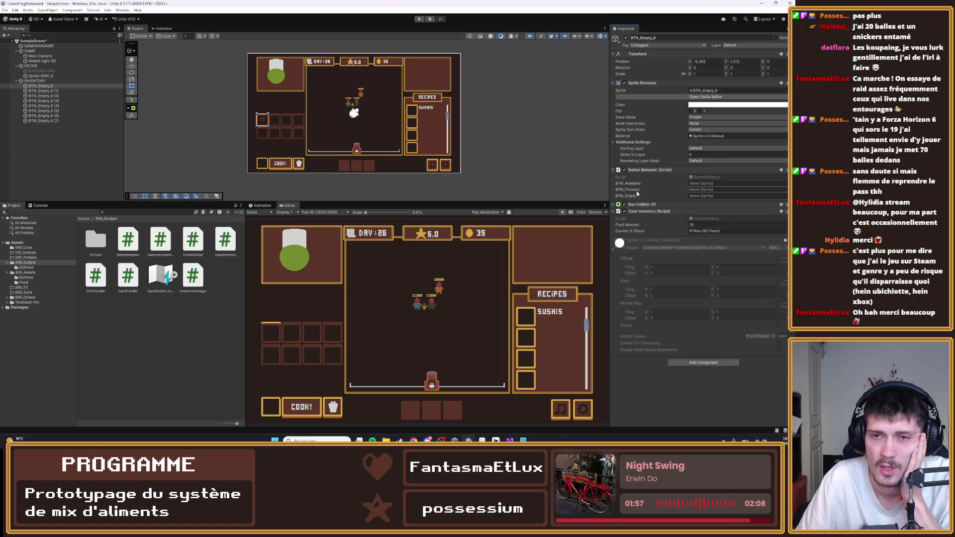
pyautogui.moveTo(642, 212); pyautogui.dragTo(640, 202)
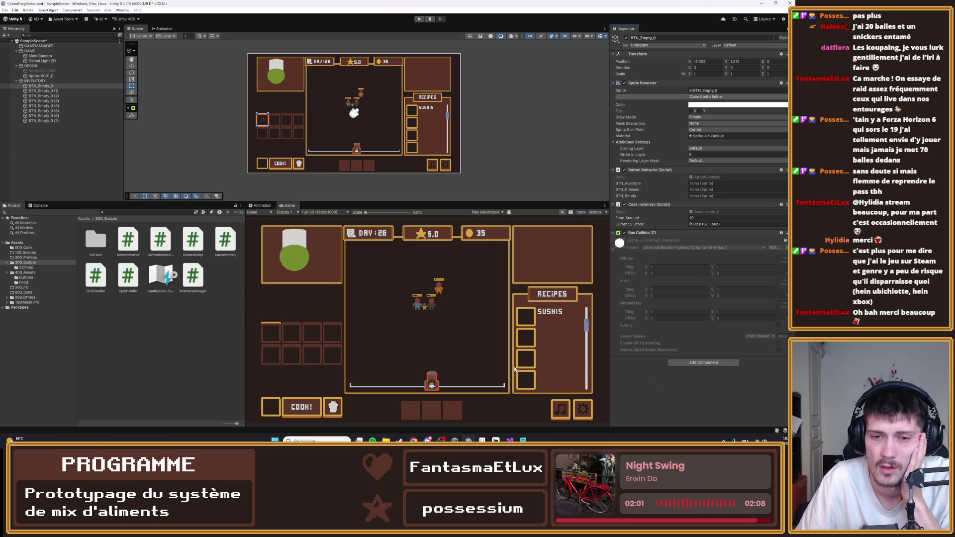
# - Browse the 200_Prefabs and Buttons folders, ending back in 300_Scripts
pyautogui.click(36, 258)
pyautogui.click(33, 263)
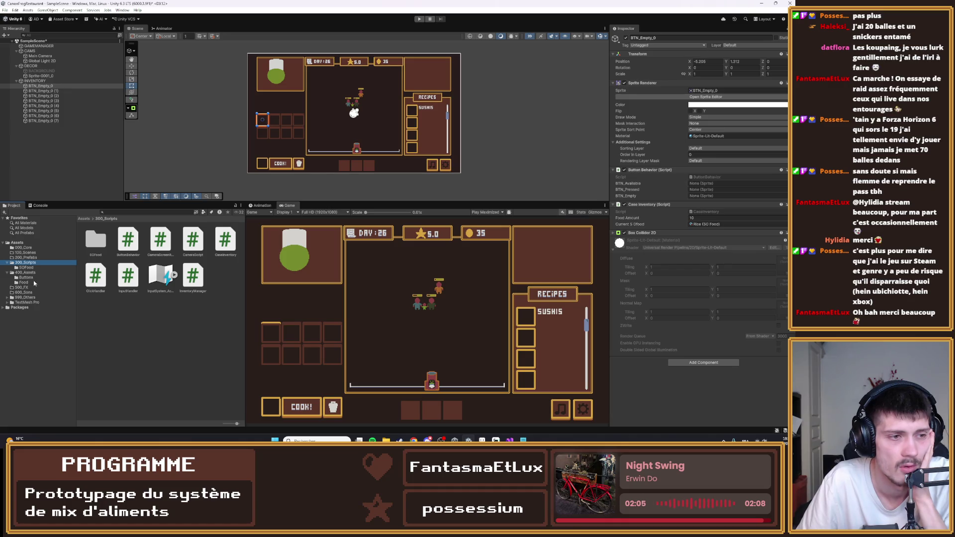
pyautogui.click(30, 277)
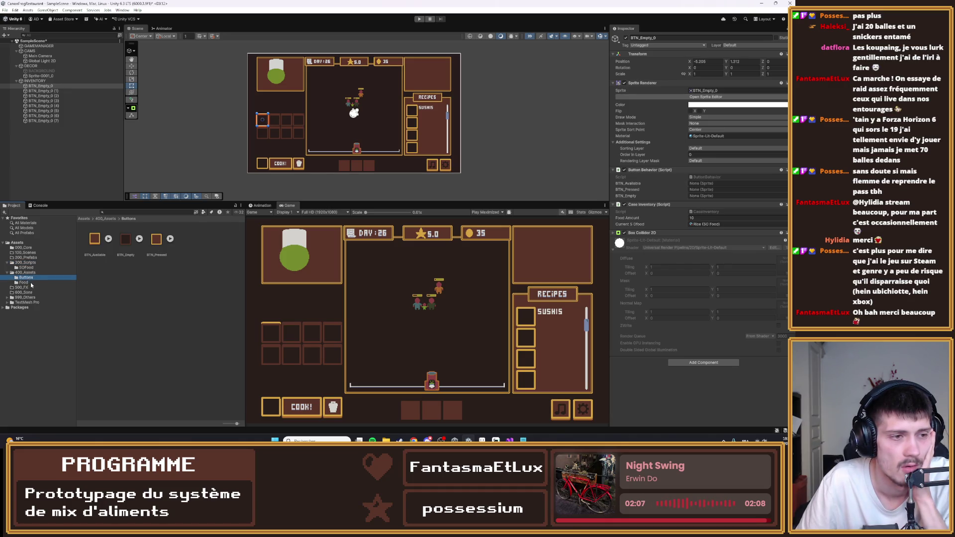
pyautogui.click(28, 262)
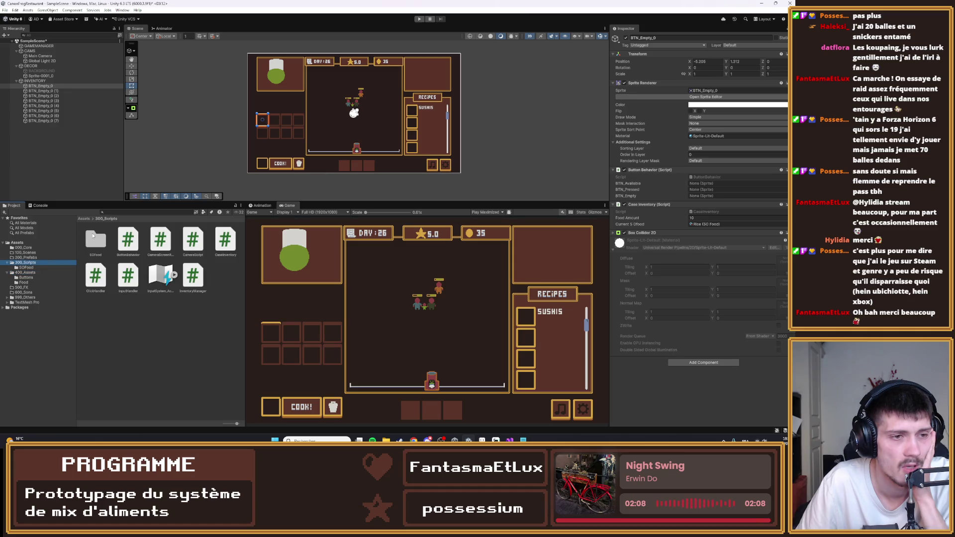
pyautogui.click(105, 319)
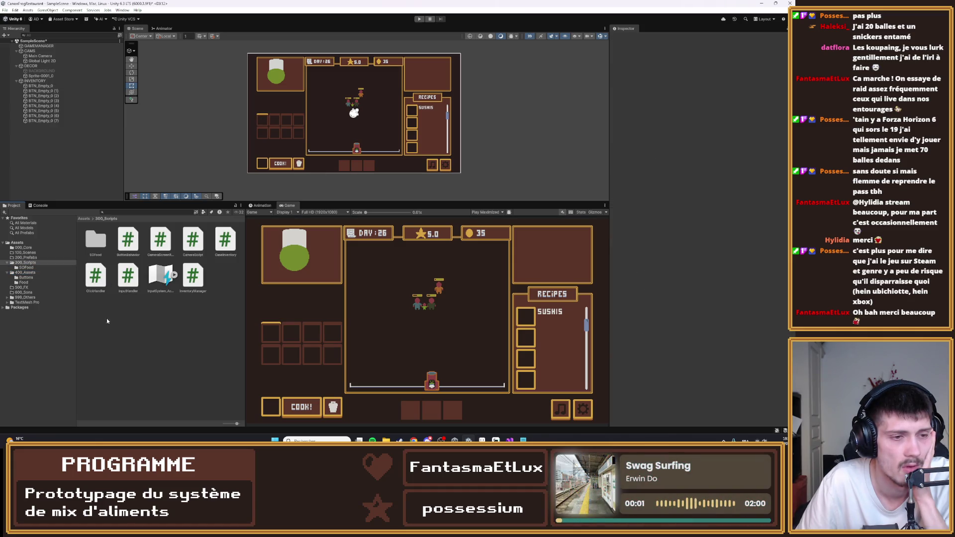
# - Add the ClickHandler script from 300_Scripts to all eight selected BTN_Empty_0 inventory slots
pyautogui.click(95, 276)
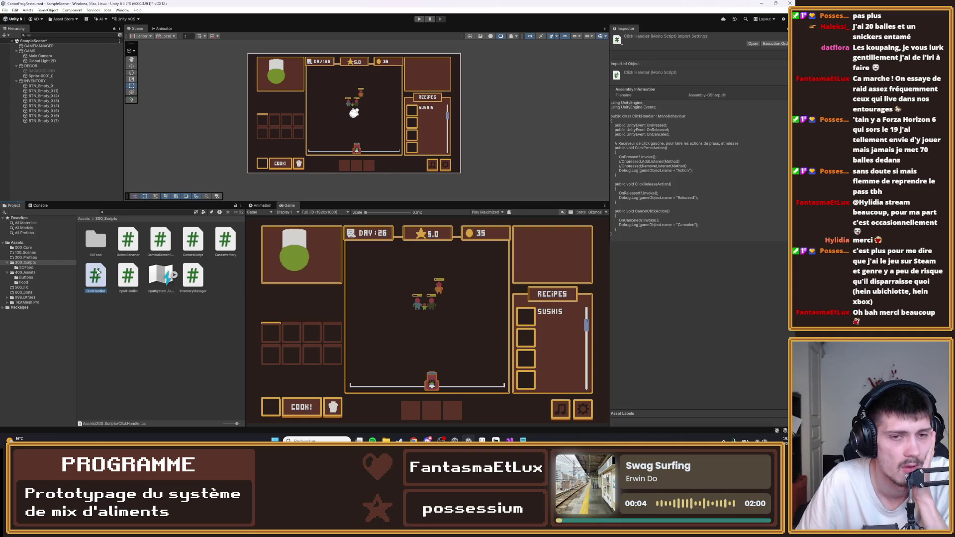
pyautogui.click(17, 243)
pyautogui.click(43, 86)
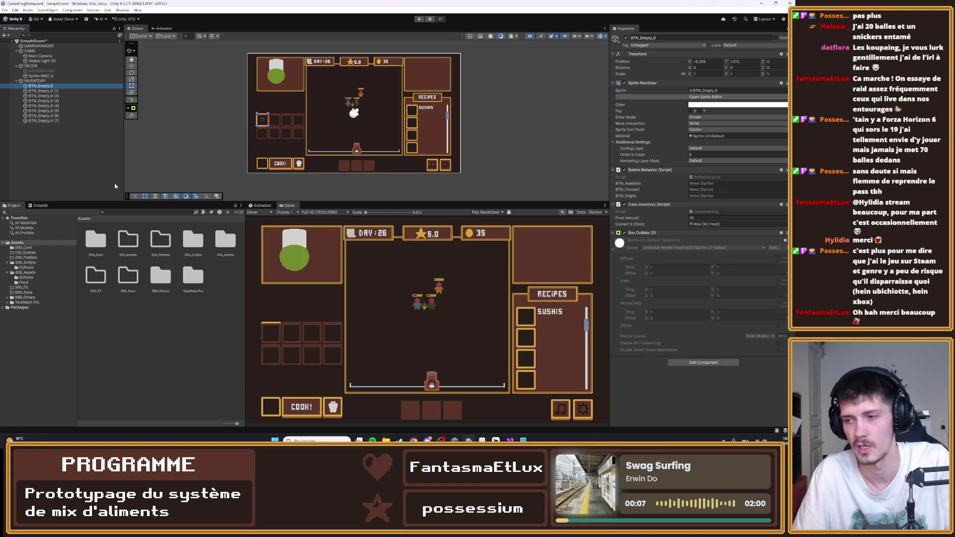
pyautogui.keyDown('shift'); pyautogui.click(44, 120); pyautogui.keyUp('shift')
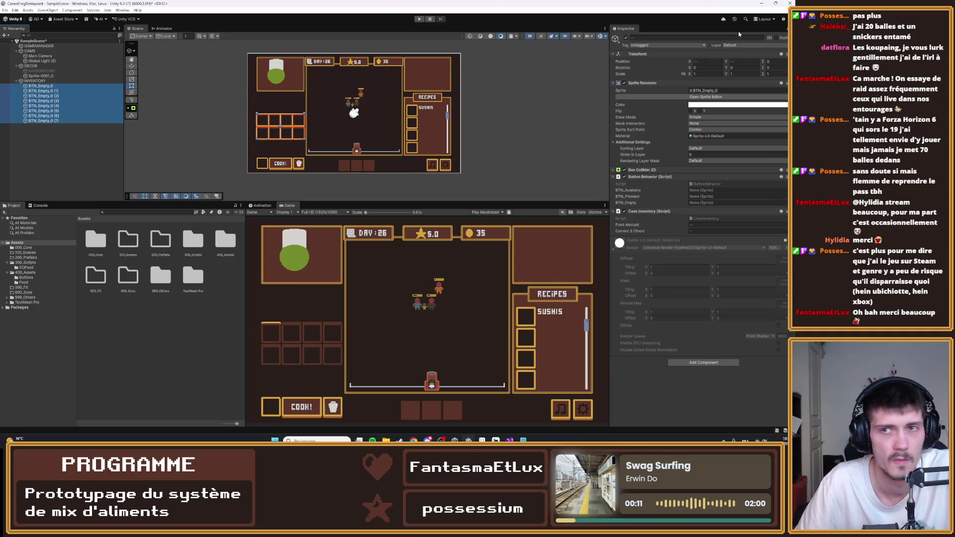
pyautogui.click(28, 263)
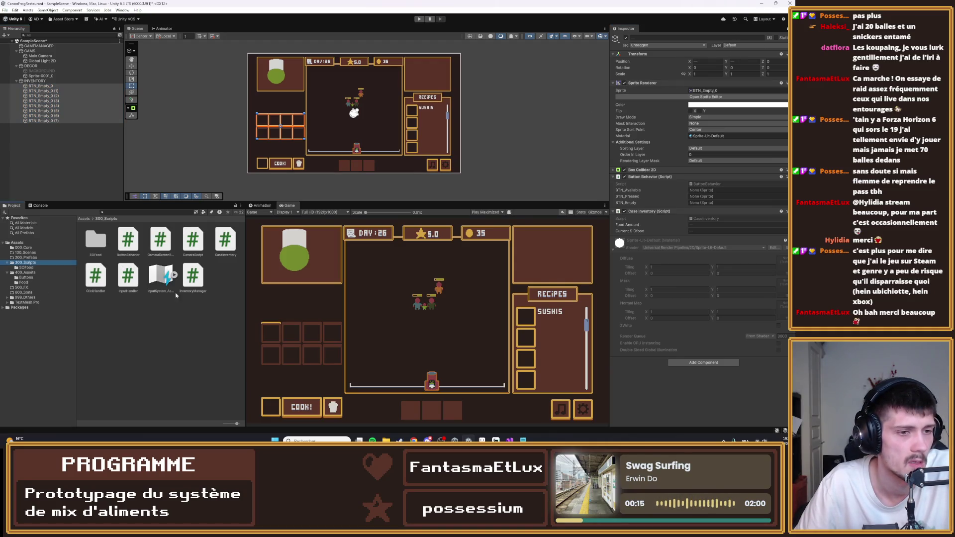
pyautogui.moveTo(102, 281); pyautogui.dragTo(704, 303)
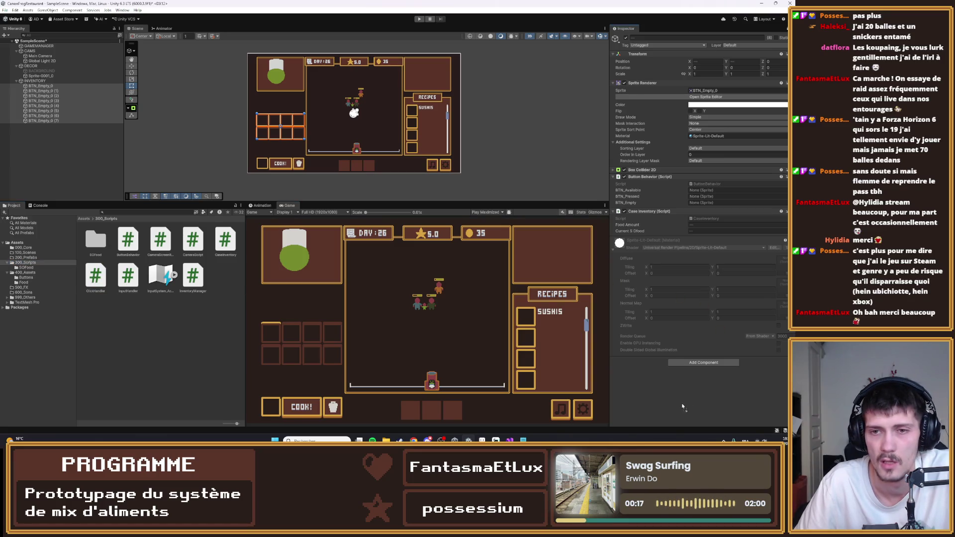
pyautogui.moveTo(683, 407); pyautogui.dragTo(657, 377)
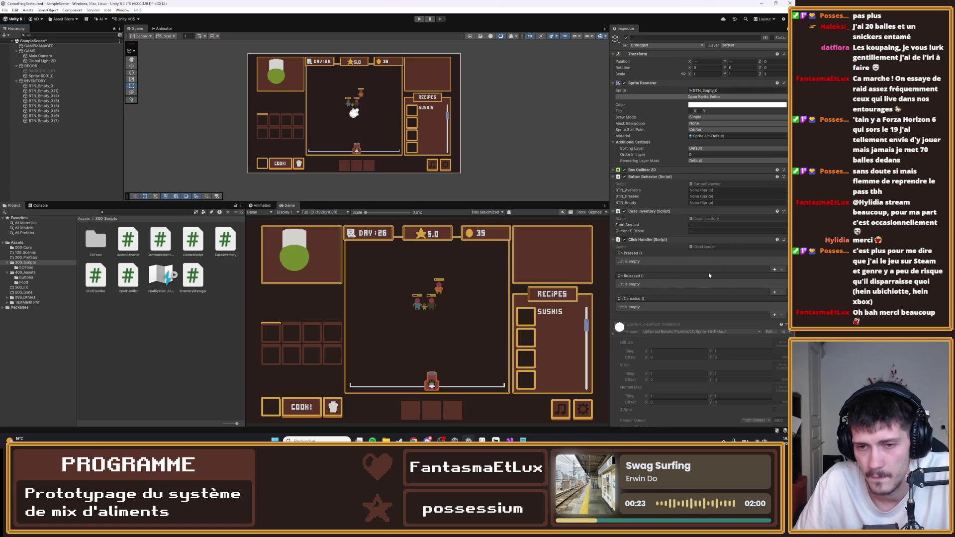
pyautogui.scroll(-1, 708, 273)
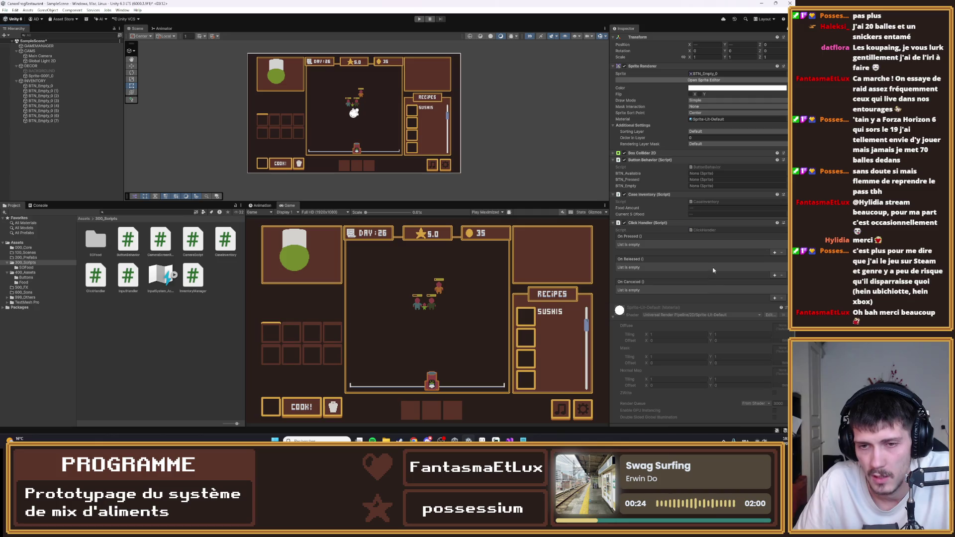
# - Make the On Pressed event call ButtonBehavior.ChangeToPressed on the slot's Button Behavior
pyautogui.click(774, 253)
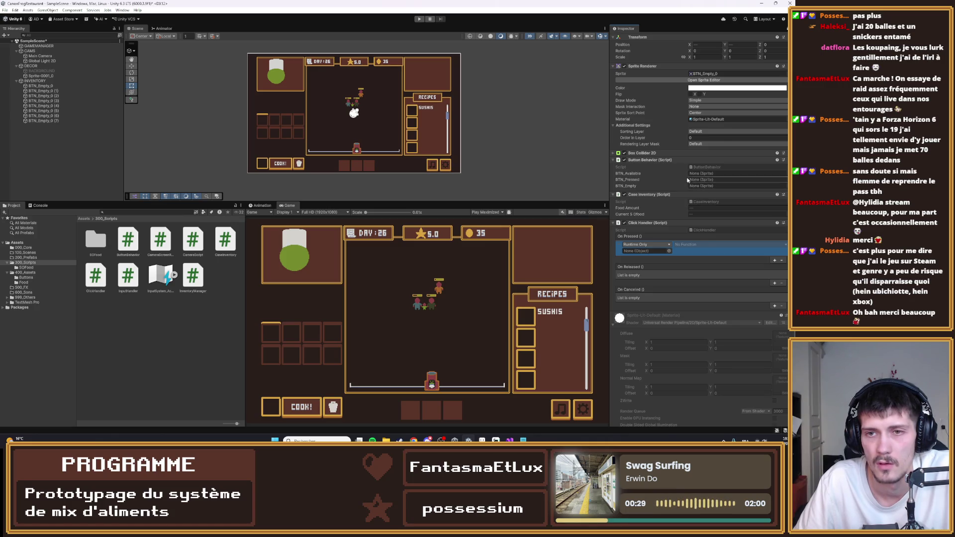
pyautogui.moveTo(661, 164); pyautogui.dragTo(646, 251)
pyautogui.click(687, 245)
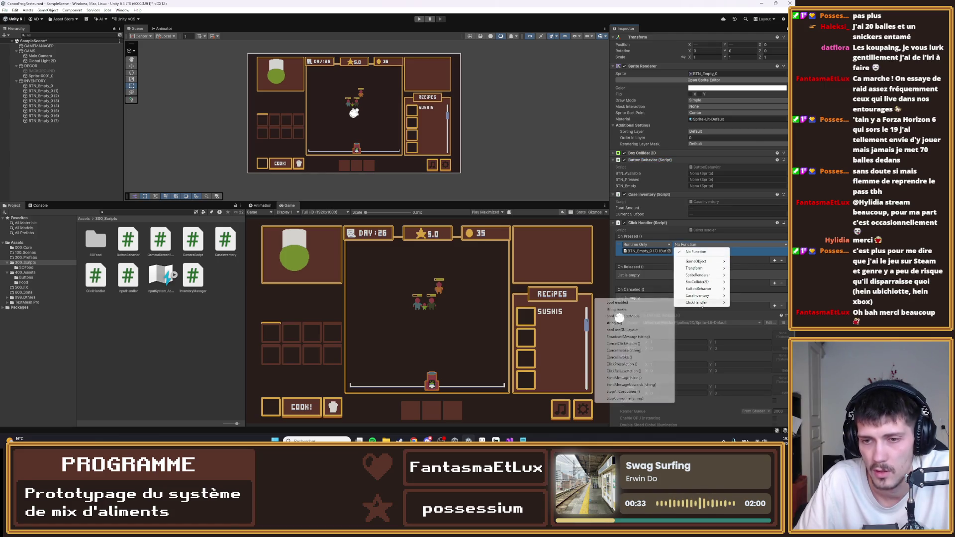
pyautogui.moveTo(699, 261)
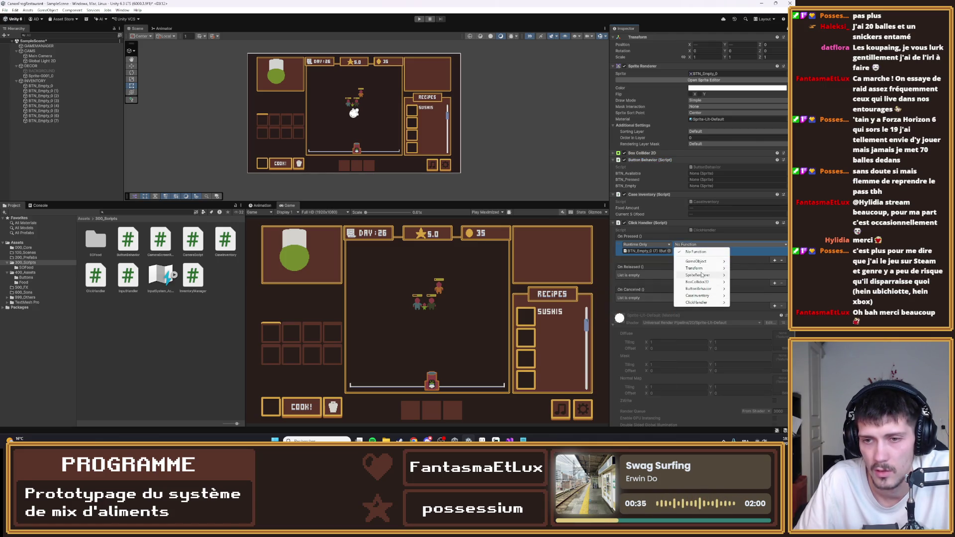
pyautogui.moveTo(703, 289)
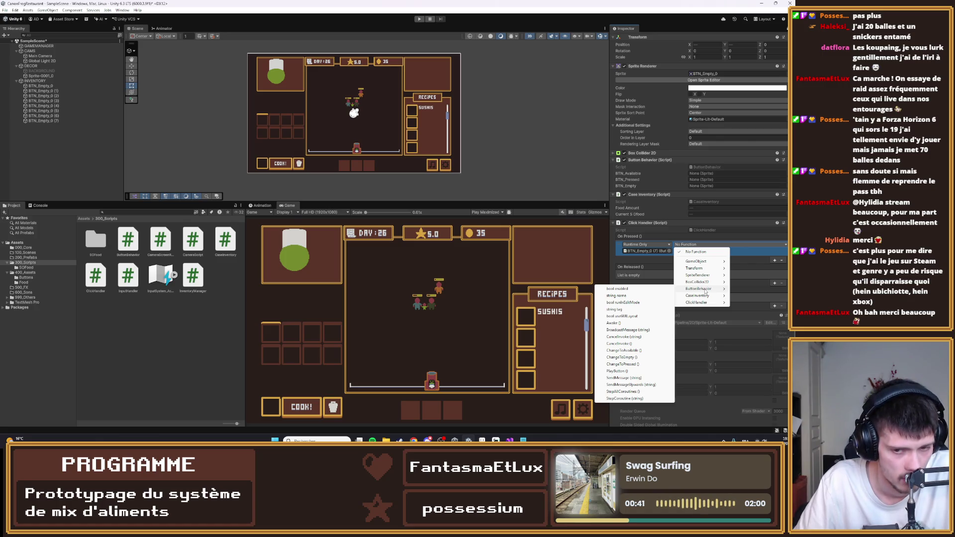
pyautogui.moveTo(703, 306)
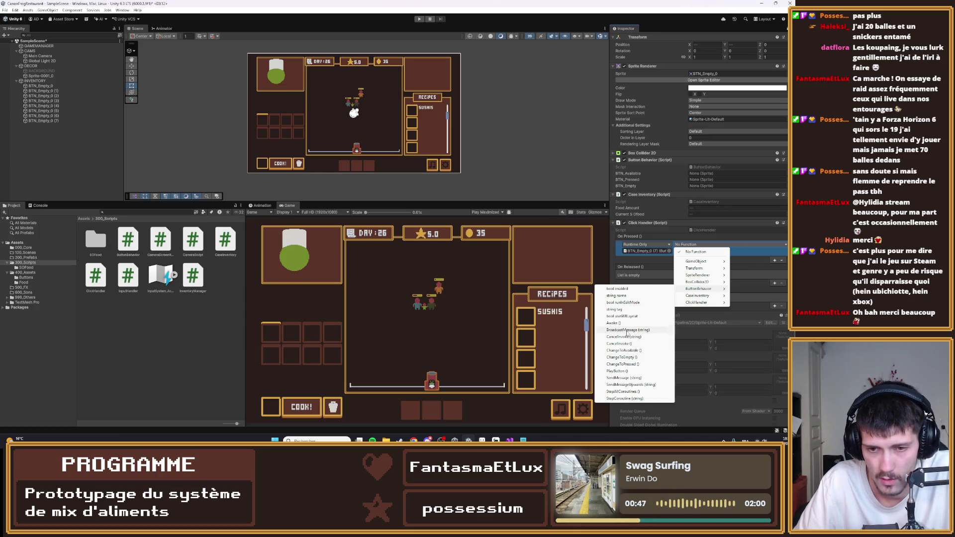
pyautogui.click(636, 365)
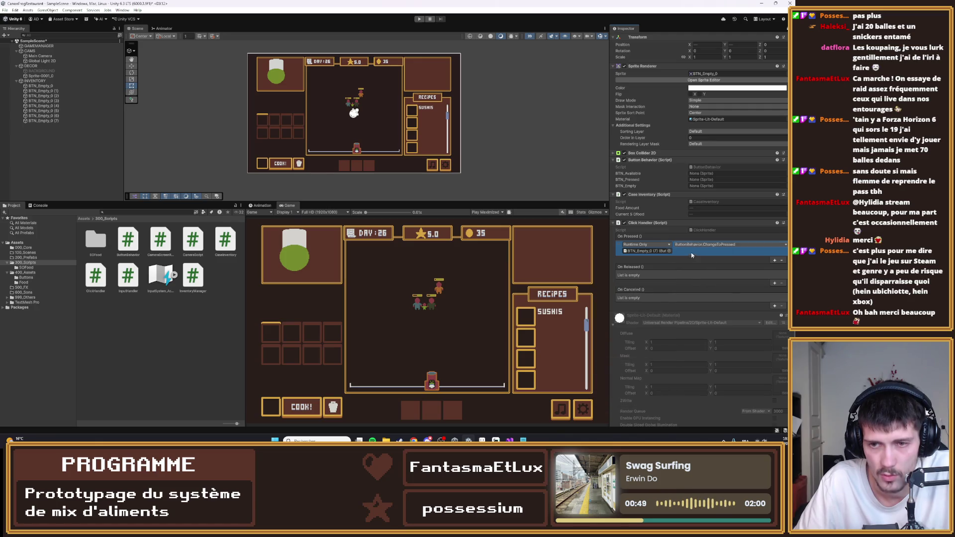
# - Add an On Released listener, undo it, and reselect BTN_Empty_0
pyautogui.click(777, 282)
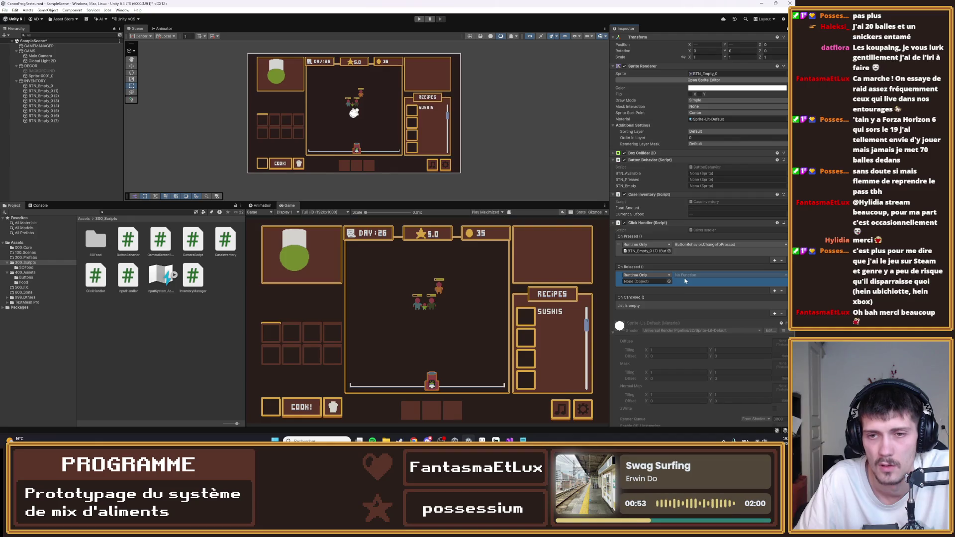
pyautogui.hotkey('ctrl', 'z')
pyautogui.hotkey('ctrl', 'z')
pyautogui.hotkey('ctrl', 'z')
pyautogui.hotkey('ctrl', 'z')
pyautogui.click(95, 86)
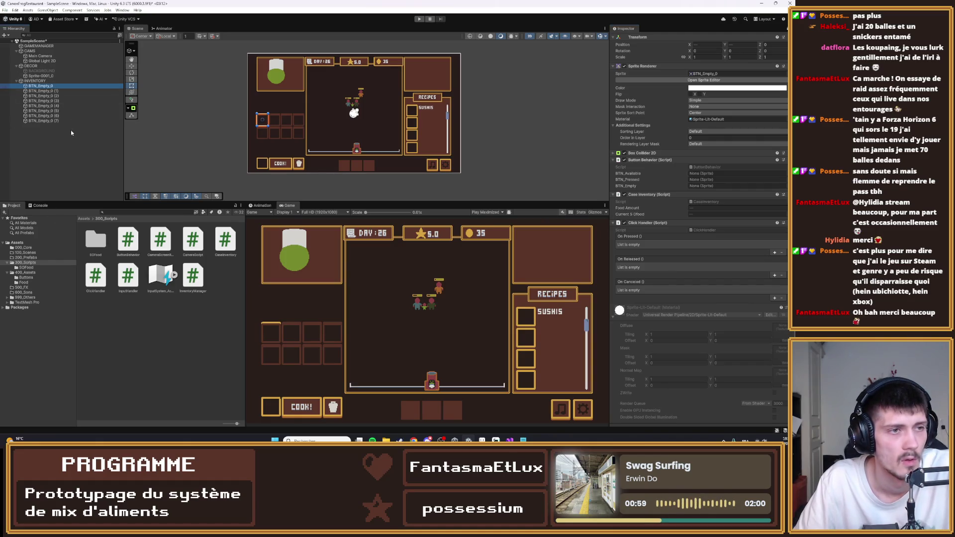
# - For all eight slots, make On Pressed call ButtonBehavior.ChangeToPressed
pyautogui.keyDown('shift'); pyautogui.click(50, 121); pyautogui.keyUp('shift')
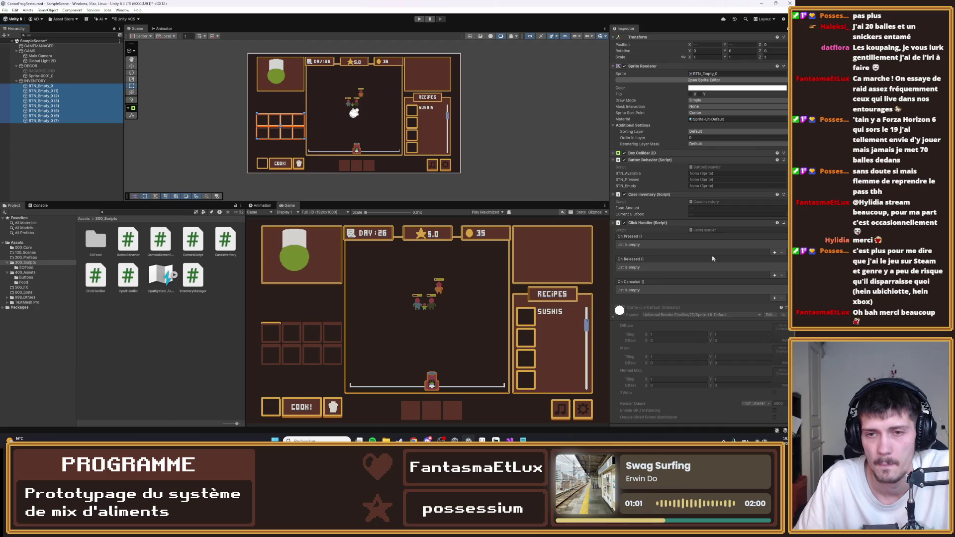
pyautogui.click(775, 253)
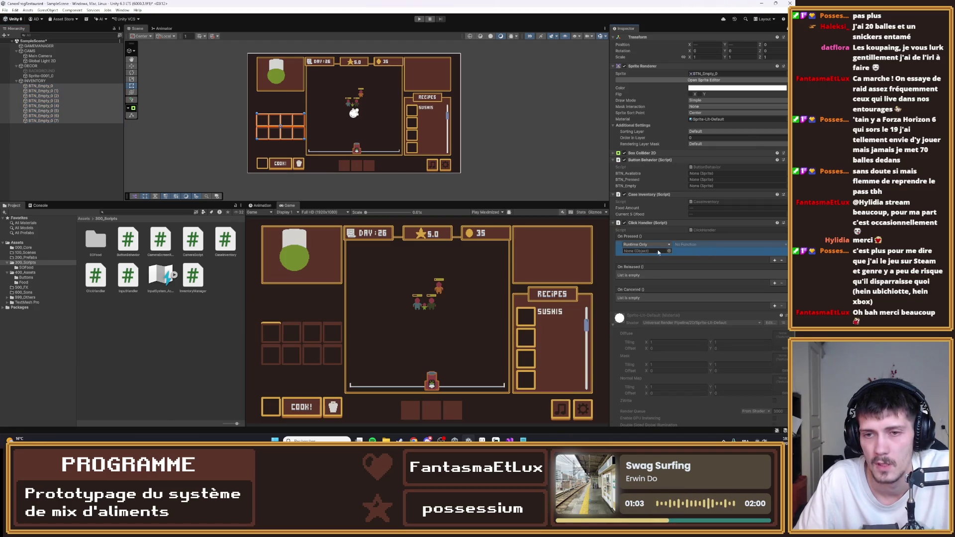
pyautogui.moveTo(654, 160); pyautogui.dragTo(657, 252)
pyautogui.click(687, 244)
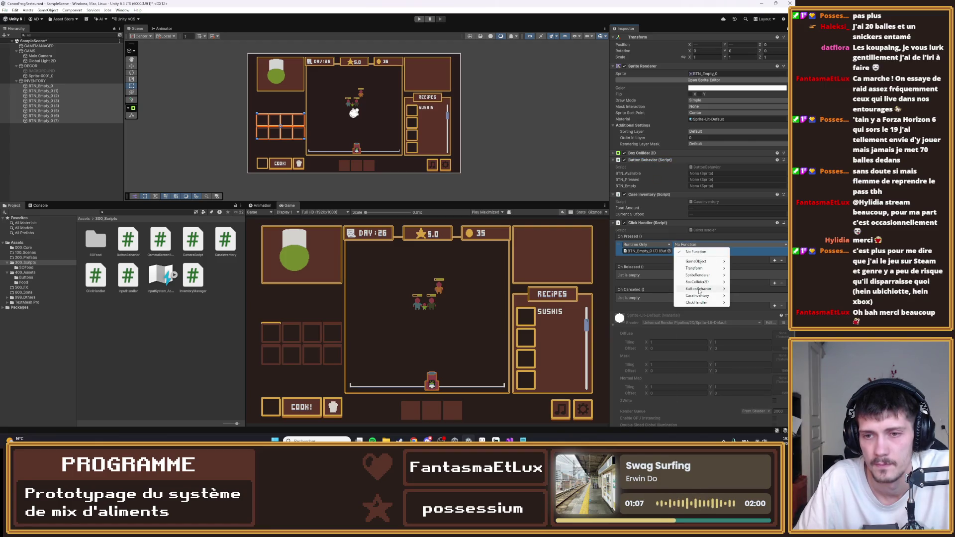
pyautogui.moveTo(698, 289)
pyautogui.click(622, 365)
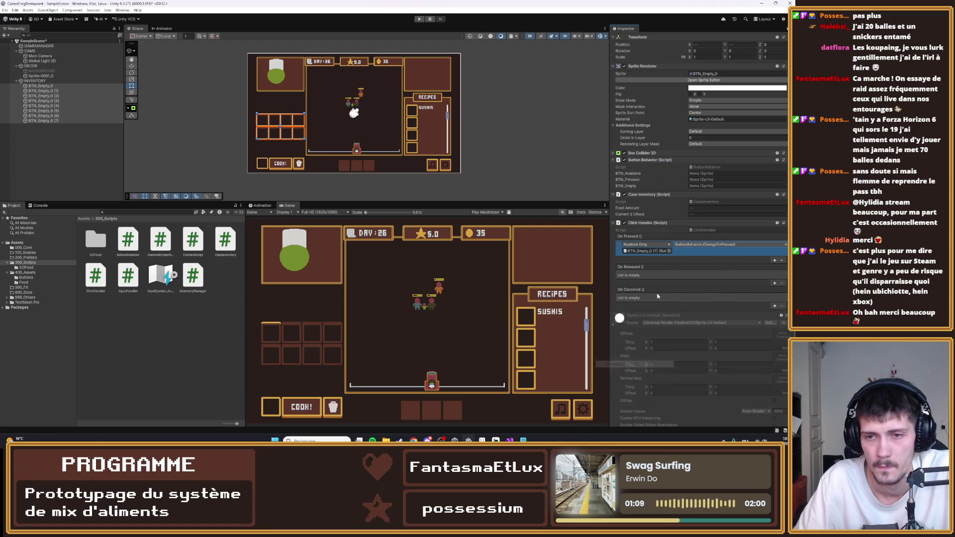
# - Make On Released call the slot's CaseInventory.UseFood
pyautogui.click(774, 282)
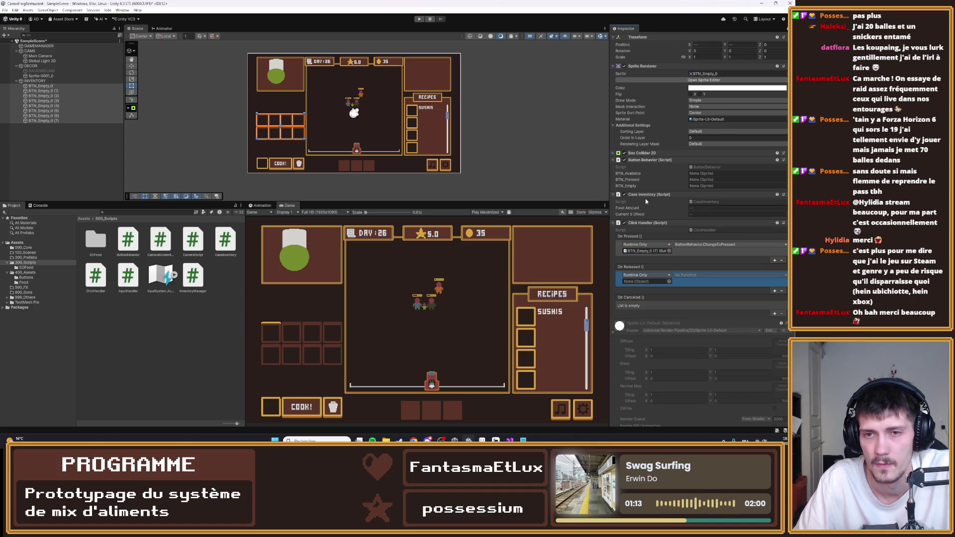
pyautogui.moveTo(656, 195); pyautogui.dragTo(647, 282)
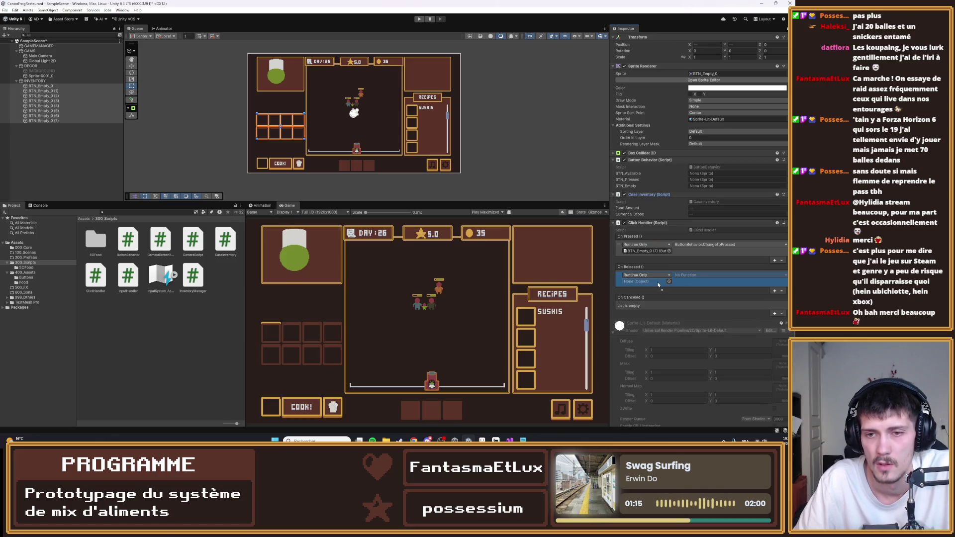
pyautogui.click(685, 275)
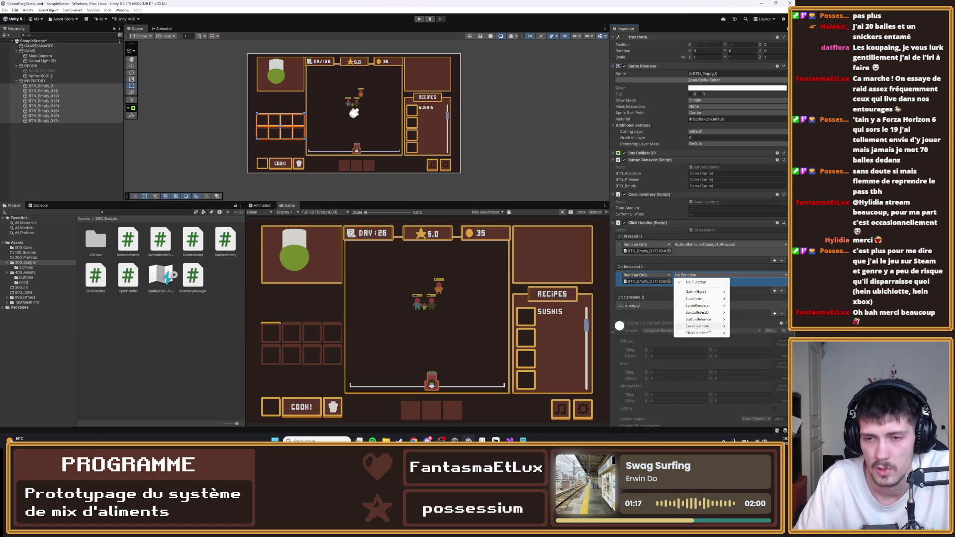
pyautogui.moveTo(707, 326)
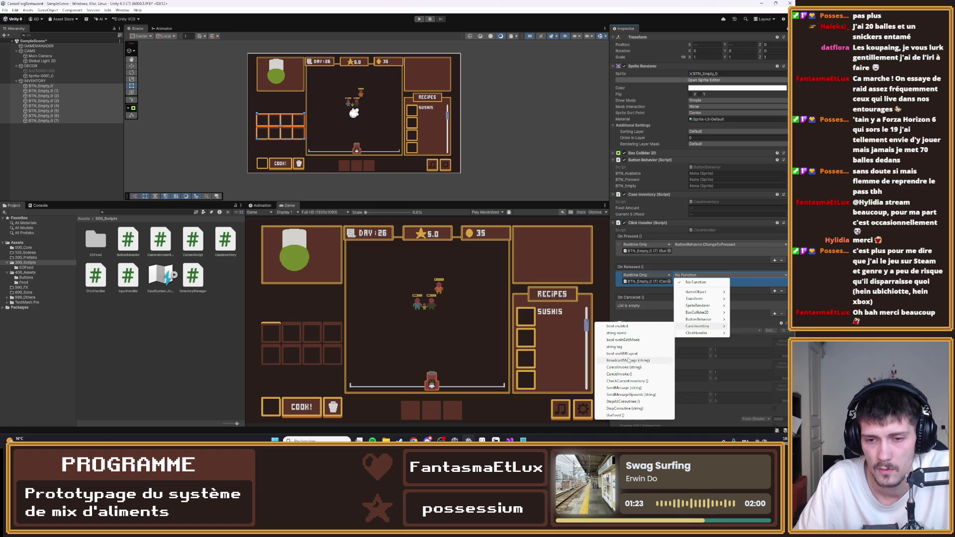
pyautogui.click(618, 416)
pyautogui.click(654, 297)
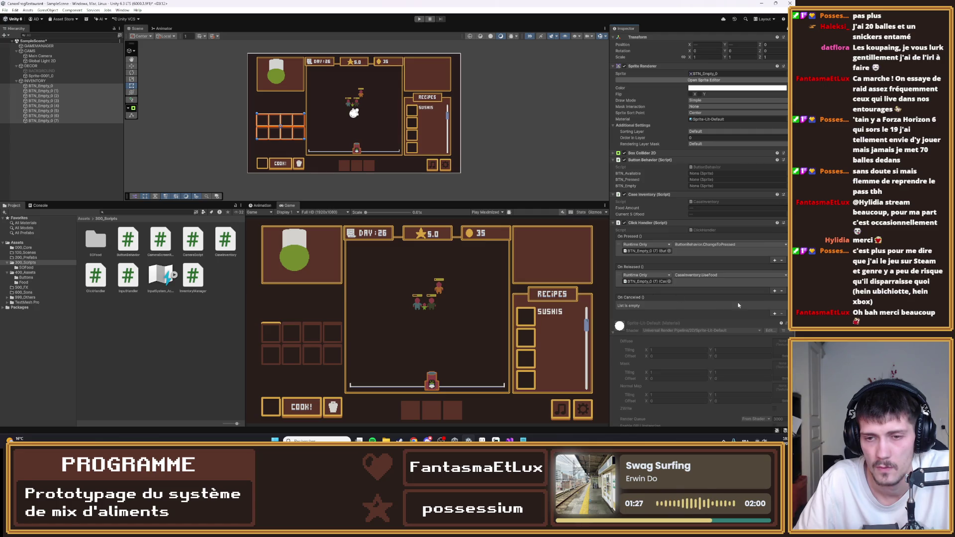
# - Make On Canceled call ButtonBehavior.ChangeToAvailable
pyautogui.click(775, 314)
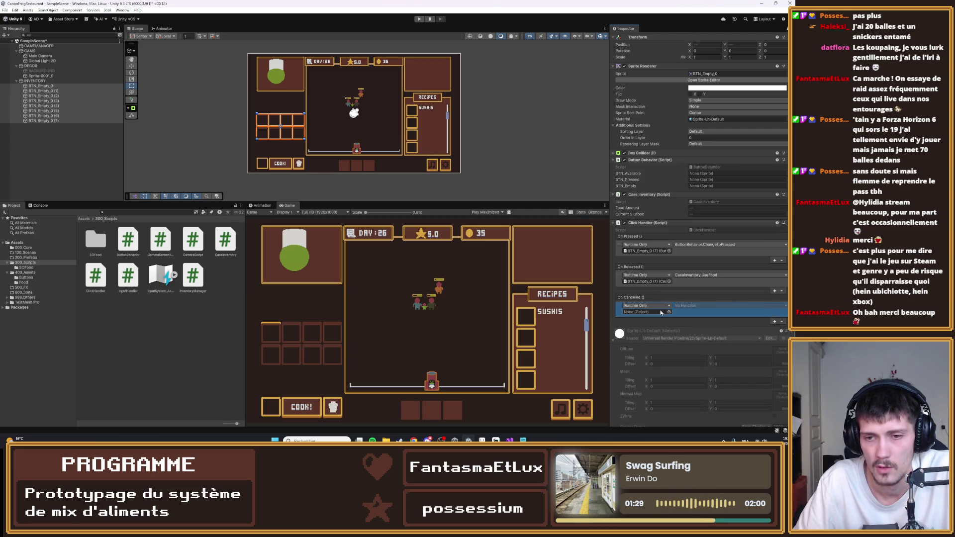
pyautogui.click(669, 312)
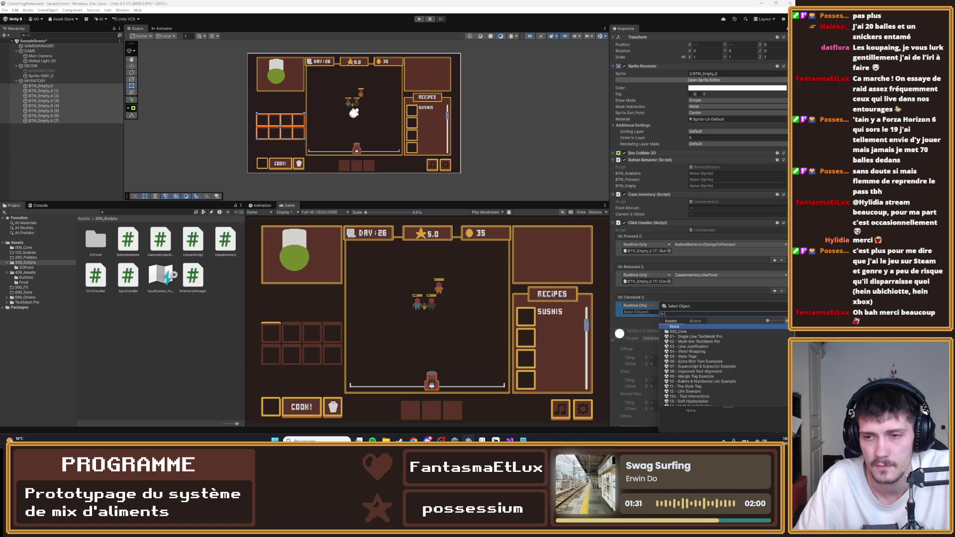
pyautogui.press('Escape')
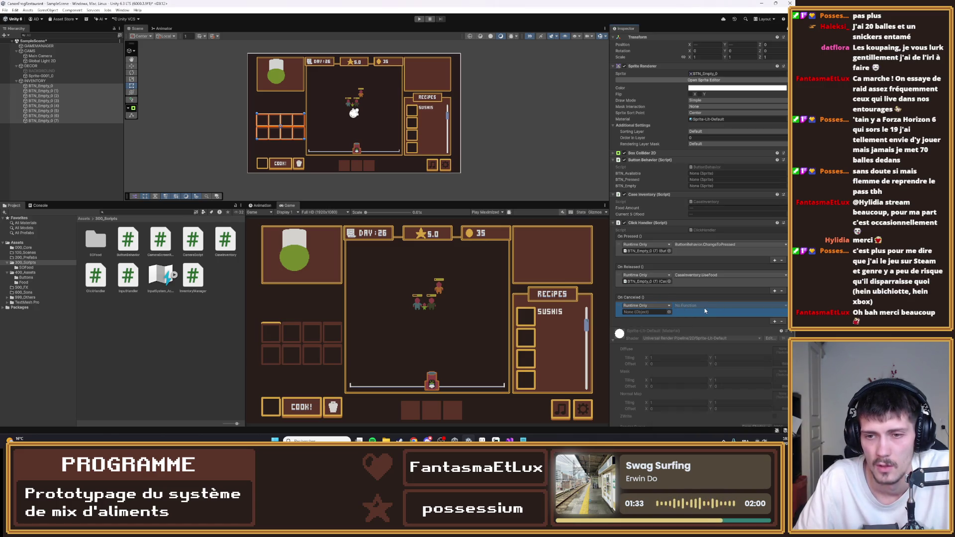
pyautogui.moveTo(649, 160)
pyautogui.mouseDown()
pyautogui.moveTo(660, 183)
pyautogui.moveTo(646, 312)
pyautogui.mouseUp()
pyautogui.click(702, 312)
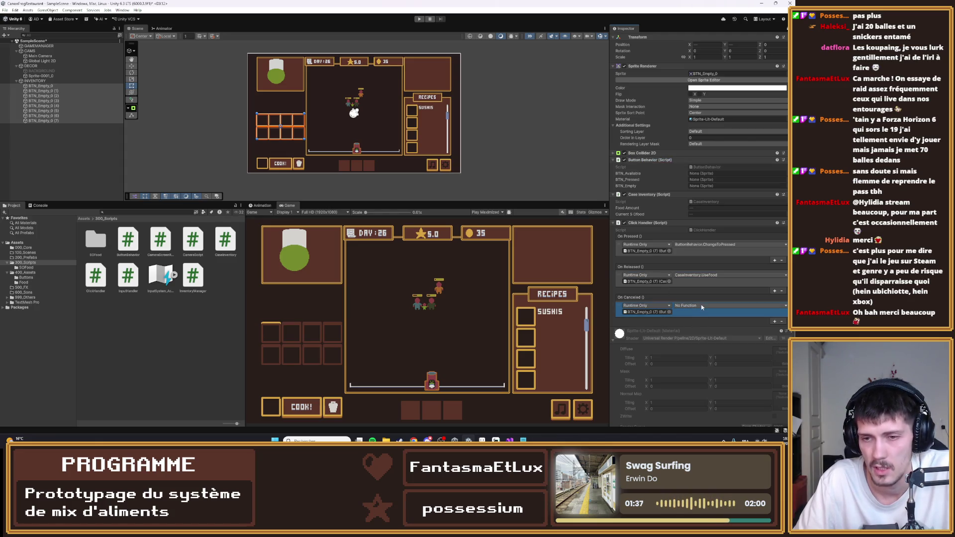
pyautogui.click(701, 305)
pyautogui.moveTo(699, 349)
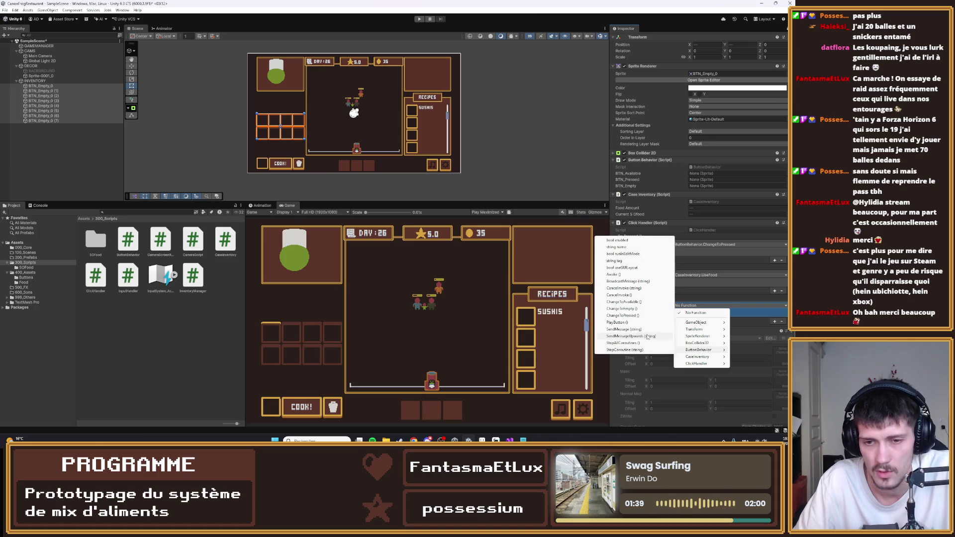
pyautogui.click(623, 302)
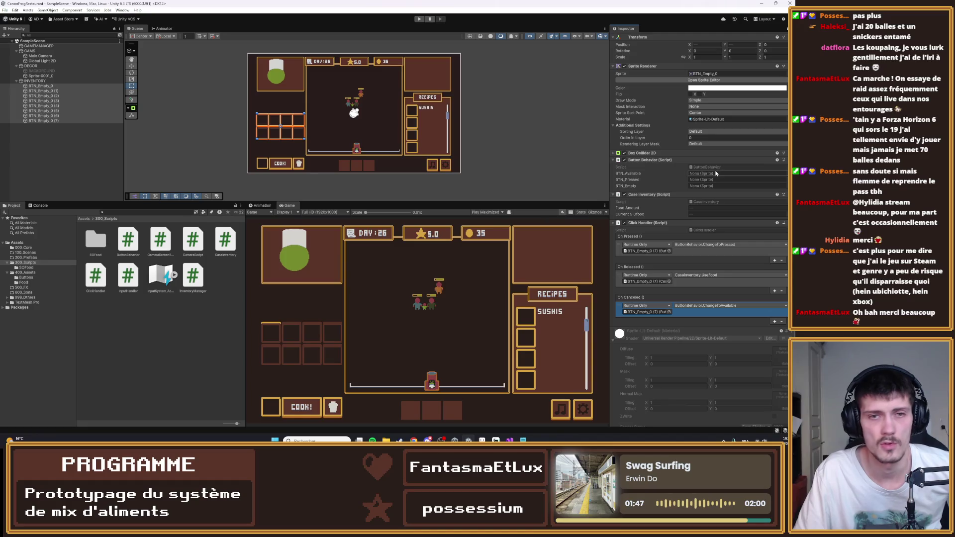
pyautogui.click(26, 278)
# - Assign the BTN_Empty and BTN_Available sprites to the Button Behavior's empty and available states
pyautogui.moveTo(122, 248); pyautogui.dragTo(702, 186)
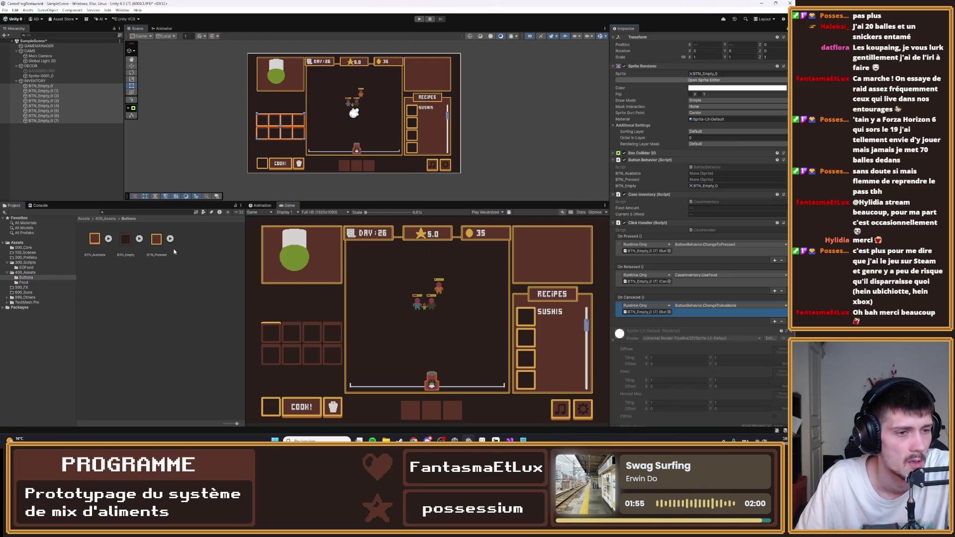
pyautogui.moveTo(93, 243)
pyautogui.mouseDown()
pyautogui.moveTo(596, 172)
pyautogui.moveTo(689, 183)
pyautogui.moveTo(707, 174)
pyautogui.moveTo(691, 180)
pyautogui.mouseUp()
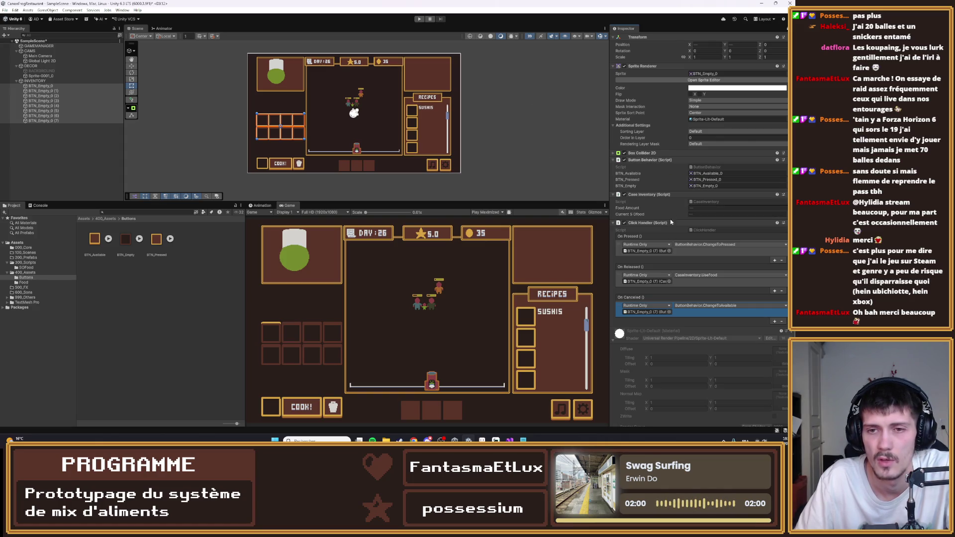
pyautogui.click(41, 86)
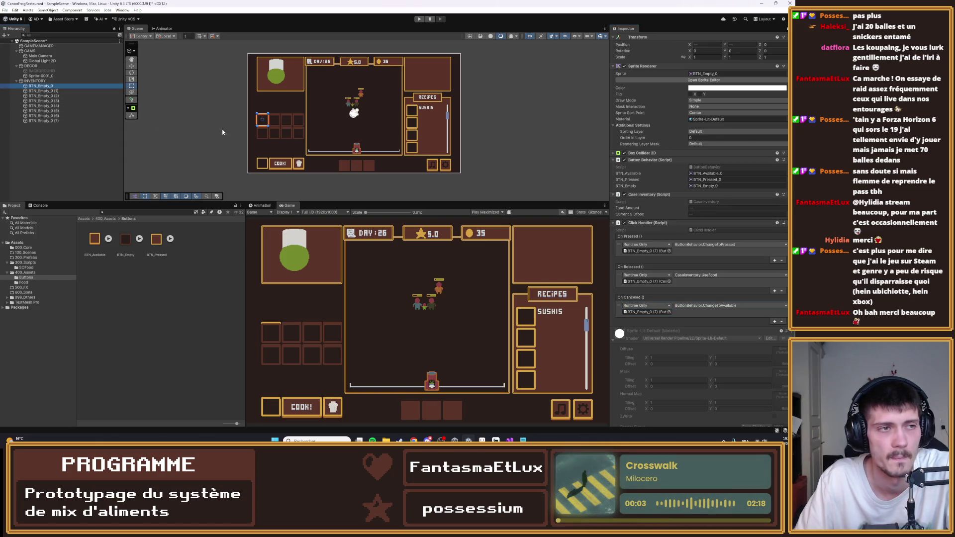
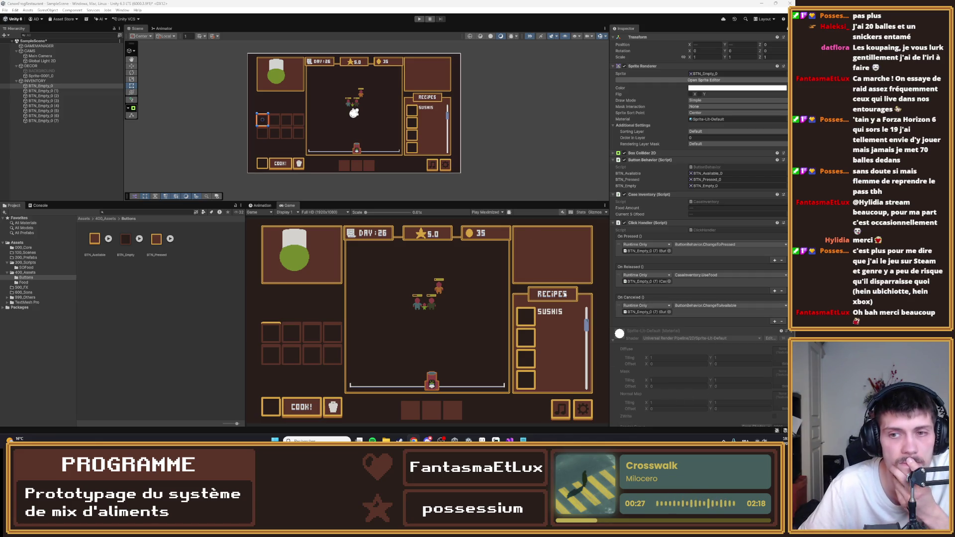
# - Open BTN_Empty_0's CaseInventory script, under INVENTORY, in Visual Studio
pyautogui.click(35, 80)
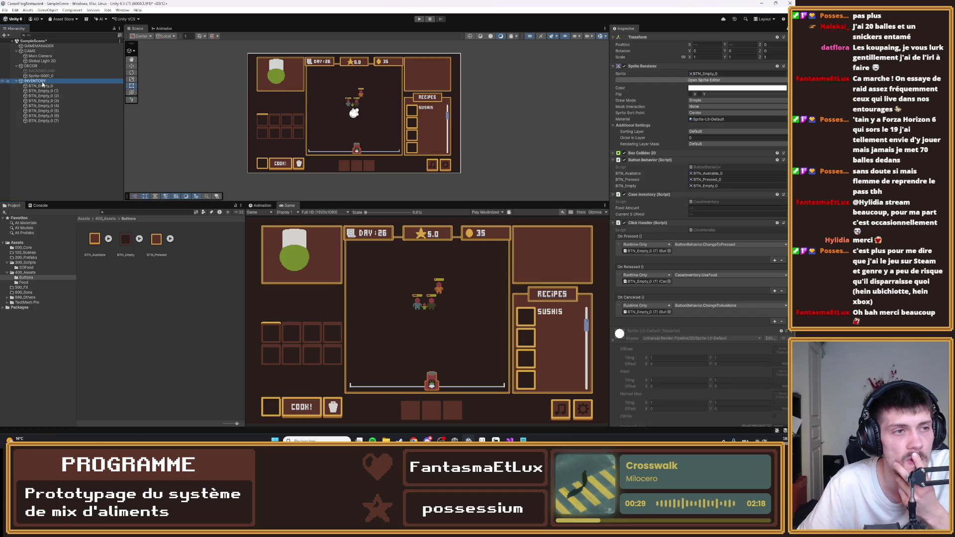
pyautogui.click(784, 29)
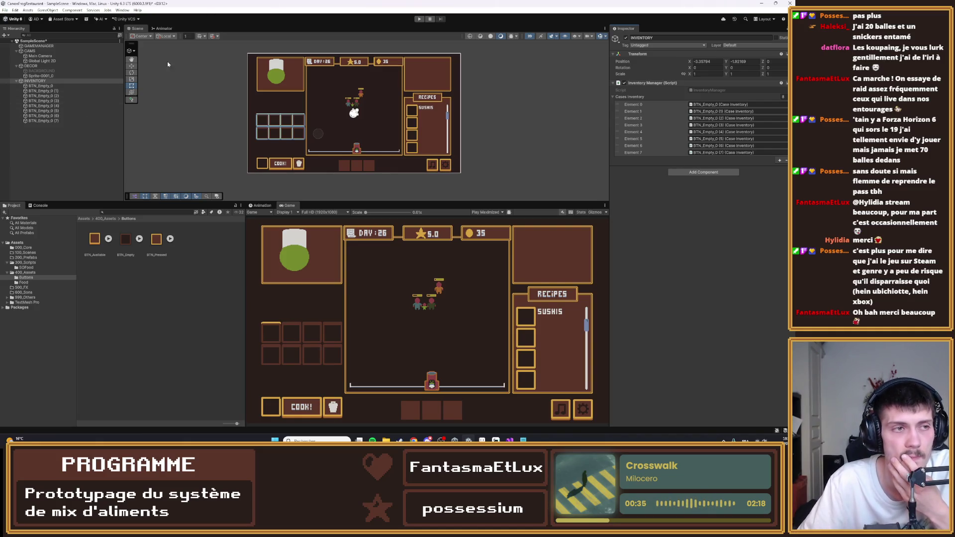
pyautogui.click(74, 86)
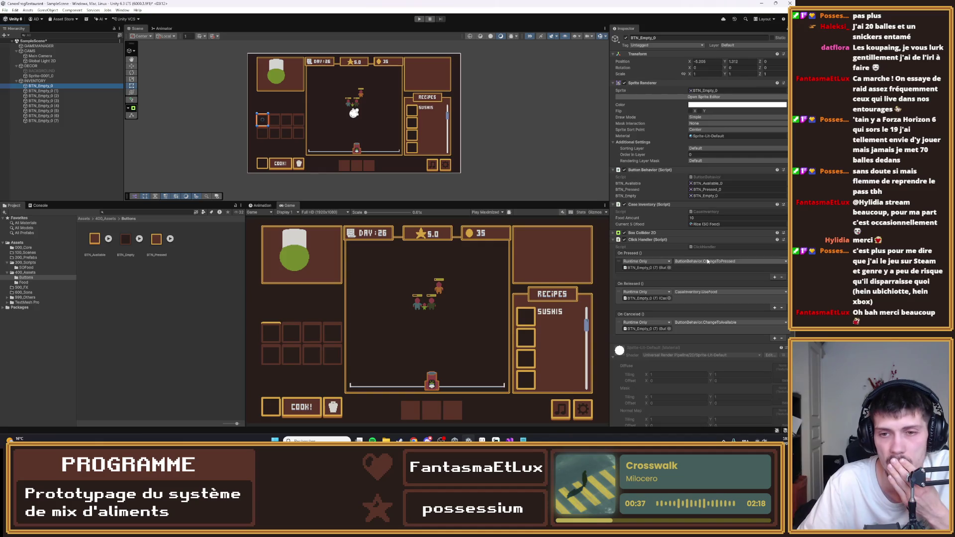
pyautogui.doubleClick(707, 212)
pyautogui.click(126, 158)
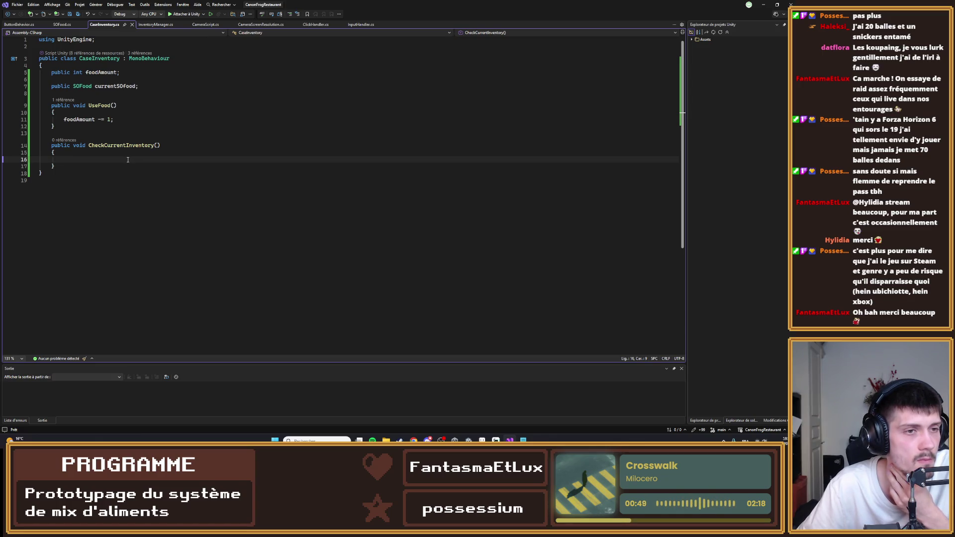
# - In CheckCurrentInventory, start an if (foodAmount <= 0) block and save
pyautogui.click(123, 121)
pyautogui.click(106, 158)
pyautogui.write('if (currentSOfood != null) {')
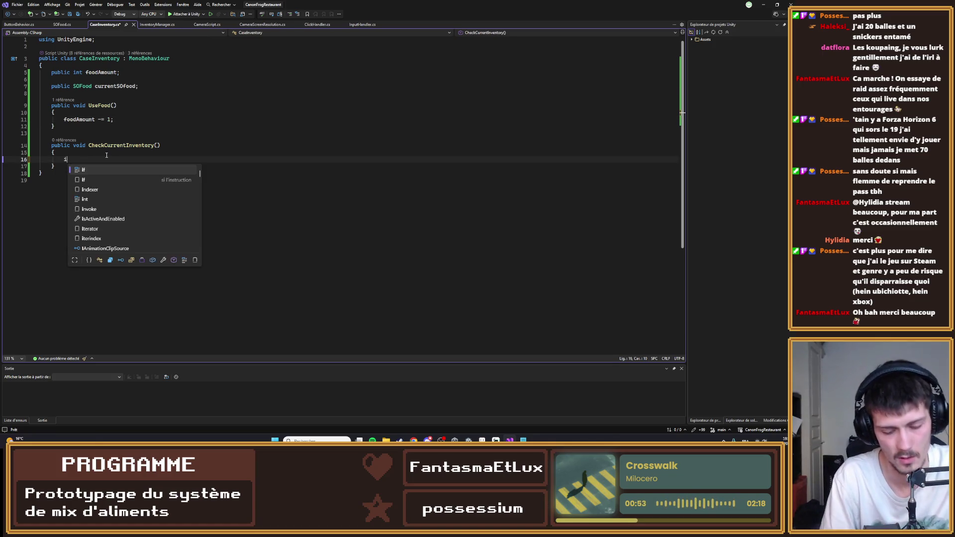
pyautogui.press('Left')
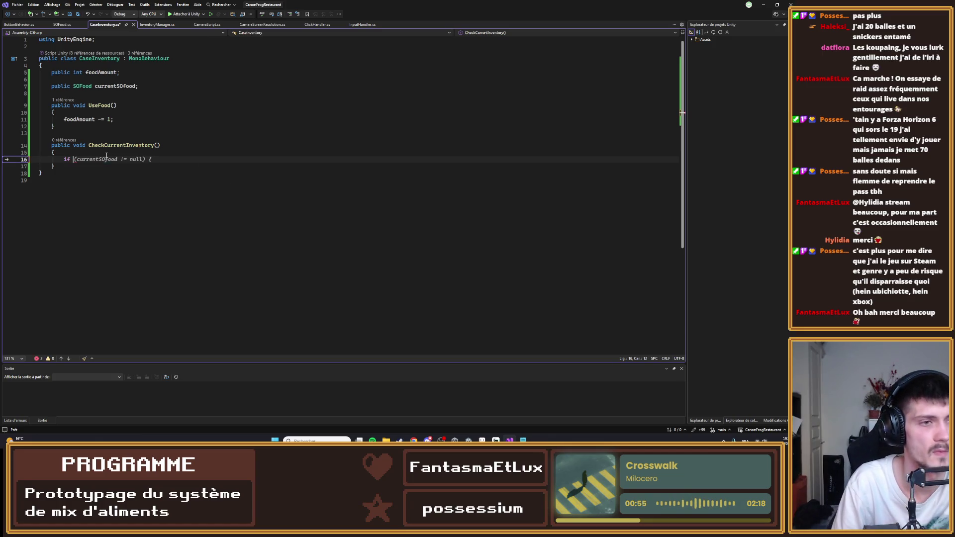
pyautogui.hotkey('shift', 'End')
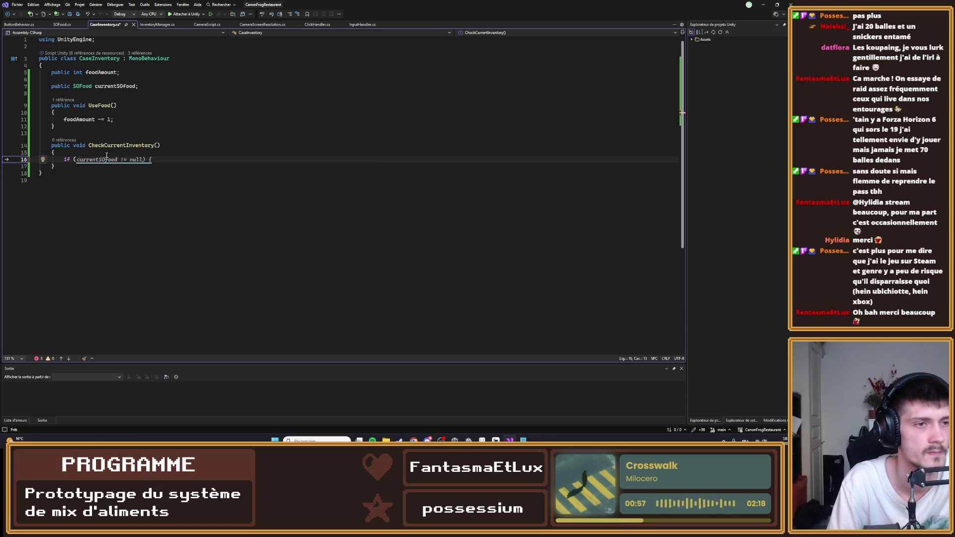
pyautogui.write('(c')
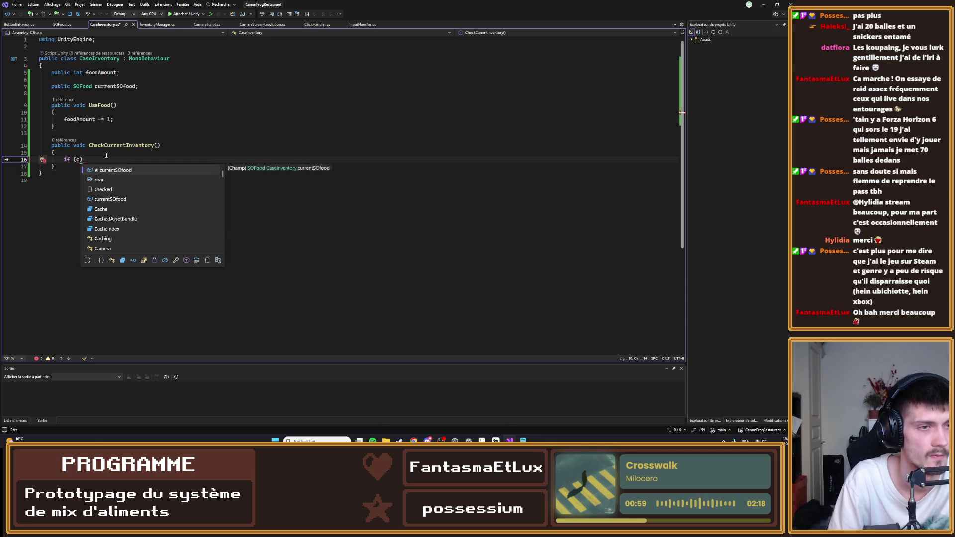
pyautogui.press('BackSpace')
pyautogui.write('foodAmount')
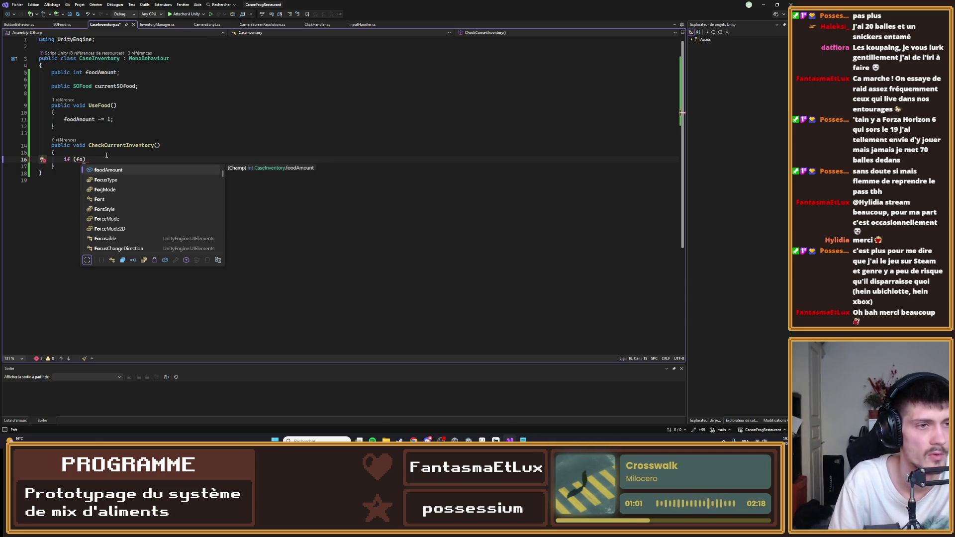
pyautogui.write(' <= 0')
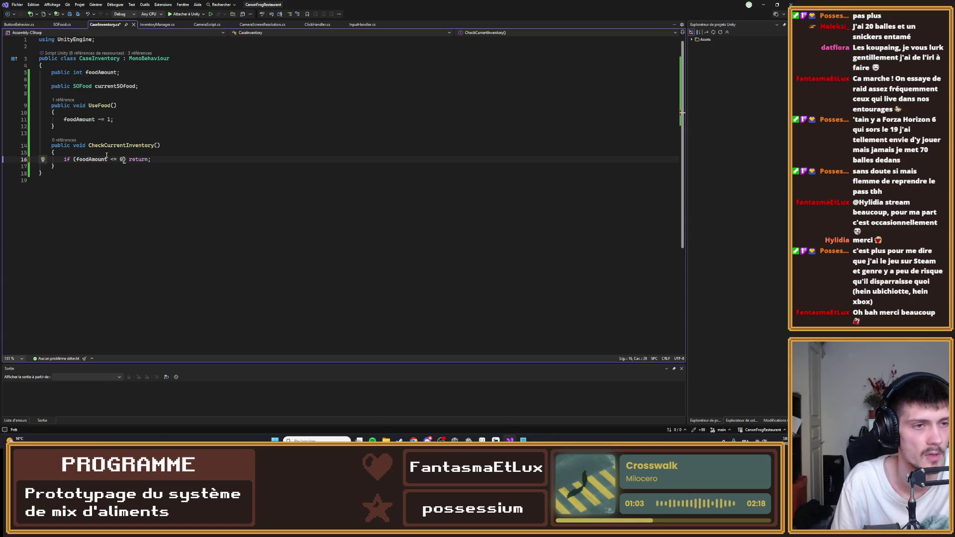
pyautogui.press('BackSpace')
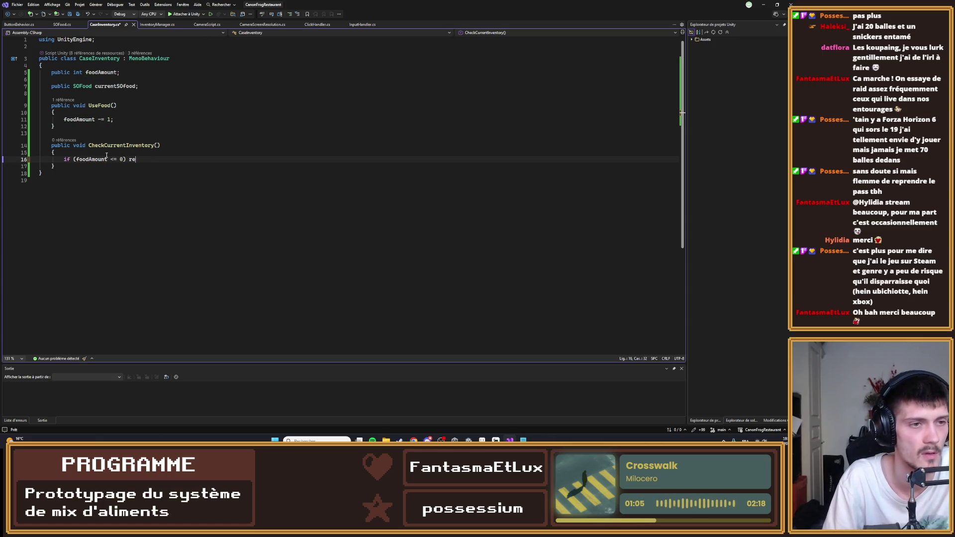
pyautogui.press('Return')
pyautogui.write('{')
# - Add a public ButtonBehavior buttonBehavior field above foodAmount
pyautogui.press('Return')
pyautogui.hotkey('ctrl', 's')
pyautogui.click(156, 90)
pyautogui.press('Return')
pyautogui.press('Return')
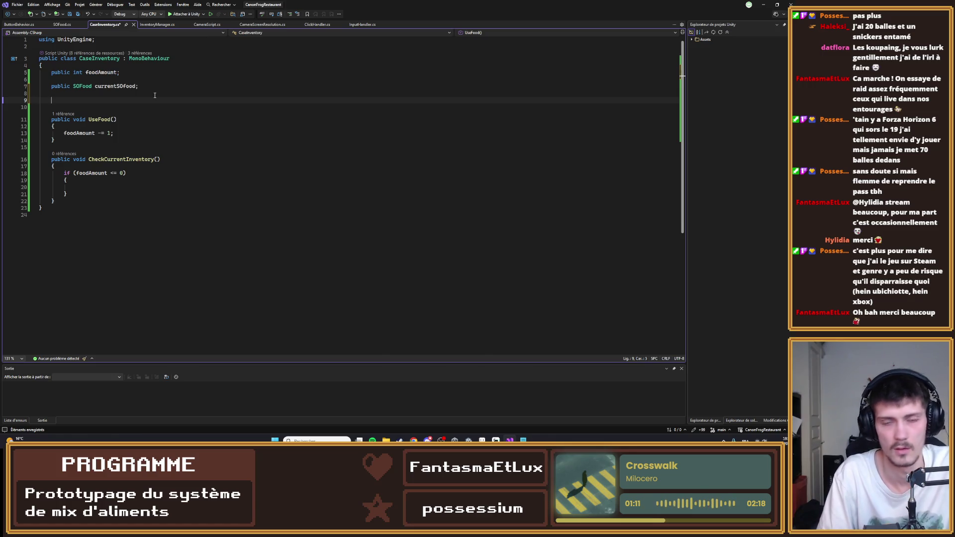
pyautogui.press('BackSpace')
pyautogui.press('BackSpace')
pyautogui.press('Up')
pyautogui.press('Up')
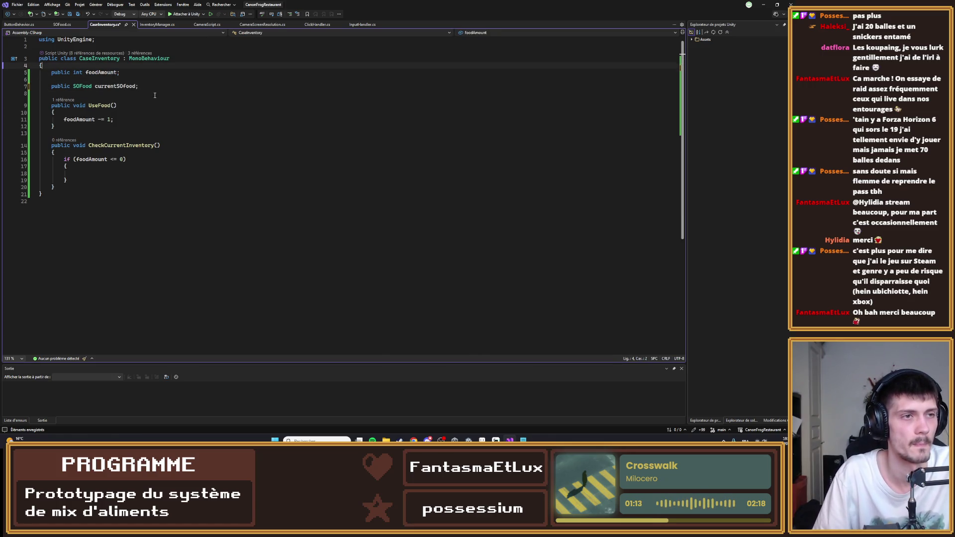
pyautogui.hotkey('ctrl', 'Return')
pyautogui.hotkey('ctrl', 'Return')
pyautogui.write('public case')
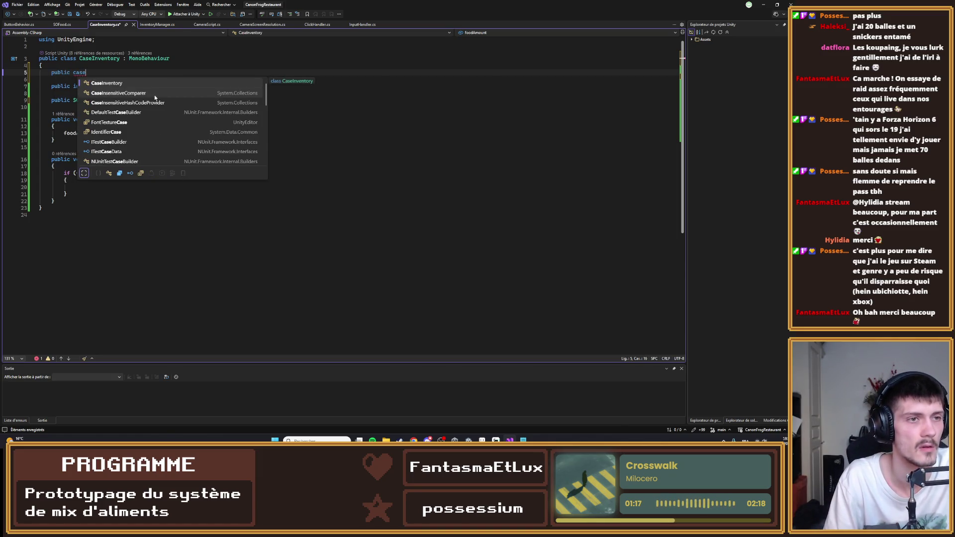
pyautogui.press('BackSpace')
pyautogui.press('BackSpace')
pyautogui.press('BackSpace')
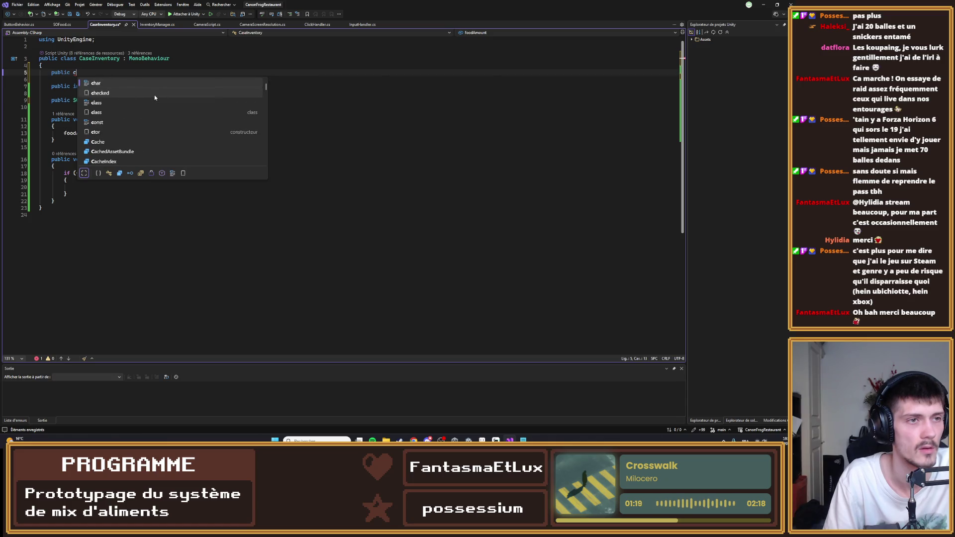
pyautogui.write('bu')
pyautogui.press('Down')
pyautogui.press('Down')
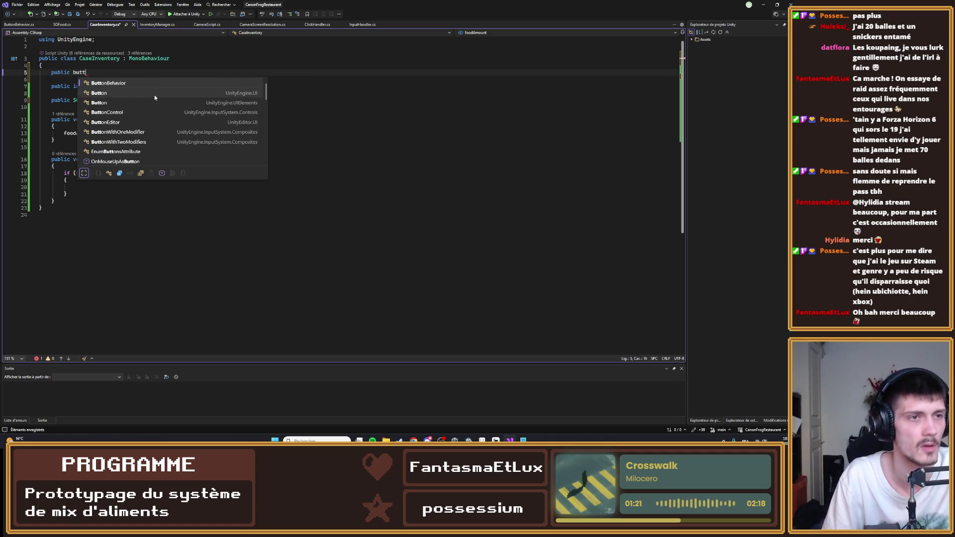
pyautogui.press('Tab')
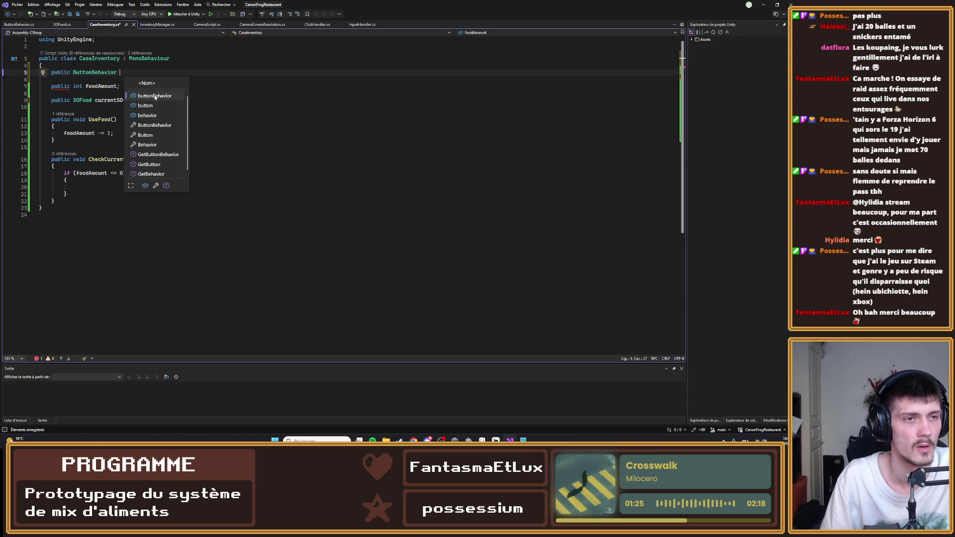
pyautogui.press('Tab')
# - Inside the if block, set currentSOfood to null and call buttonBehavior.ChangeToEmpty()
pyautogui.click(116, 186)
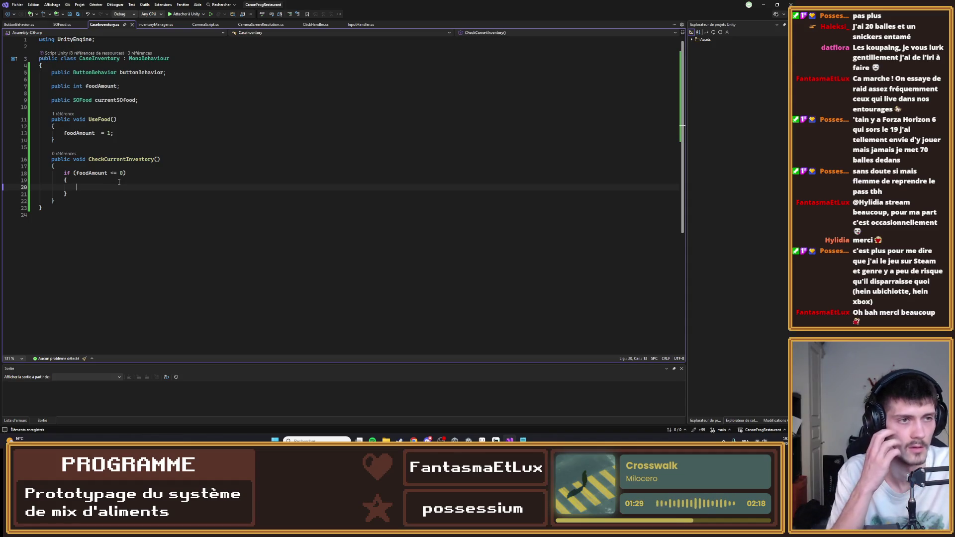
pyautogui.write('currentSOfood')
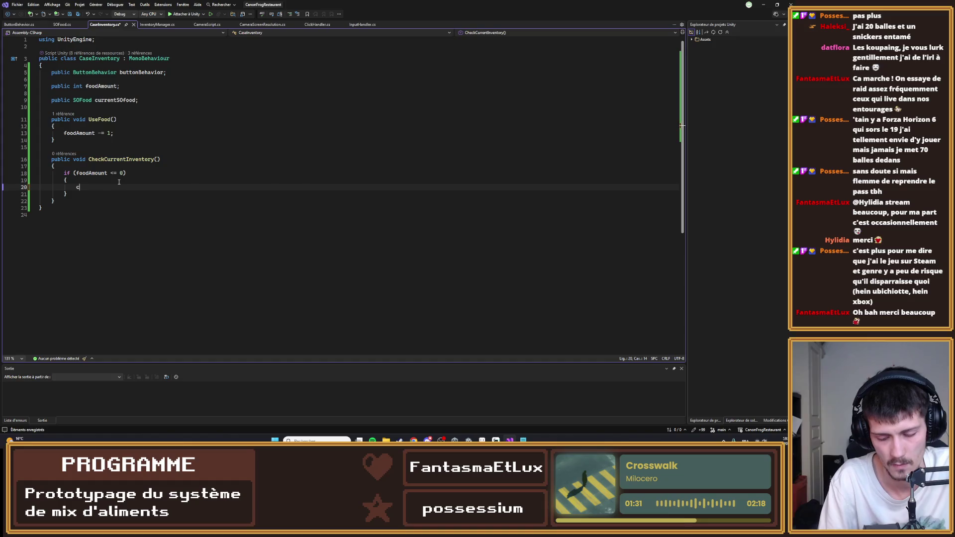
pyautogui.press('Tab')
pyautogui.press('Return')
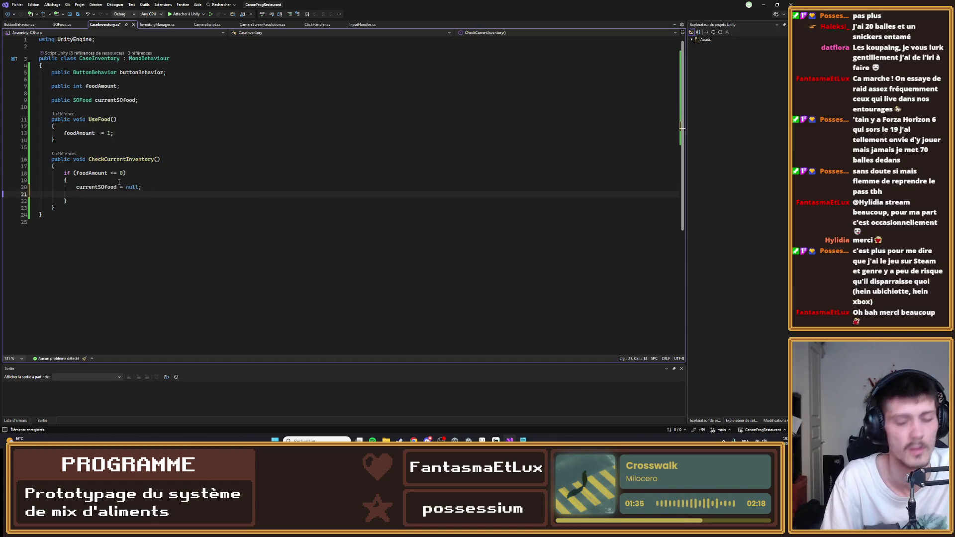
pyautogui.write('buttonBehavior.')
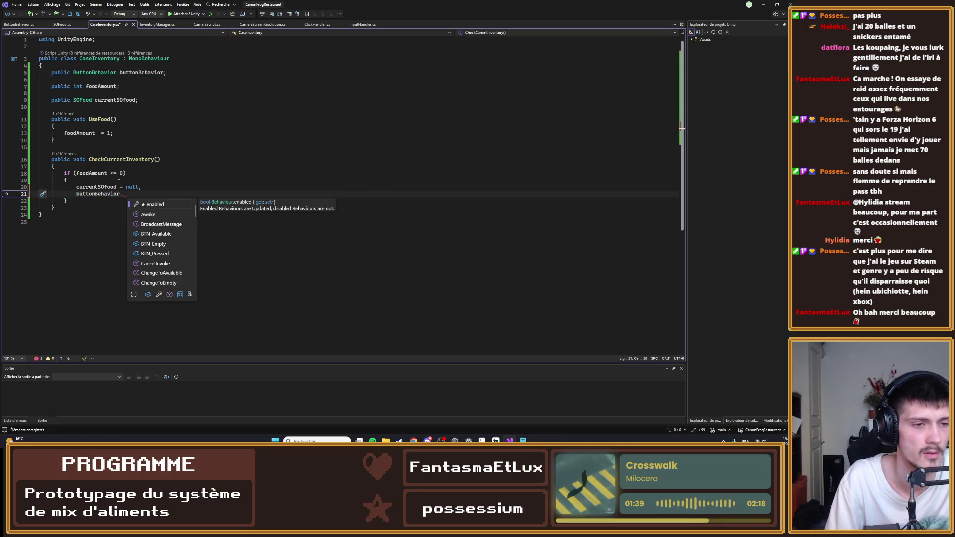
pyautogui.press('Down')
pyautogui.press('Down')
pyautogui.press('Down')
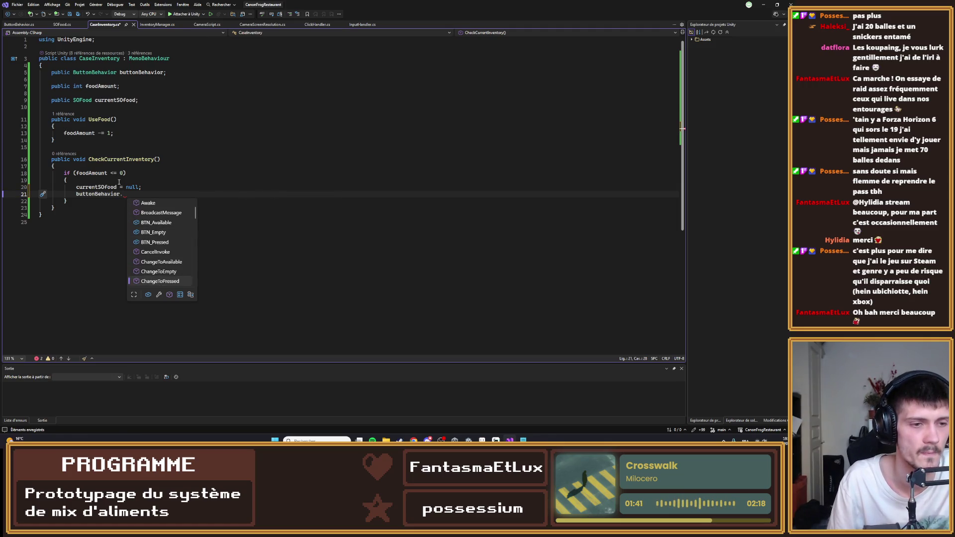
pyautogui.press('Tab')
pyautogui.write('();')
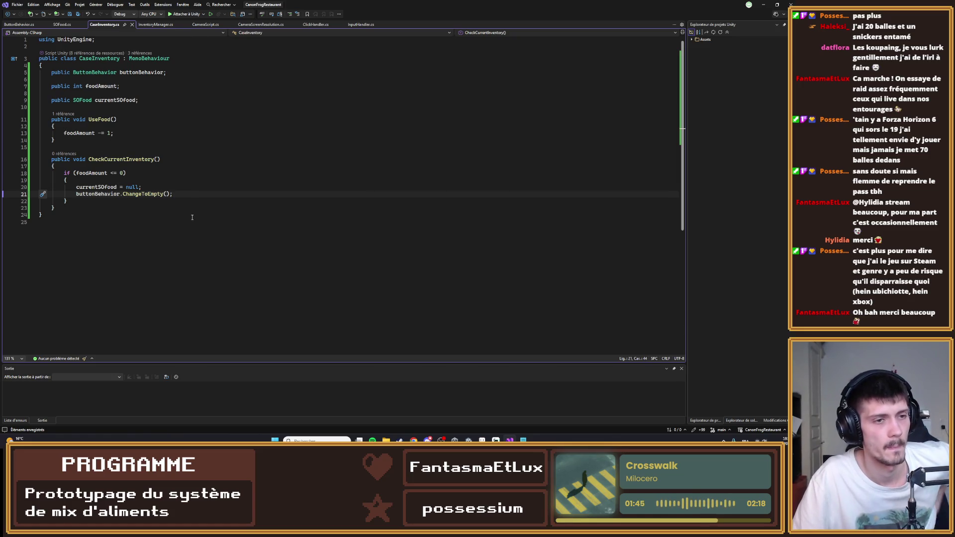
pyautogui.click(170, 185)
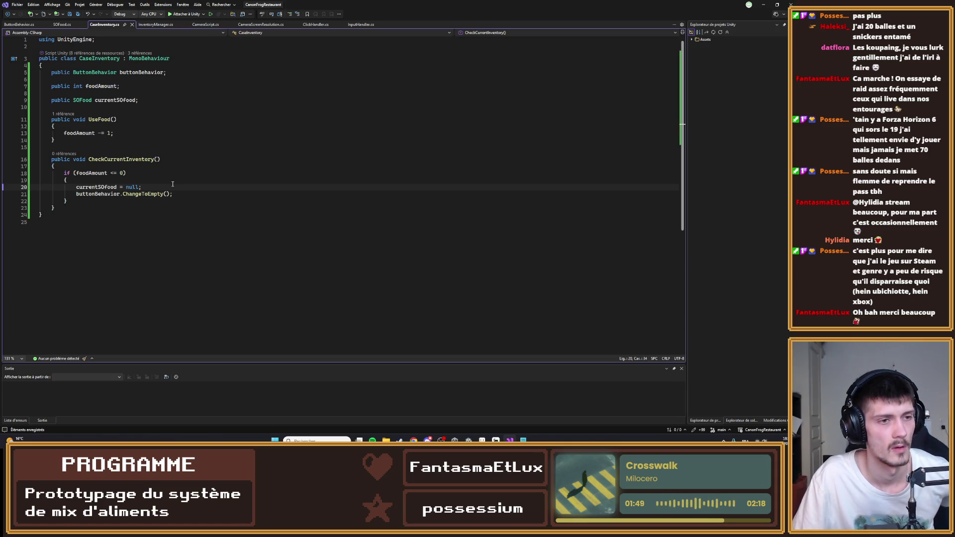
# - Review the ButtonBehavior and SOFood scripts, then return to Unity to recompile
pyautogui.click(19, 24)
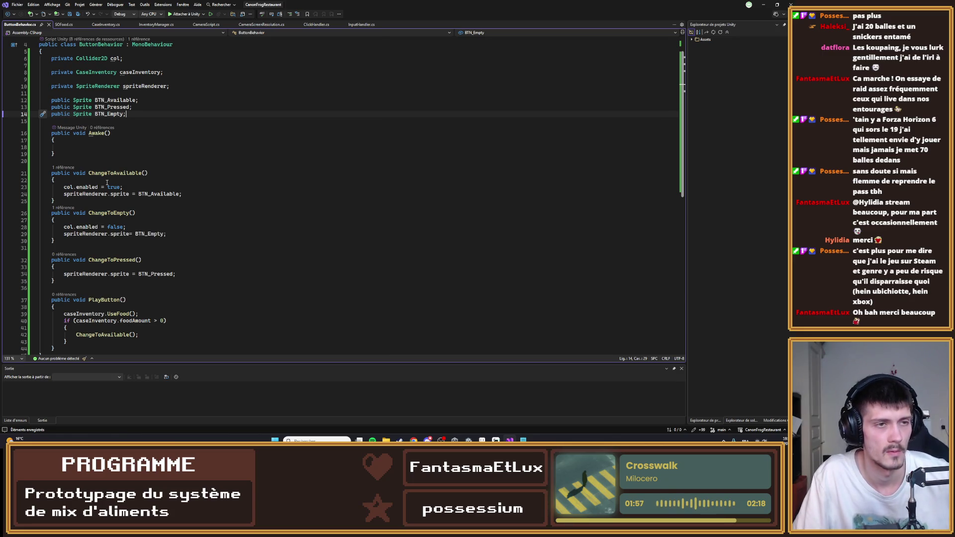
pyautogui.click(64, 25)
pyautogui.doubleClick(105, 94)
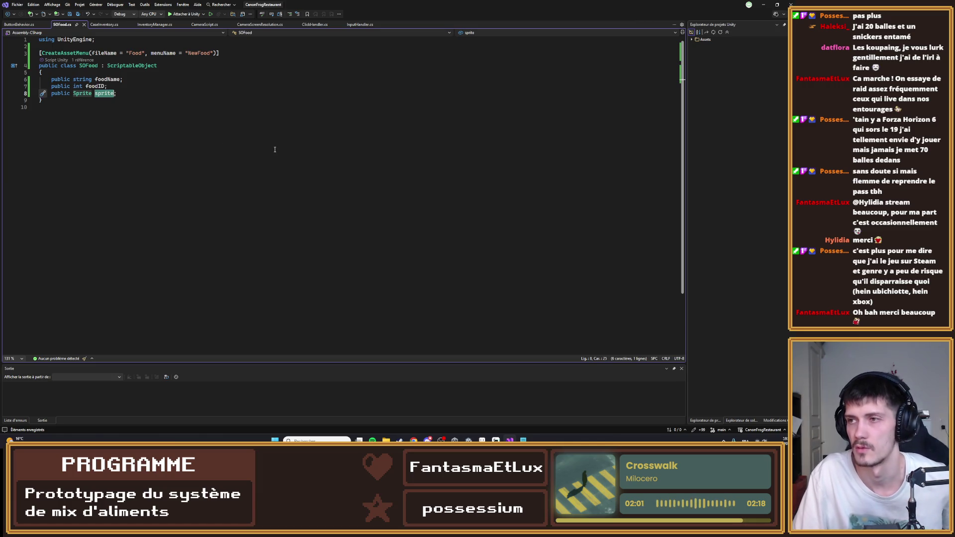
pyautogui.click(764, 4)
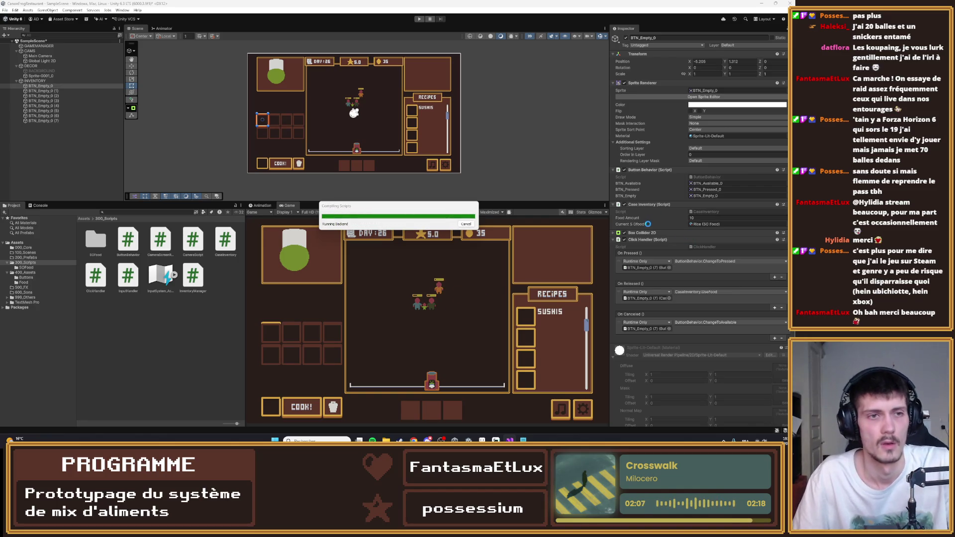
# - Check BTN_Empty_0's new Button Behavior field and reopen CaseInventory in Visual Studio
pyautogui.click(40, 86)
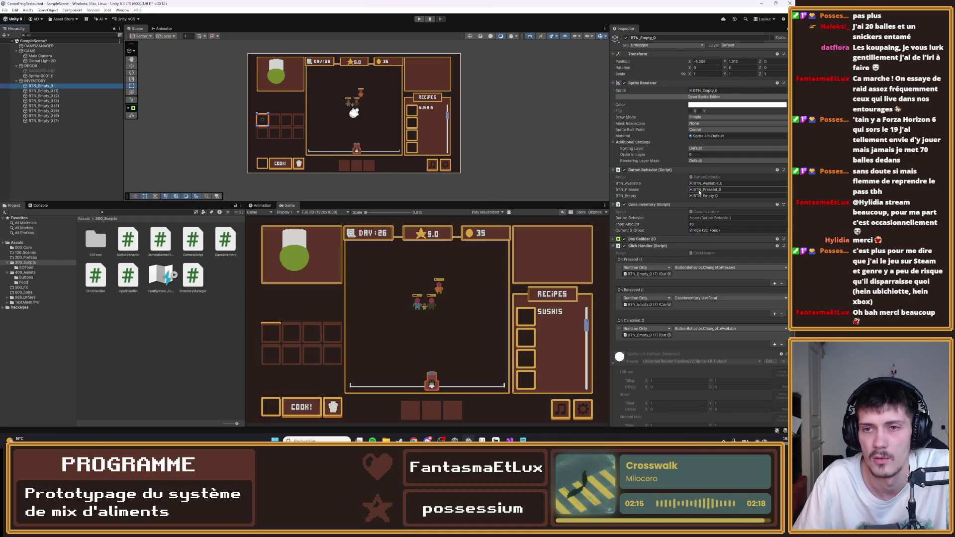
pyautogui.doubleClick(712, 212)
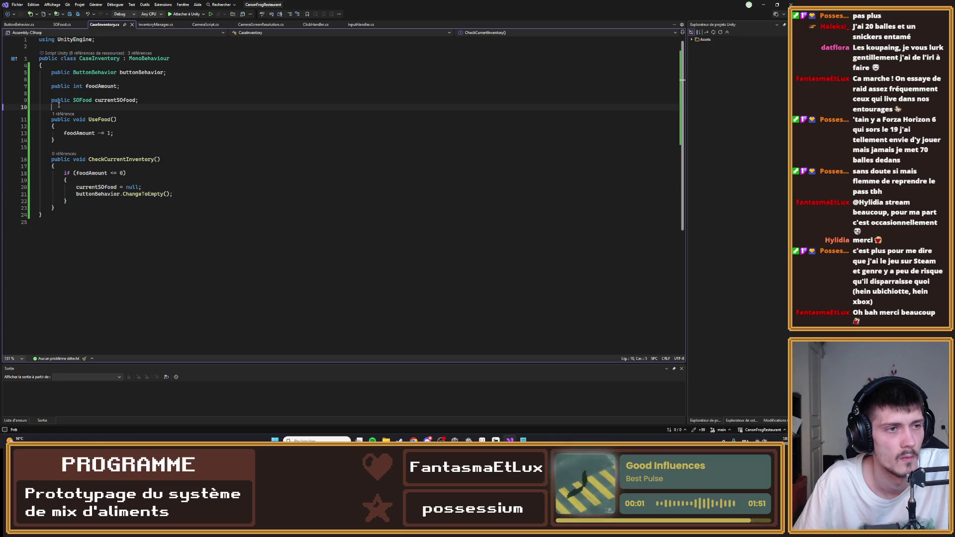
# - Add an empty public void Start() method to CaseInventory and save it
pyautogui.click(77, 109)
pyautogui.press('Return')
pyautogui.press('Return')
pyautogui.press('Up')
pyautogui.write('publi')
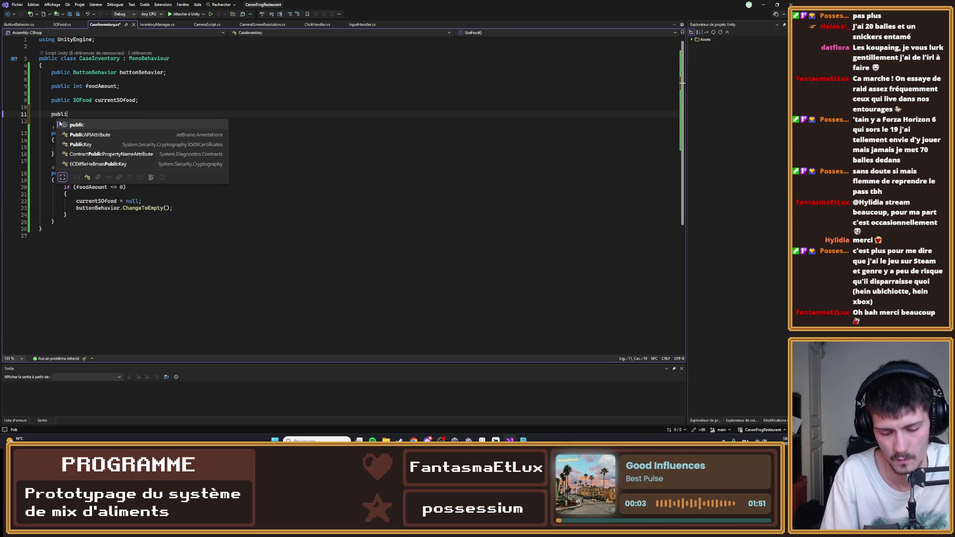
pyautogui.write('c void ')
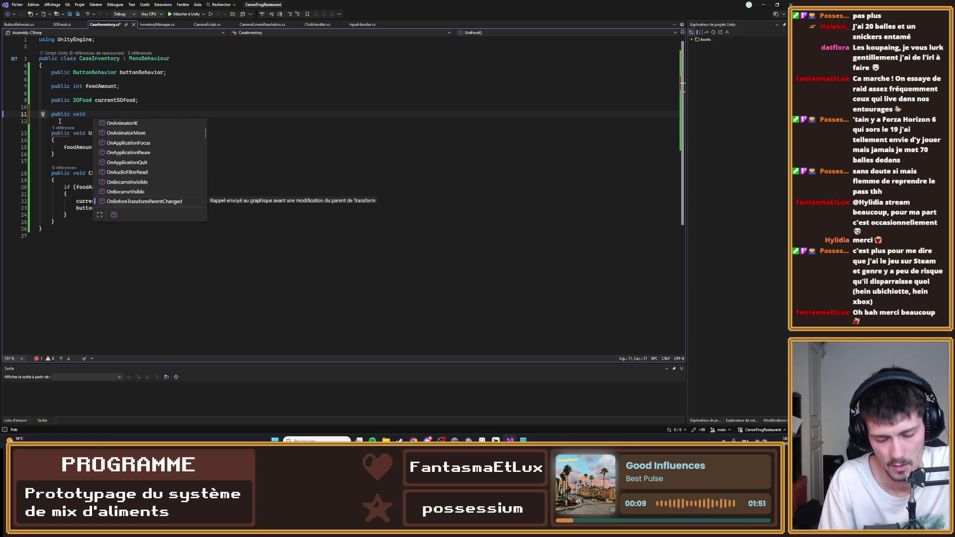
pyautogui.write('Start')
pyautogui.press('Tab')
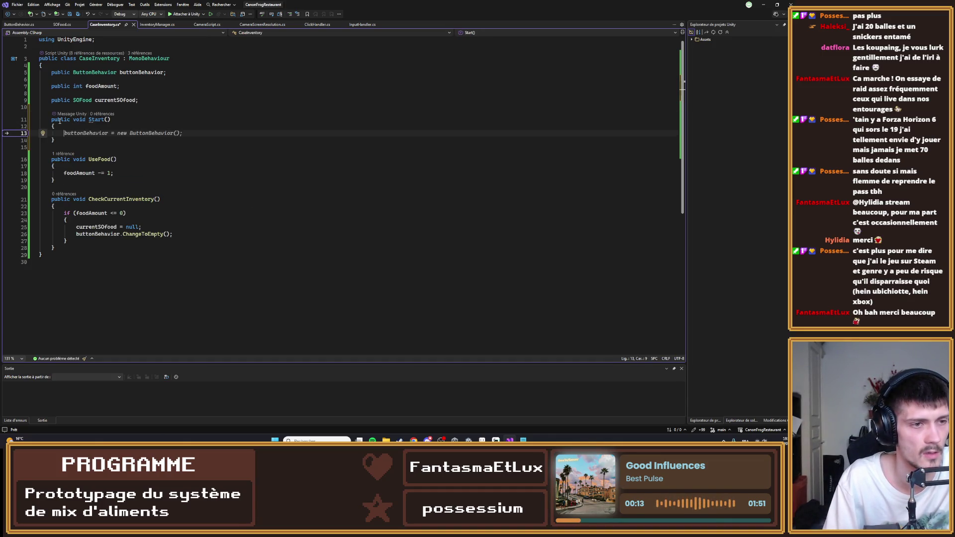
pyautogui.write('che')
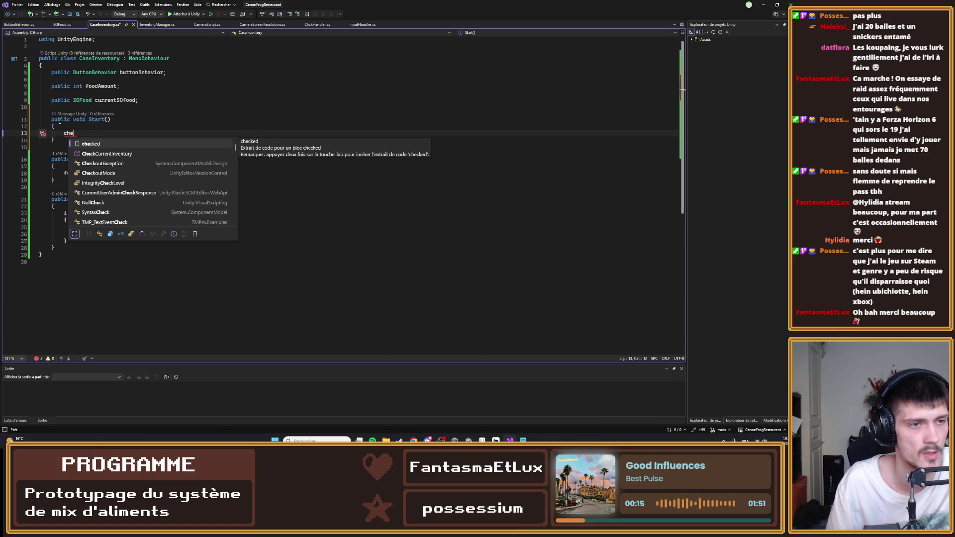
pyautogui.press('Down')
pyautogui.press('Tab')
pyautogui.write('()')
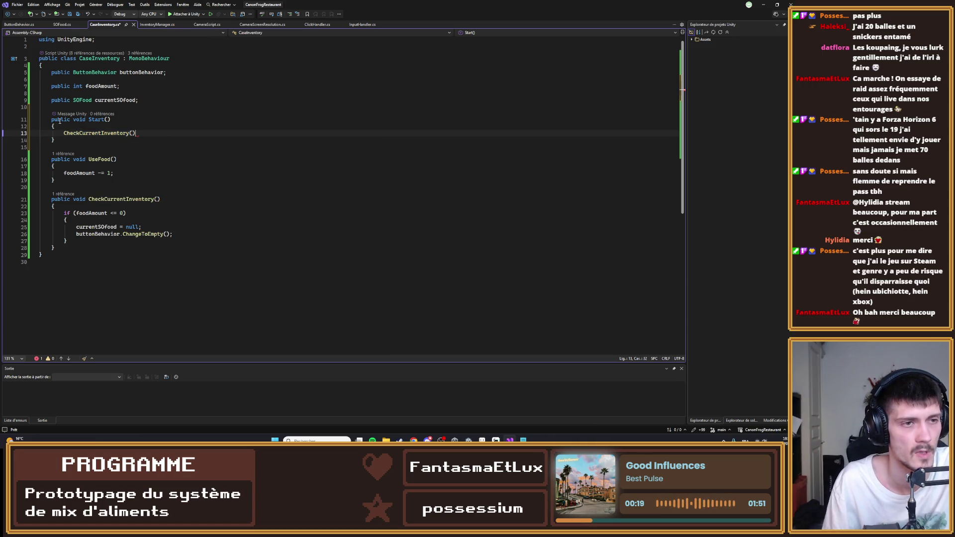
pyautogui.press('BackSpace')
pyautogui.press('BackSpace')
pyautogui.press('BackSpace')
pyautogui.press('BackSpace')
pyautogui.press('BackSpace')
pyautogui.press('BackSpace')
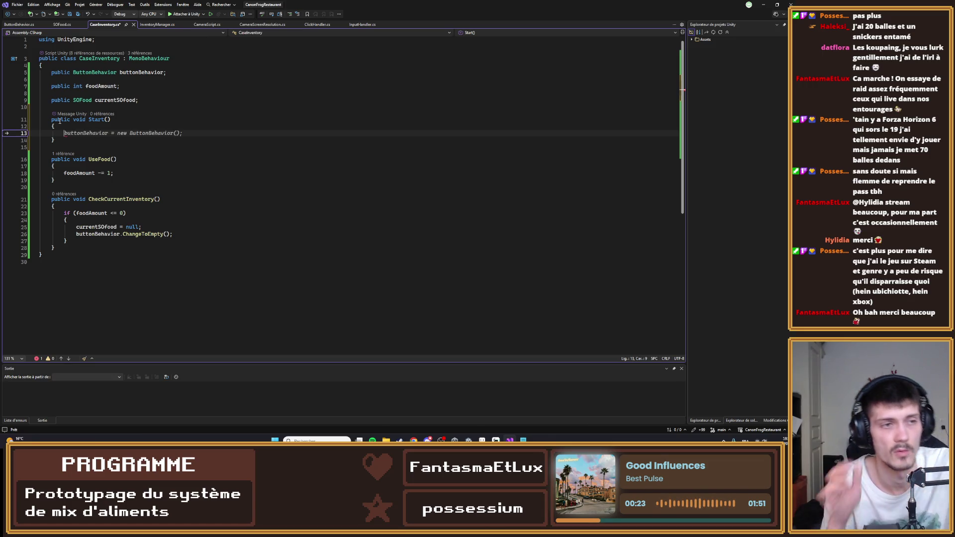
pyautogui.hotkey('ctrl', 's')
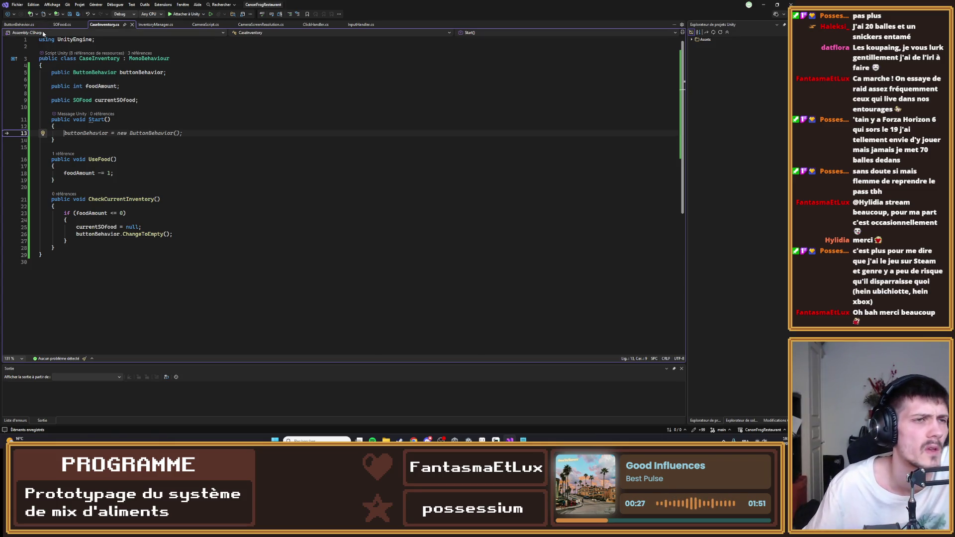
# - Look through the SOFood and CaseInventory scripts, ending on ButtonBehavior
pyautogui.click(62, 24)
pyautogui.click(20, 25)
pyautogui.click(62, 25)
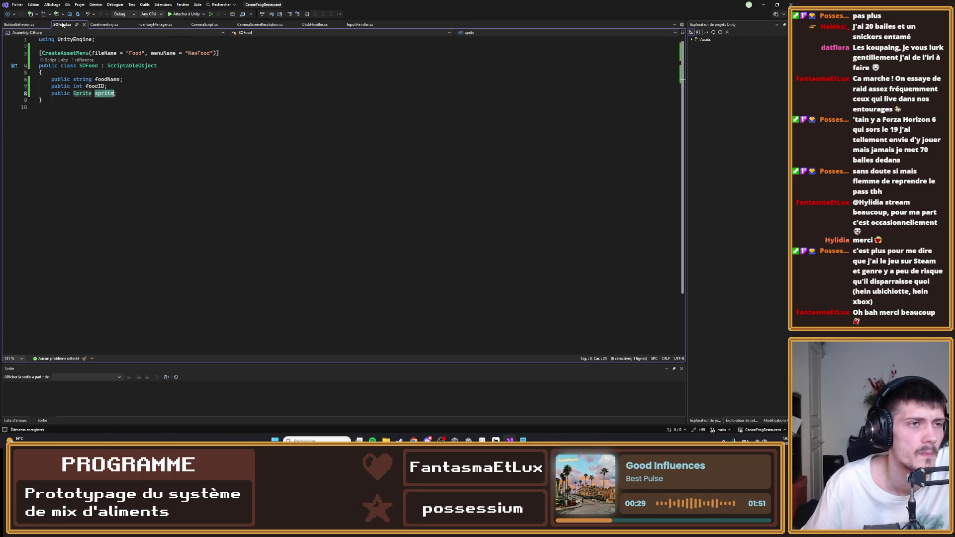
pyautogui.click(105, 24)
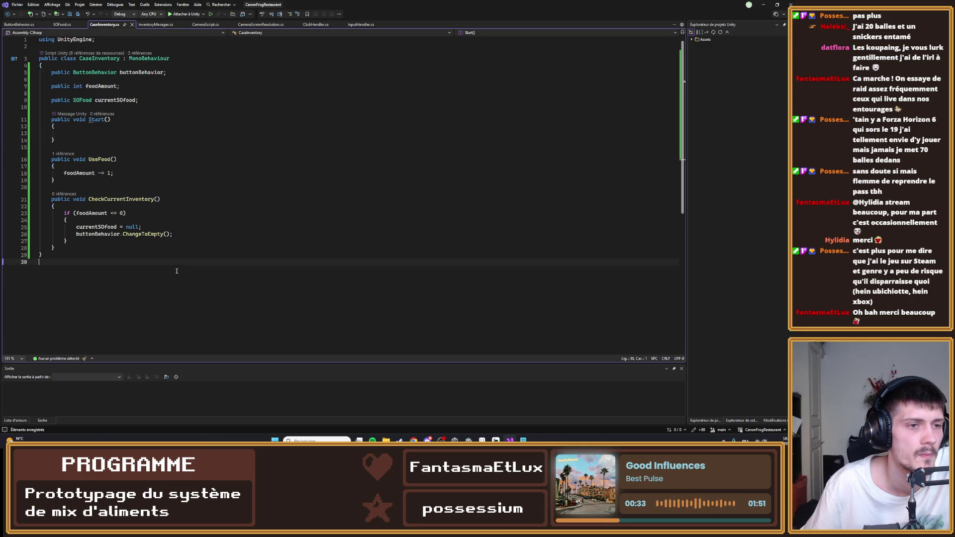
pyautogui.click(20, 24)
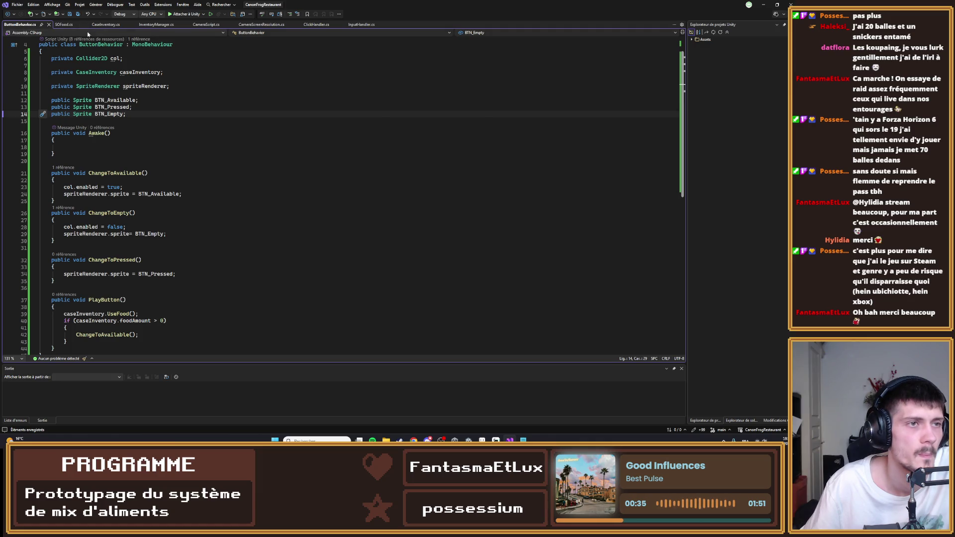
# - Delete the AddNewInventoryCase method from InventoryManager
pyautogui.click(156, 25)
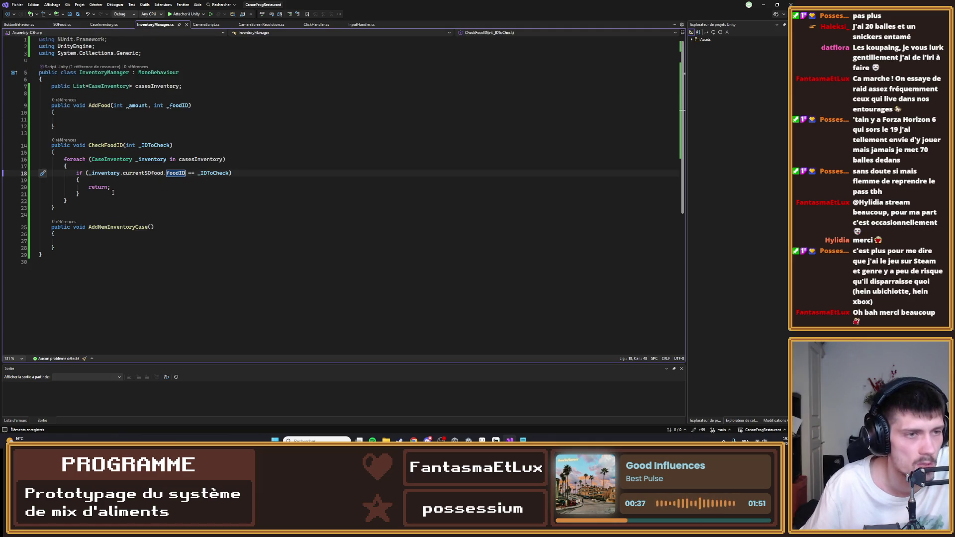
pyautogui.click(94, 93)
pyautogui.moveTo(55, 247); pyautogui.dragTo(17, 221)
pyautogui.press('Delete')
pyautogui.press('BackSpace')
pyautogui.press('BackSpace')
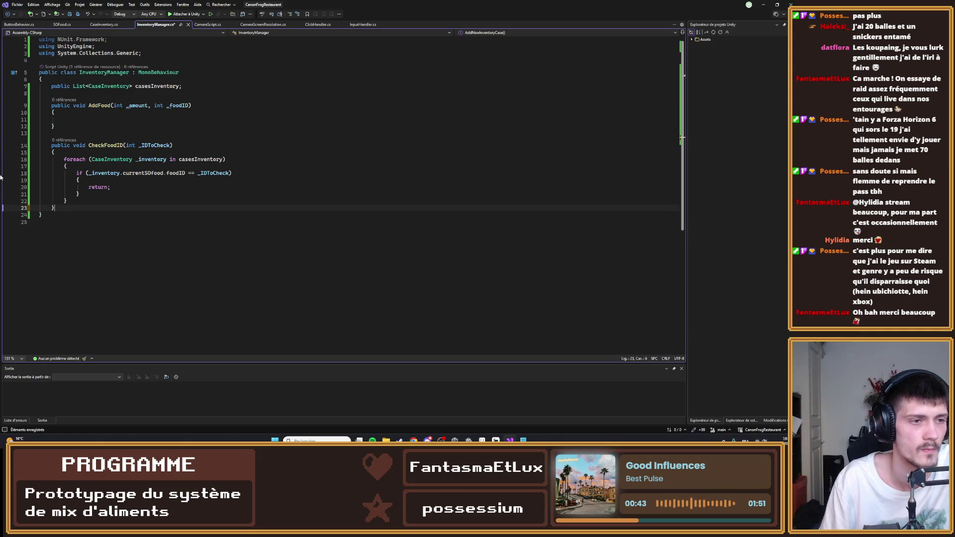
# - Add a Start() method with foreach (CaseInventory inventory in casesInventory) and save
pyautogui.click(207, 89)
pyautogui.press('Return')
pyautogui.press('Return')
pyautogui.write('public void')
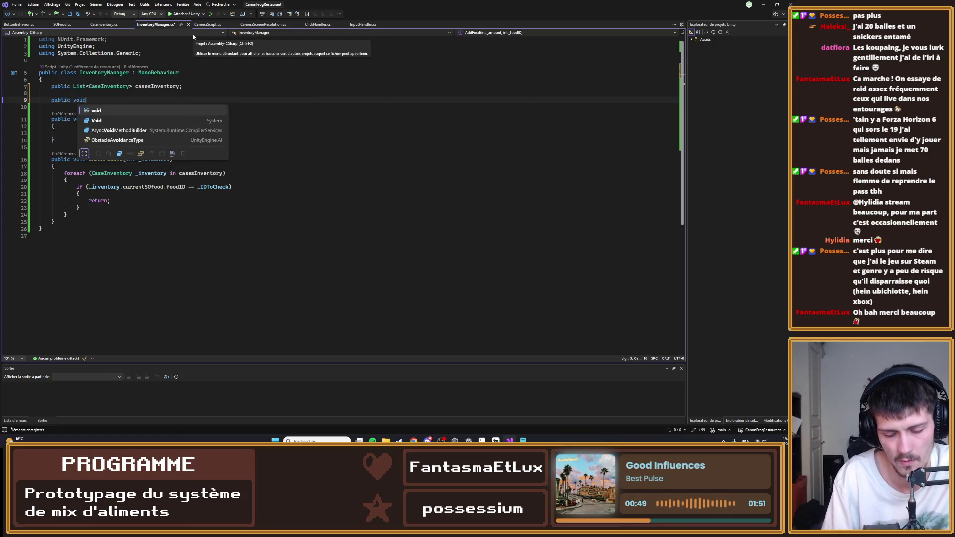
pyautogui.write(' Start()')
pyautogui.press('Return')
pyautogui.write('{')
pyautogui.press('Return')
pyautogui.write('forea')
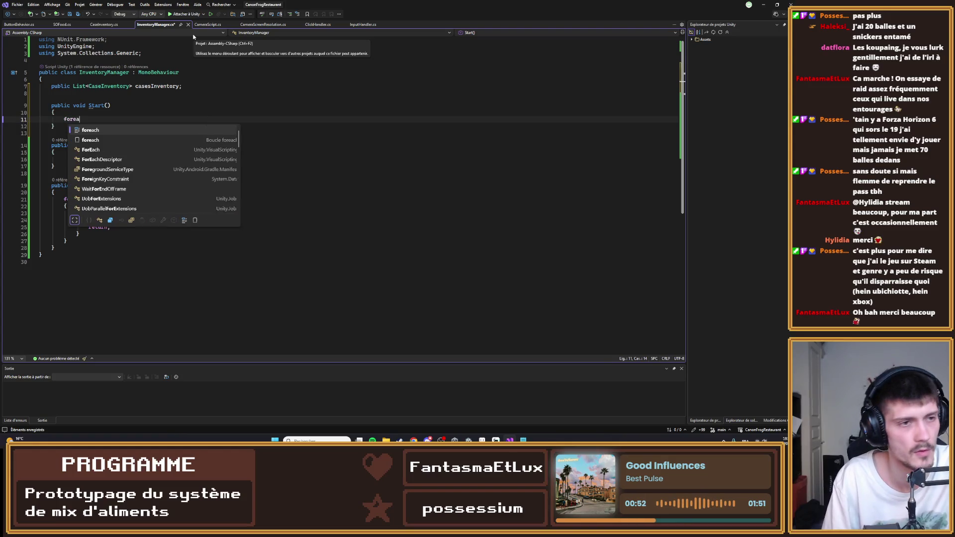
pyautogui.press('Tab')
pyautogui.press('Tab')
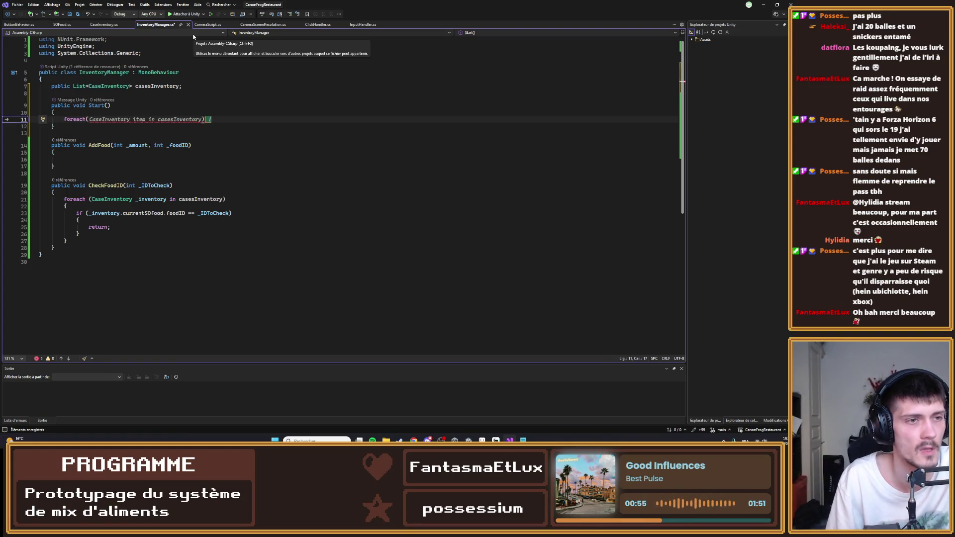
pyautogui.write('CAse')
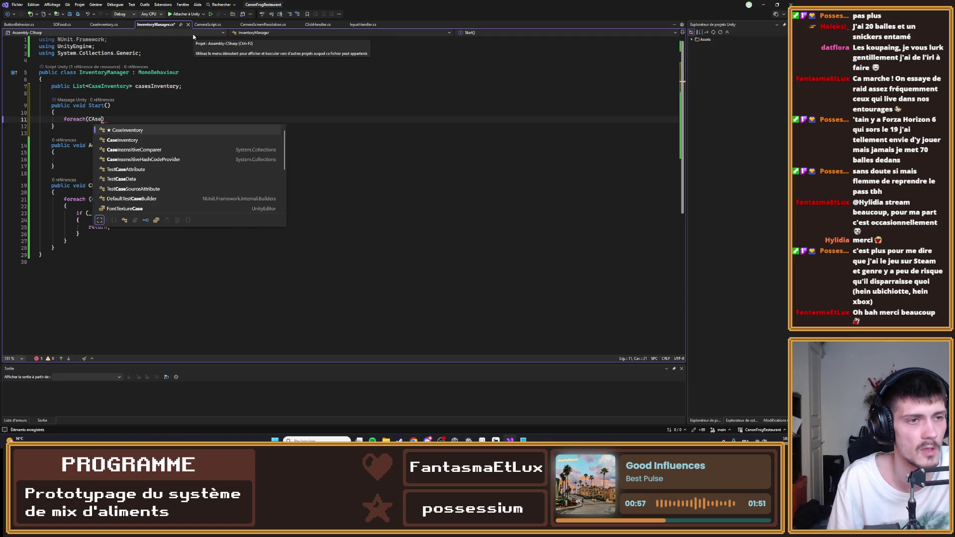
pyautogui.press('Tab')
pyautogui.write('in')
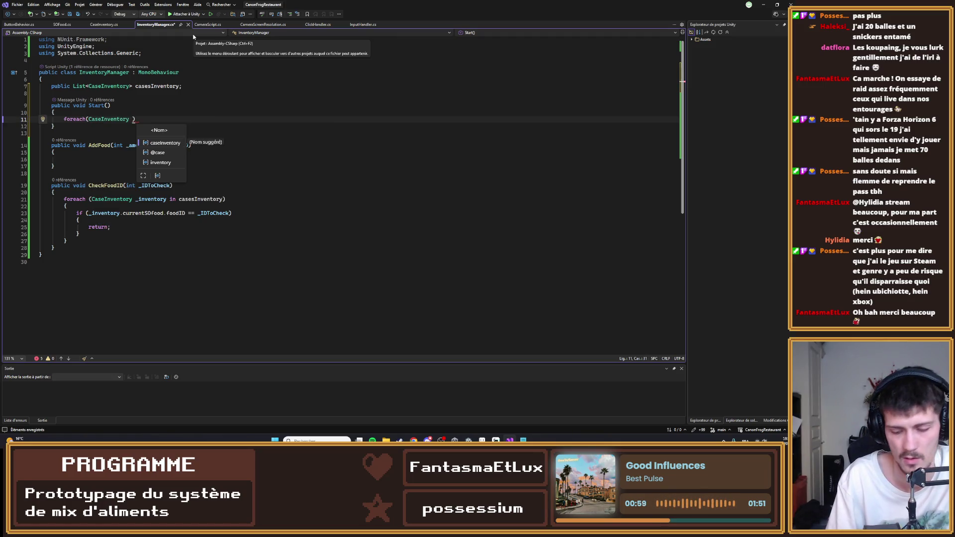
pyautogui.write('ventory ')
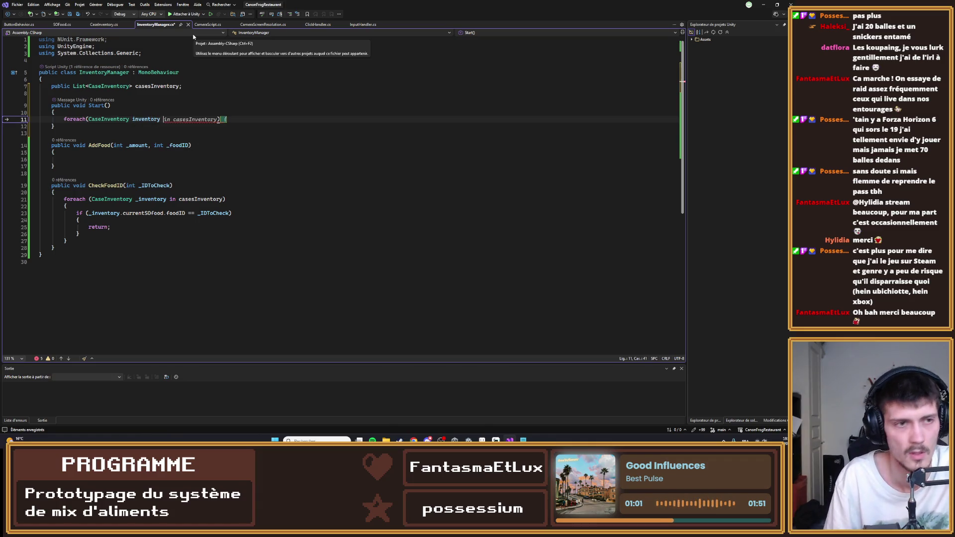
pyautogui.write('in casesInventory)')
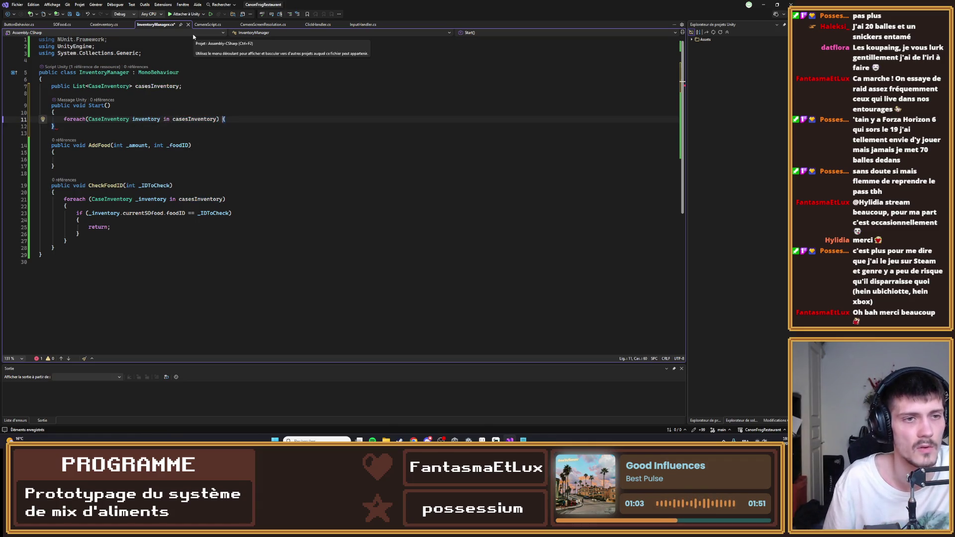
pyautogui.press('Return')
pyautogui.hotkey('ctrl', 's')
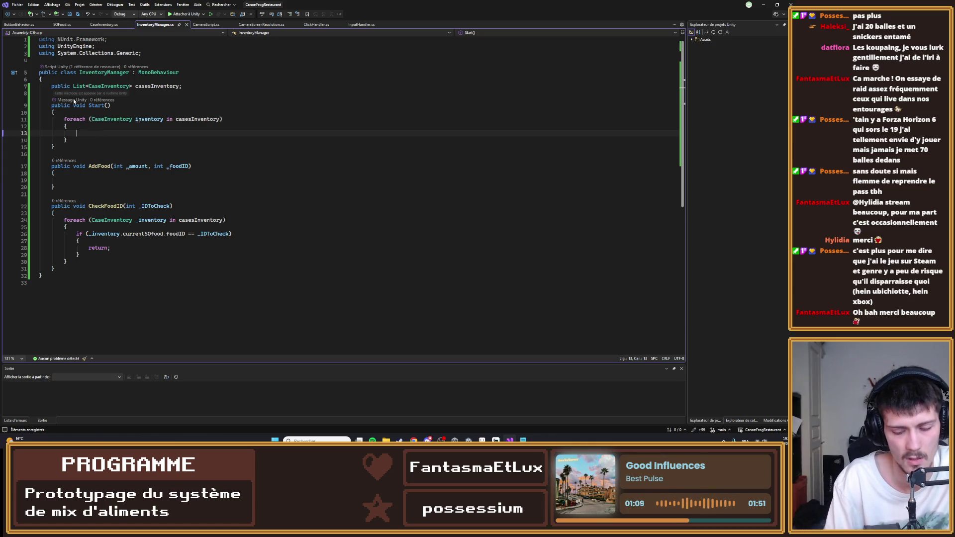
# - Inside the loop, add an empty if (inventory.foodAmount > 0) block
pyautogui.write('Q')
pyautogui.write('f')
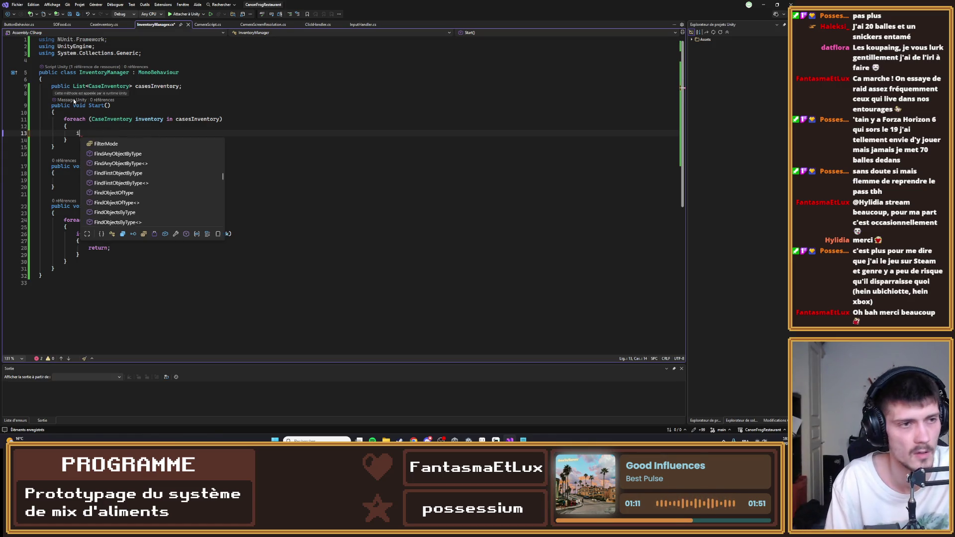
pyautogui.write('(inventory.')
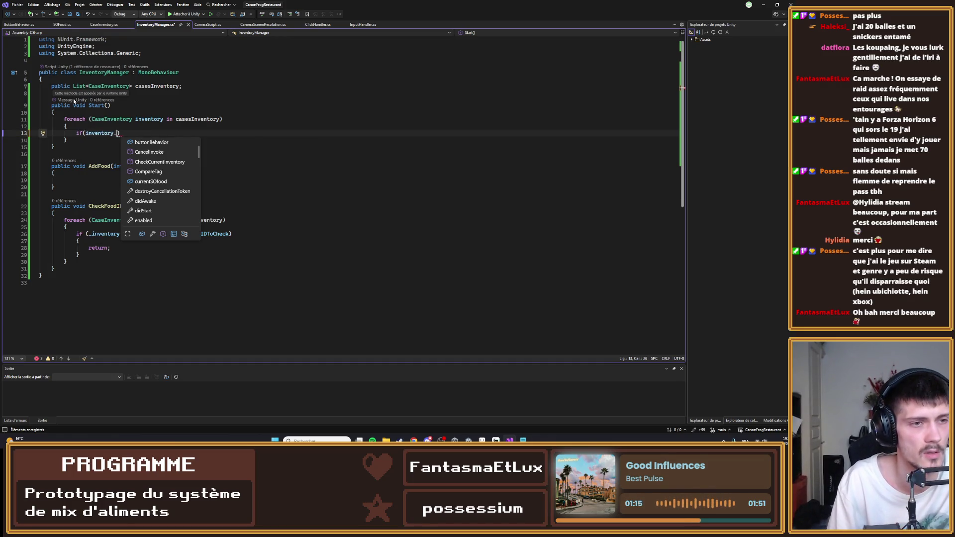
pyautogui.write('fo')
pyautogui.press('Tab')
pyautogui.write('> 0')
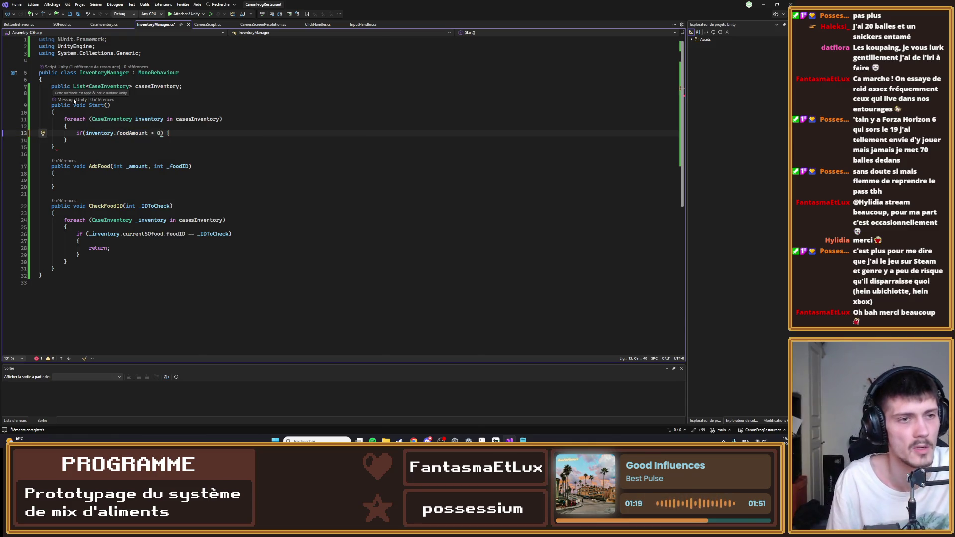
pyautogui.press('End')
pyautogui.press('BackSpace')
pyautogui.write('{')
pyautogui.press('Return')
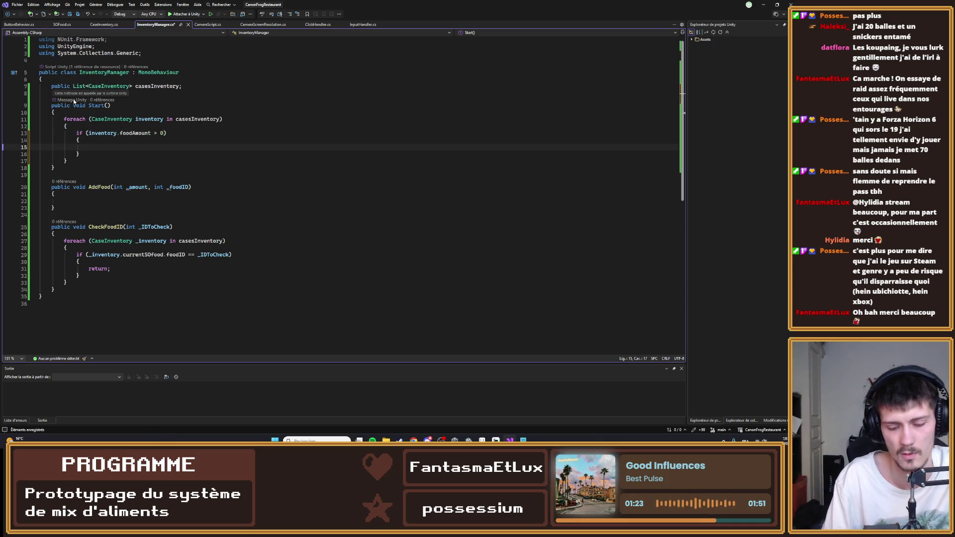
# - Call inventory.buttonBehavior.ChangeToAvailable() in the if block, save, and return to Unity
pyautogui.hotkey('ctrl', 'space')
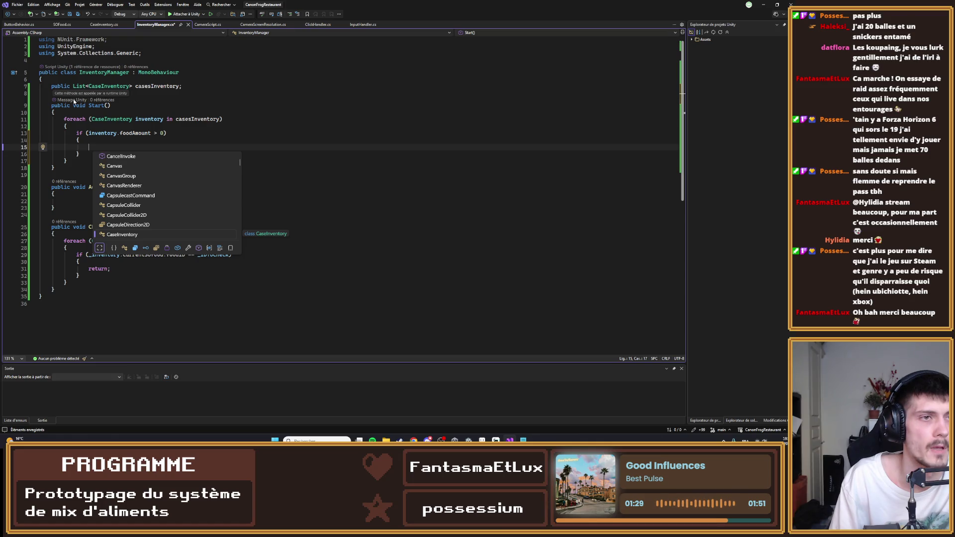
pyautogui.write('casesInventory')
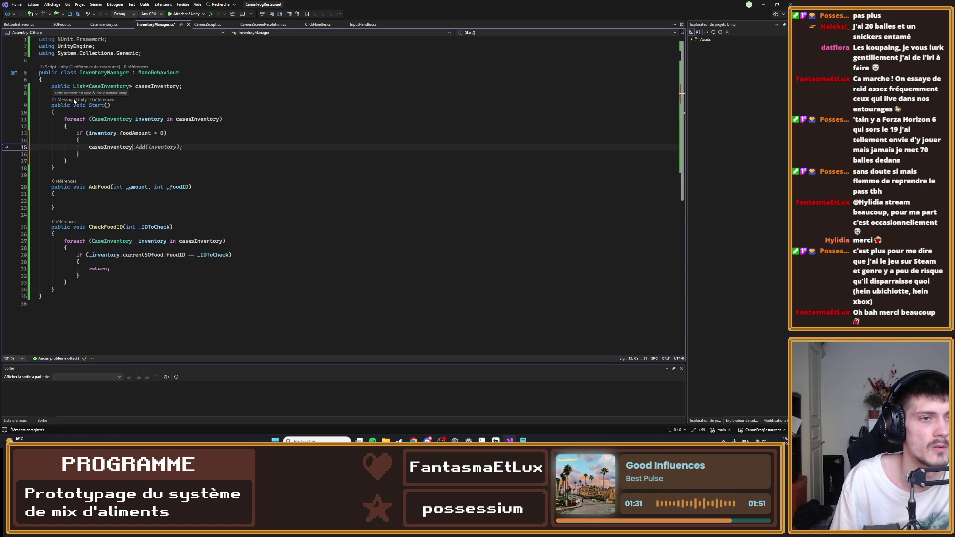
pyautogui.write('.chha')
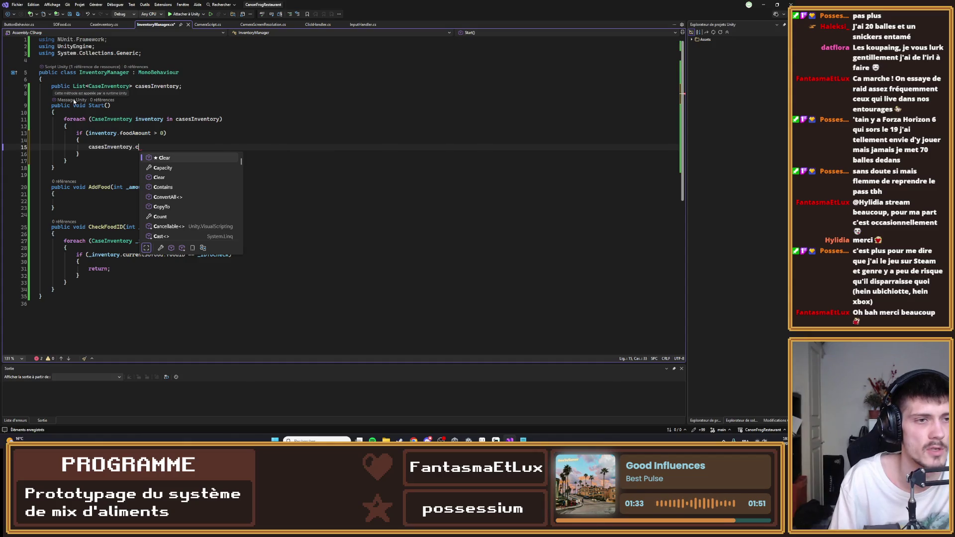
pyautogui.press('BackSpace')
pyautogui.press('BackSpace')
pyautogui.write('an')
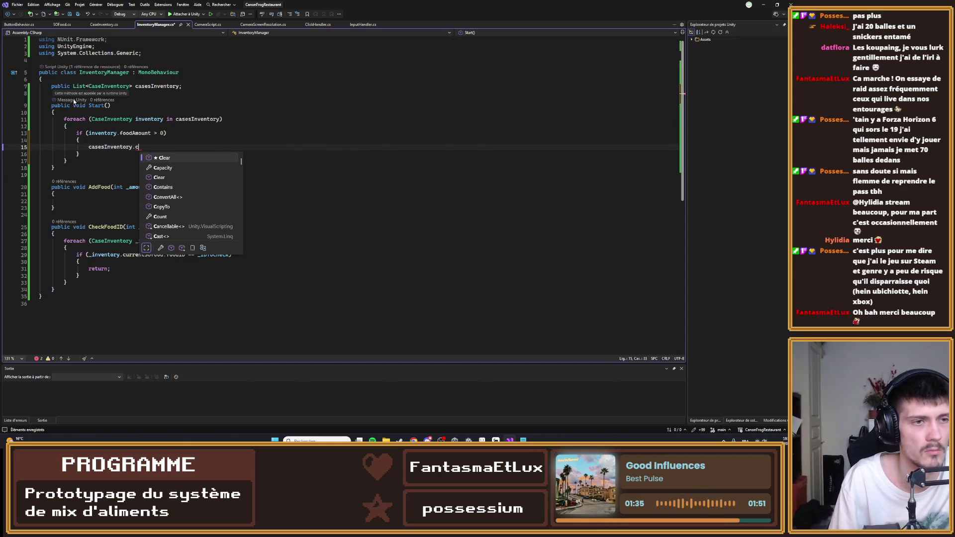
pyautogui.press('BackSpace')
pyautogui.press('BackSpace')
pyautogui.press('BackSpace')
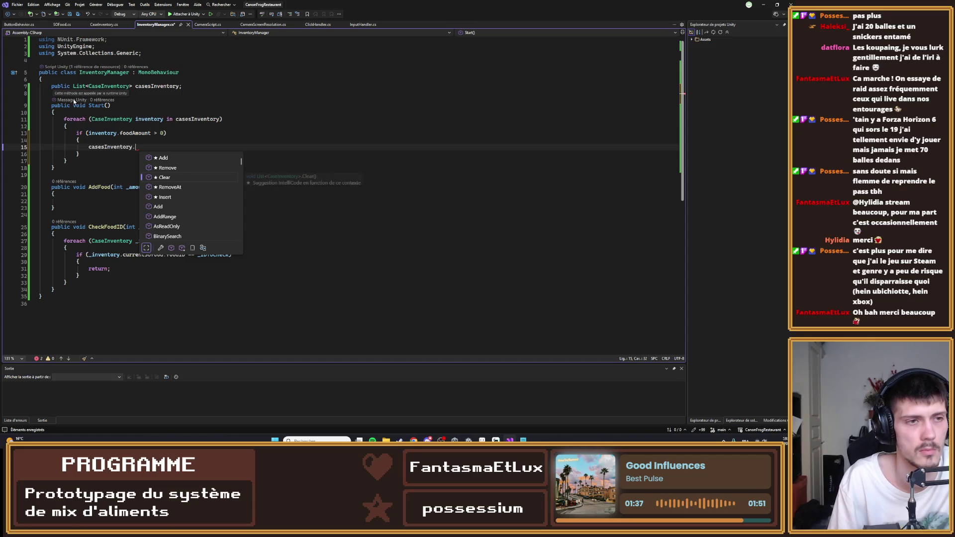
pyautogui.press('BackSpace')
pyautogui.press('BackSpace')
pyautogui.press('BackSpace')
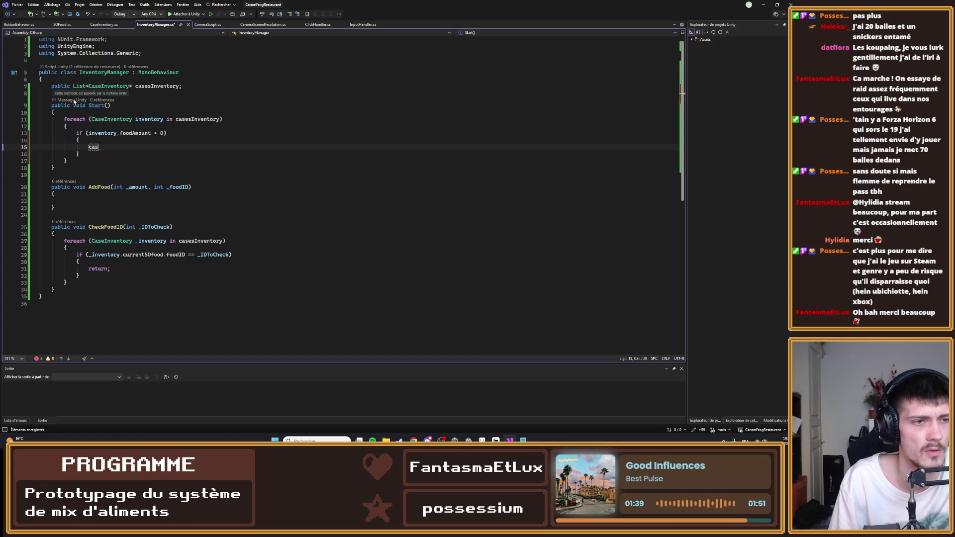
pyautogui.write('inventory.ch')
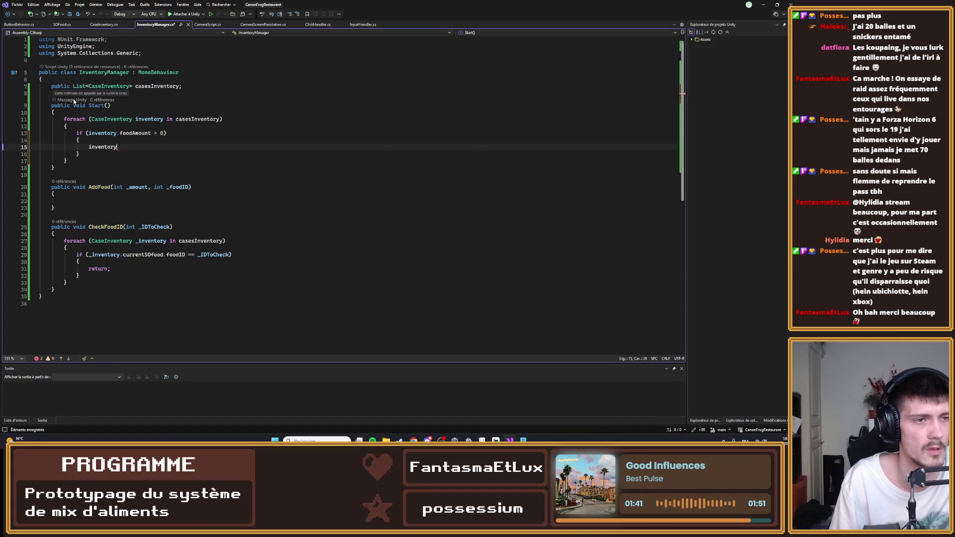
pyautogui.press('BackSpace')
pyautogui.press('BackSpace')
pyautogui.press('BackSpace')
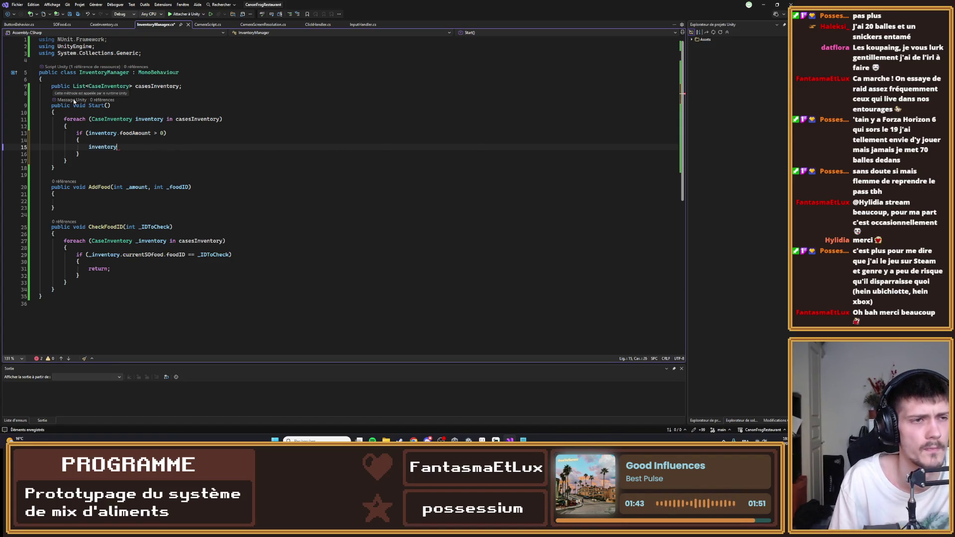
pyautogui.press('BackSpace')
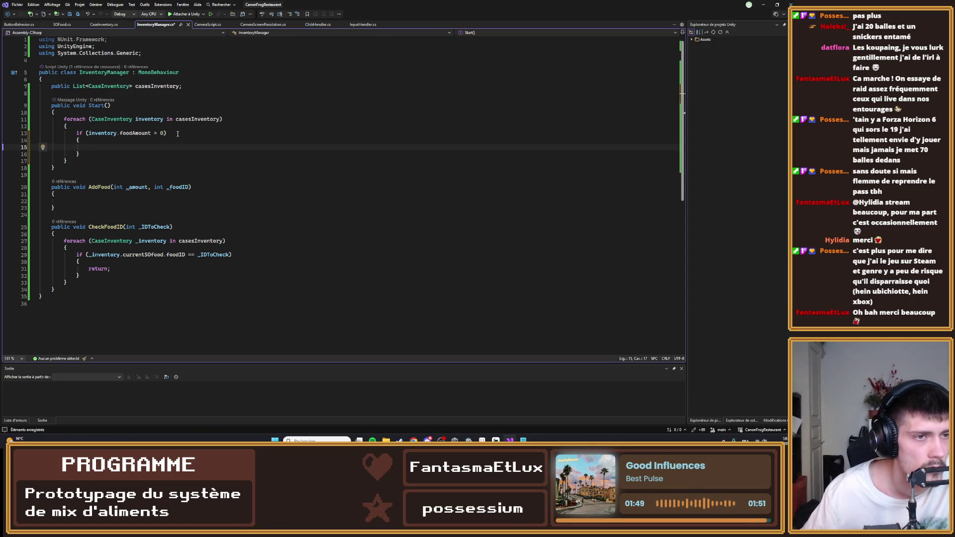
pyautogui.write('inventory.')
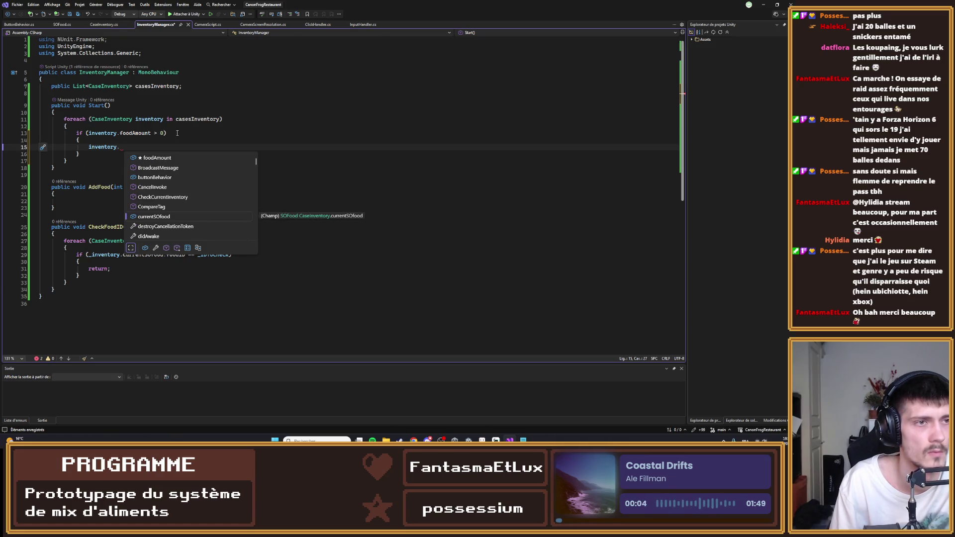
pyautogui.write('buttonBehavior.cha')
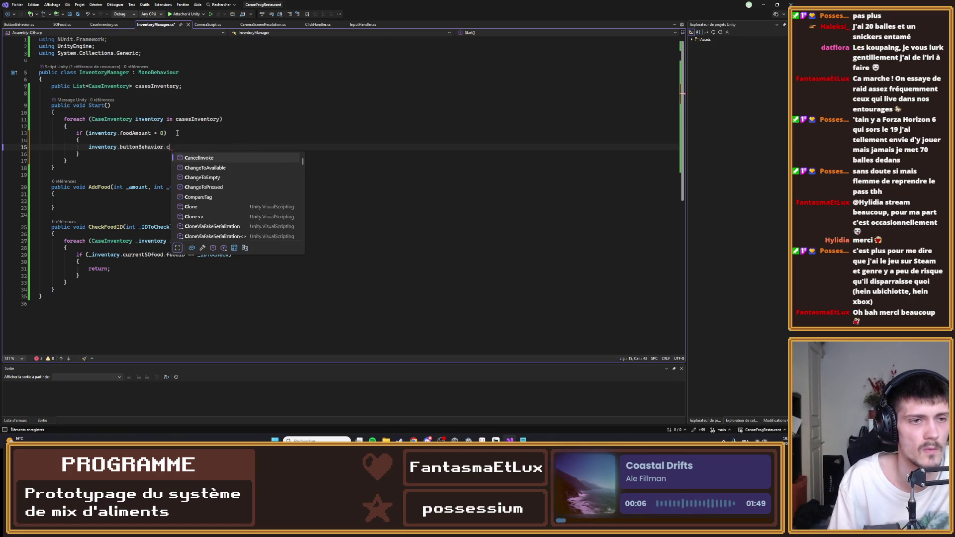
pyautogui.press('Tab')
pyautogui.write('()')
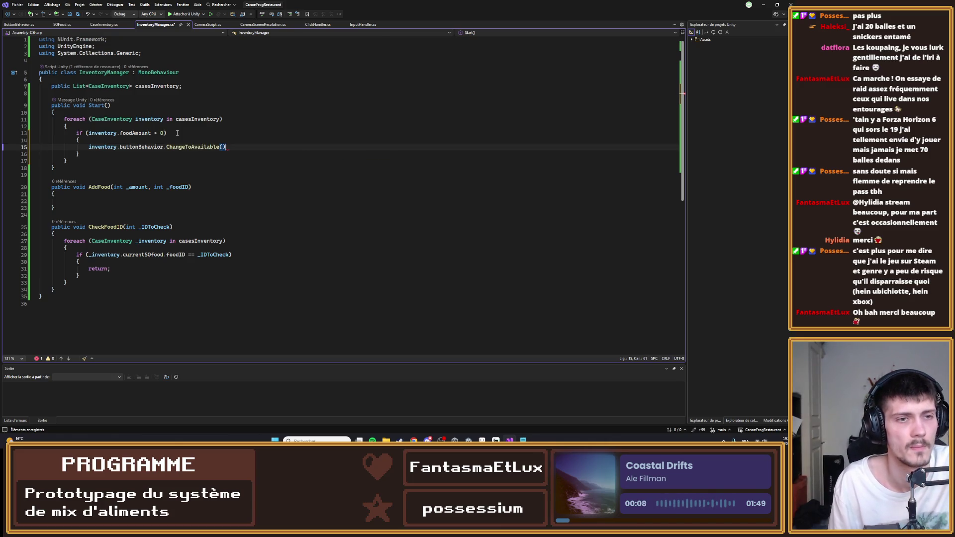
pyautogui.hotkey('ctrl', 's')
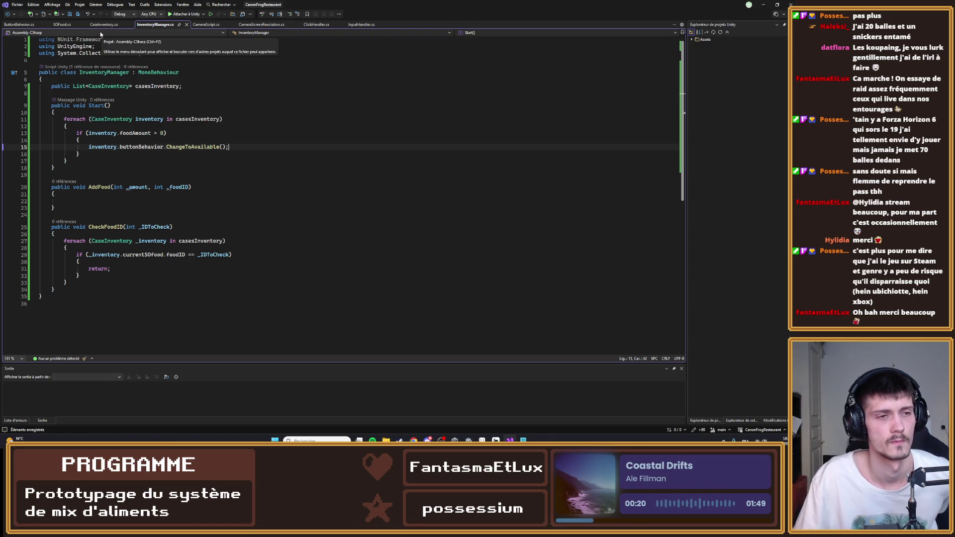
pyautogui.click(761, 4)
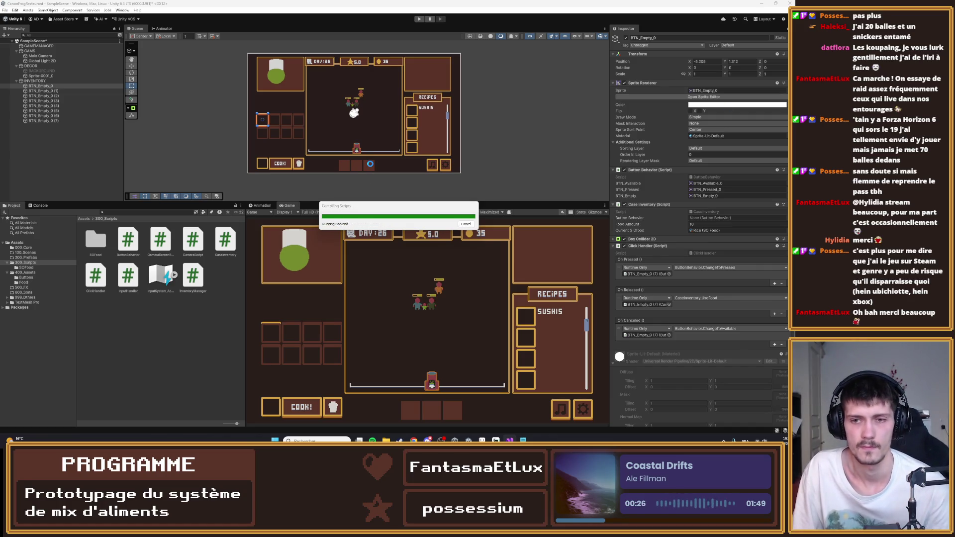
pyautogui.click(431, 372)
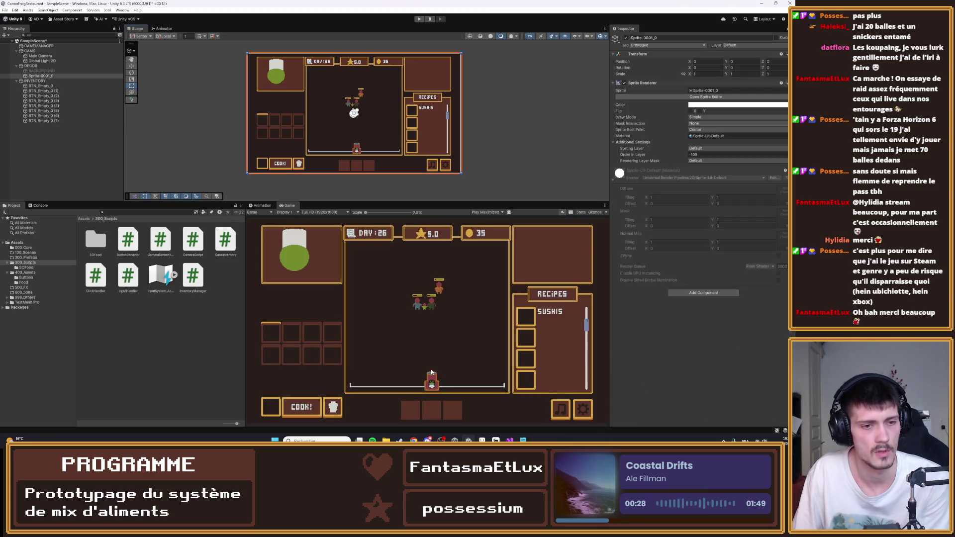
pyautogui.click(60, 90)
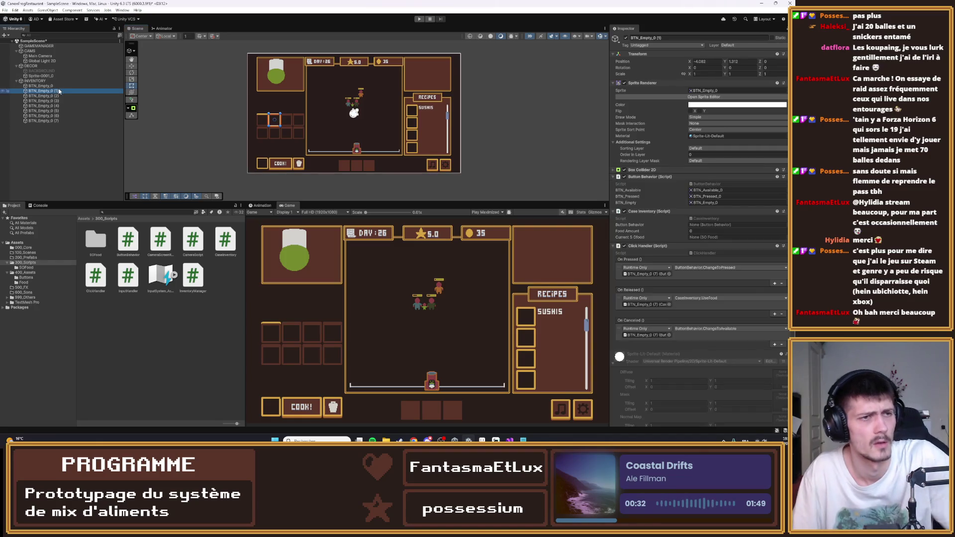
pyautogui.keyDown('shift'); pyautogui.click(49, 122); pyautogui.keyUp('shift')
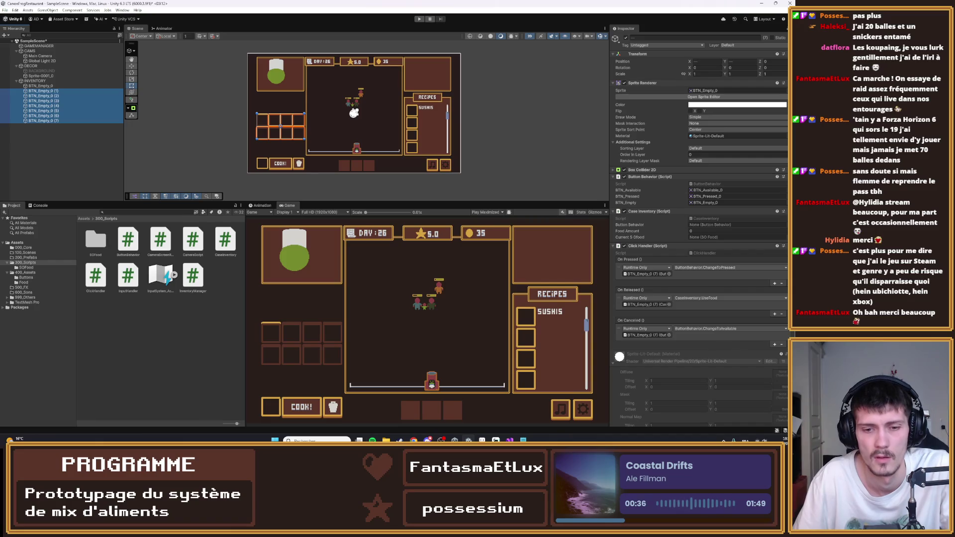
pyautogui.click(510, 441)
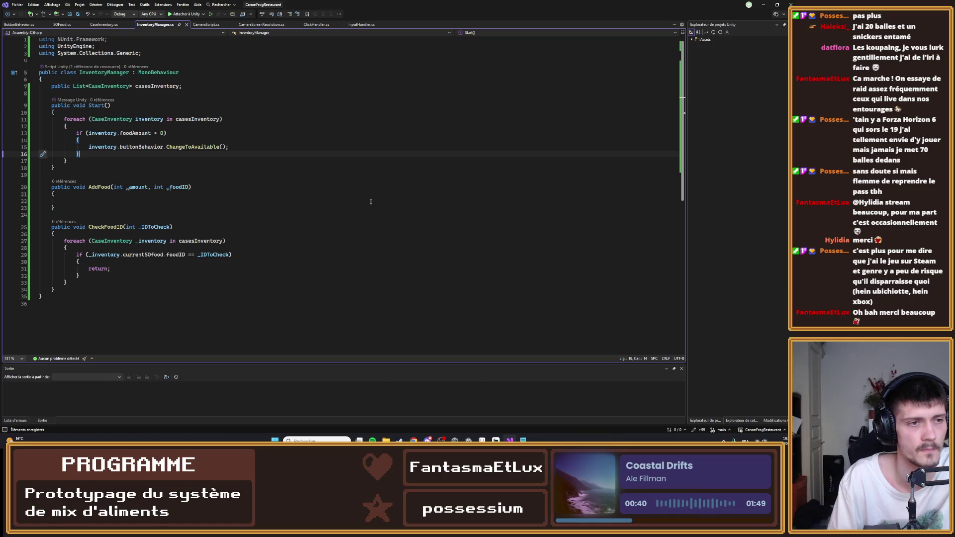
# - Add an else if (inventory.foodAmount >= 0) branch after the if block
pyautogui.press('Return')
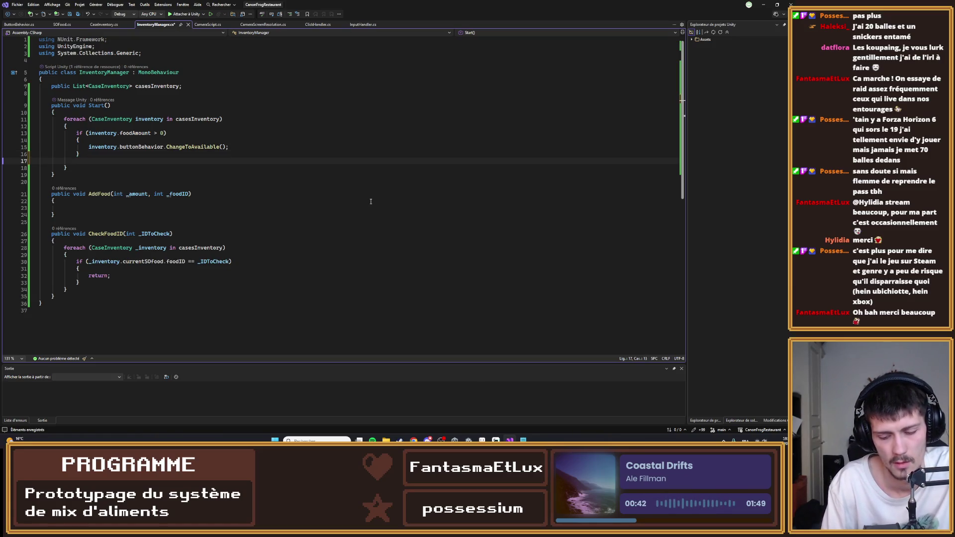
pyautogui.write('i')
pyautogui.press('BackSpace')
pyautogui.press('BackSpace')
pyautogui.press('BackSpace')
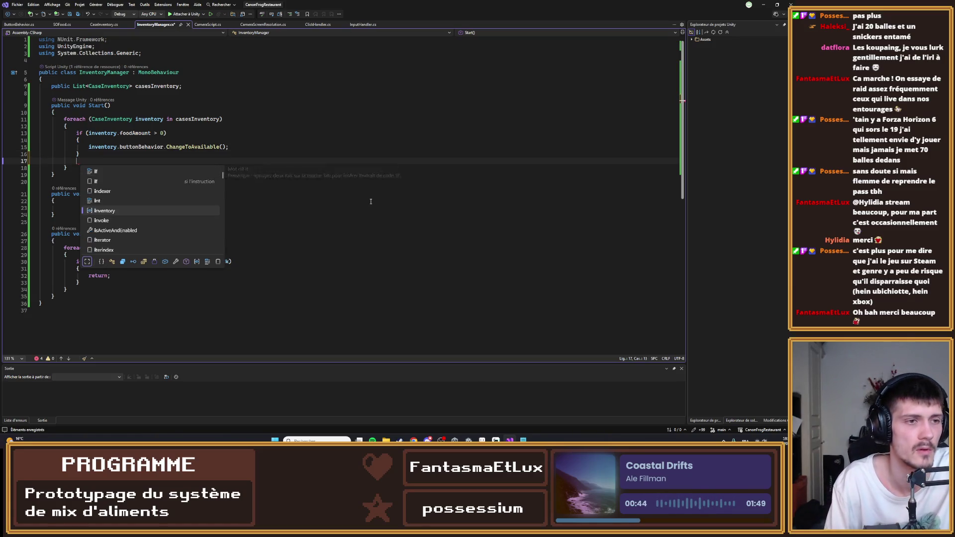
pyautogui.press('BackSpace')
pyautogui.press('BackSpace')
pyautogui.press('BackSpace')
pyautogui.press('BackSpace')
pyautogui.press('BackSpace')
pyautogui.press('BackSpace')
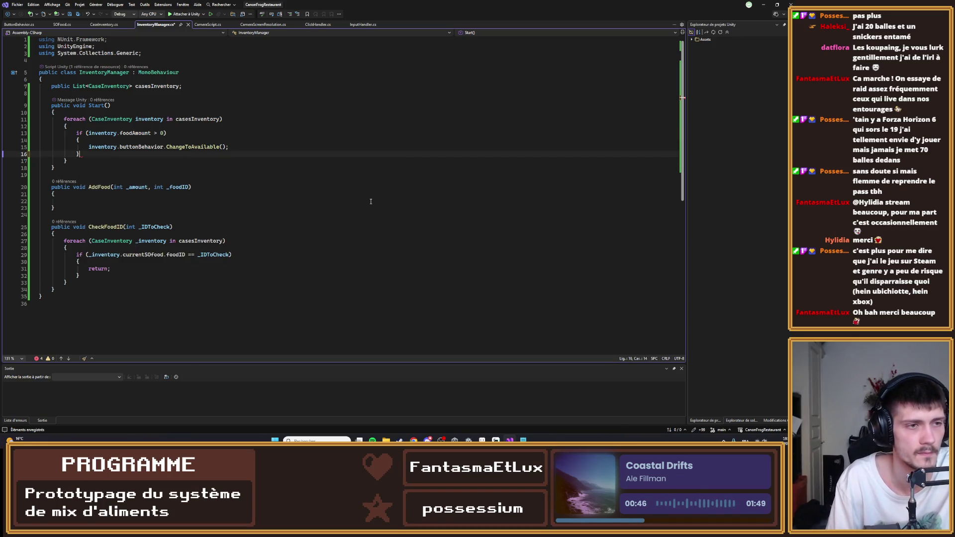
pyautogui.write(' else ')
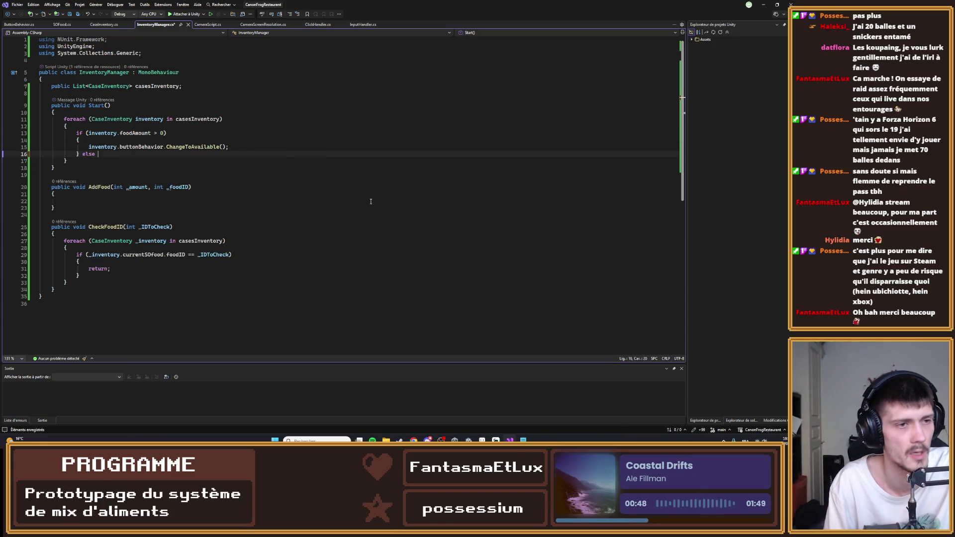
pyautogui.write('if (')
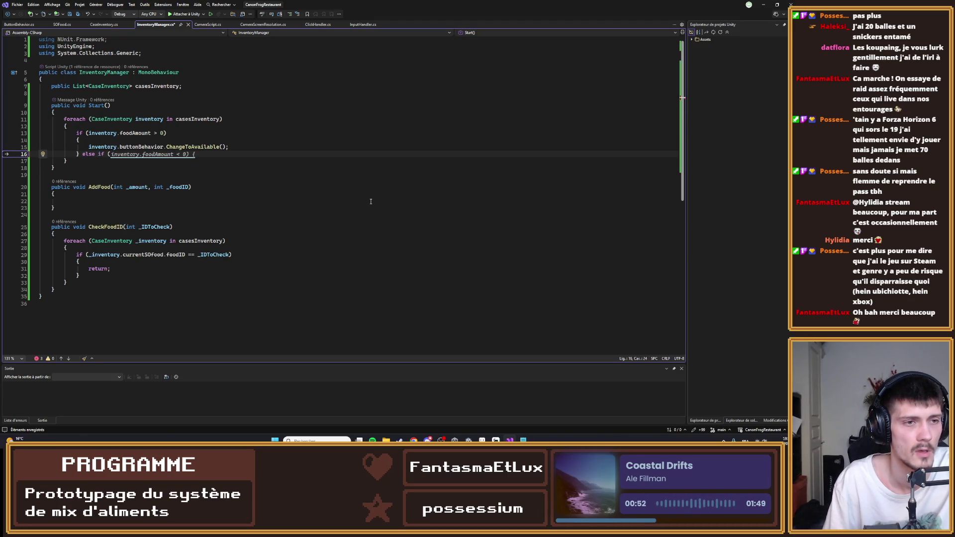
pyautogui.press('Tab')
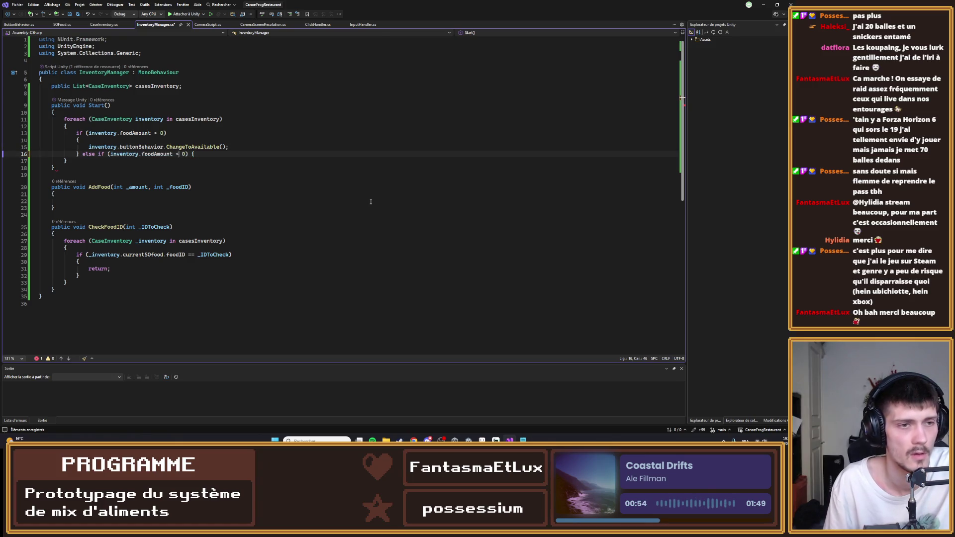
pyautogui.press('BackSpace')
pyautogui.write('>=')
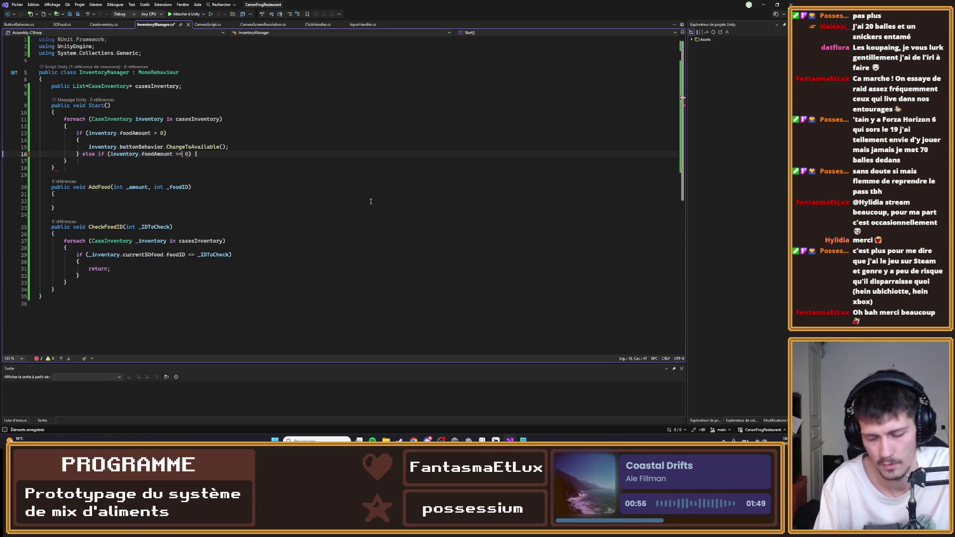
pyautogui.press('Return')
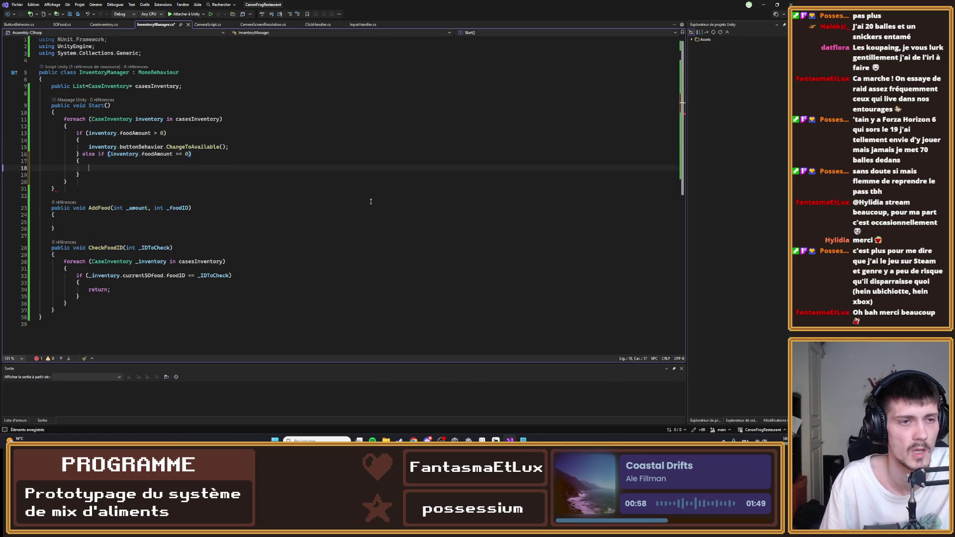
# - Call inventory.buttonBehavior.ChangeToEmpty() in that branch, save, and play the game in Unity
pyautogui.write('inventory.b')
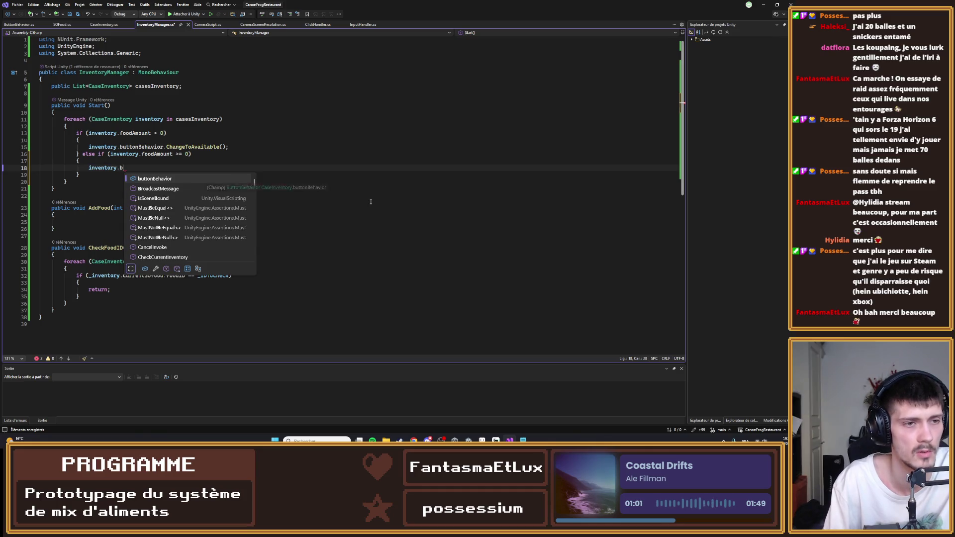
pyautogui.press('Tab')
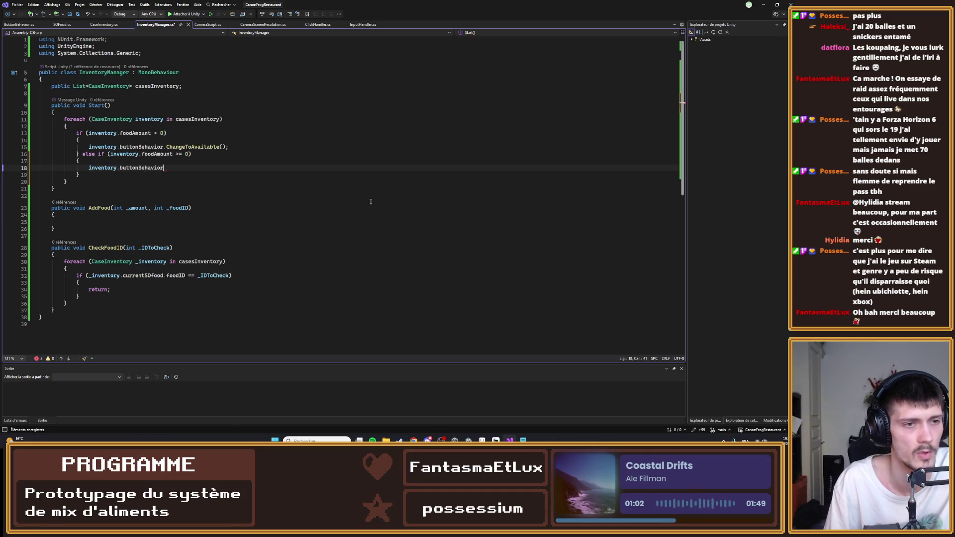
pyautogui.write('.ca')
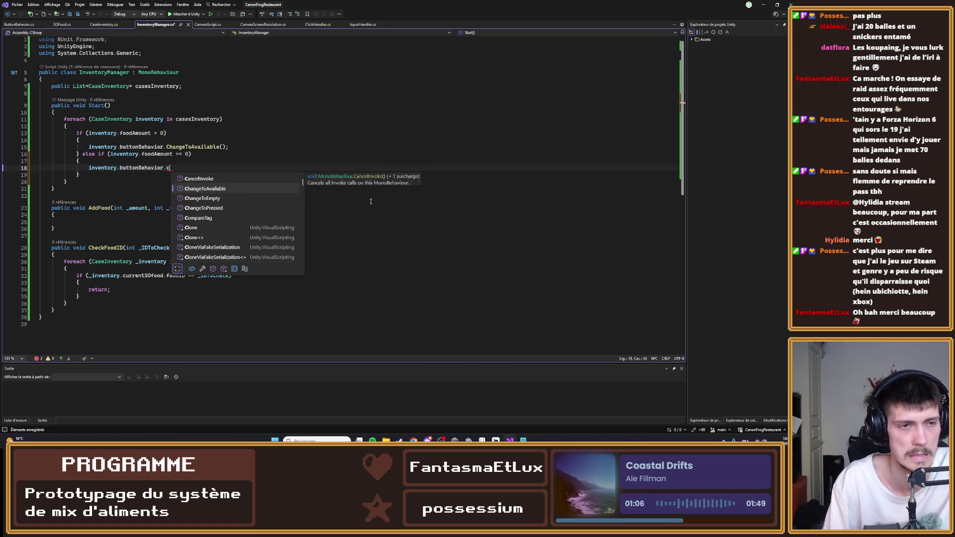
pyautogui.press('Down')
pyautogui.press('Down')
pyautogui.press('Tab')
pyautogui.write('();')
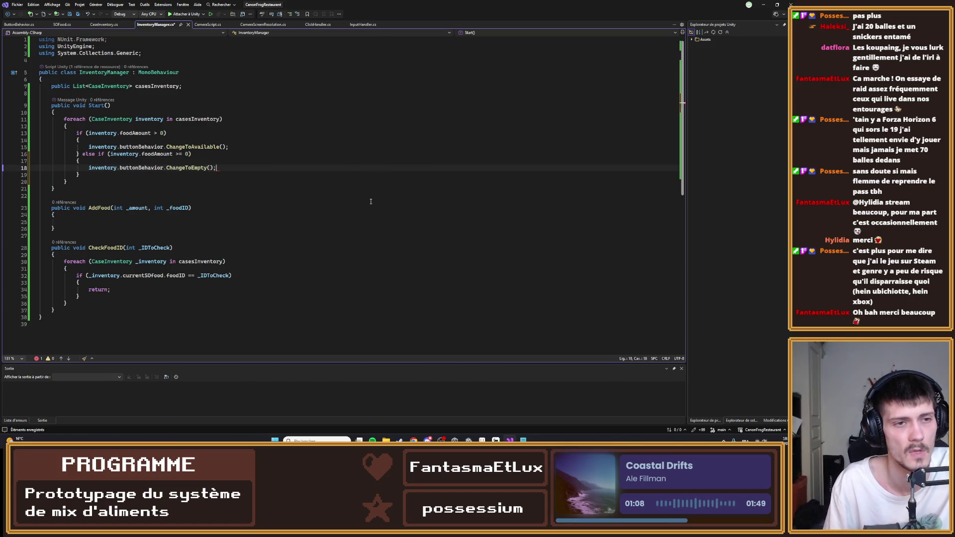
pyautogui.hotkey('ctrl', 's')
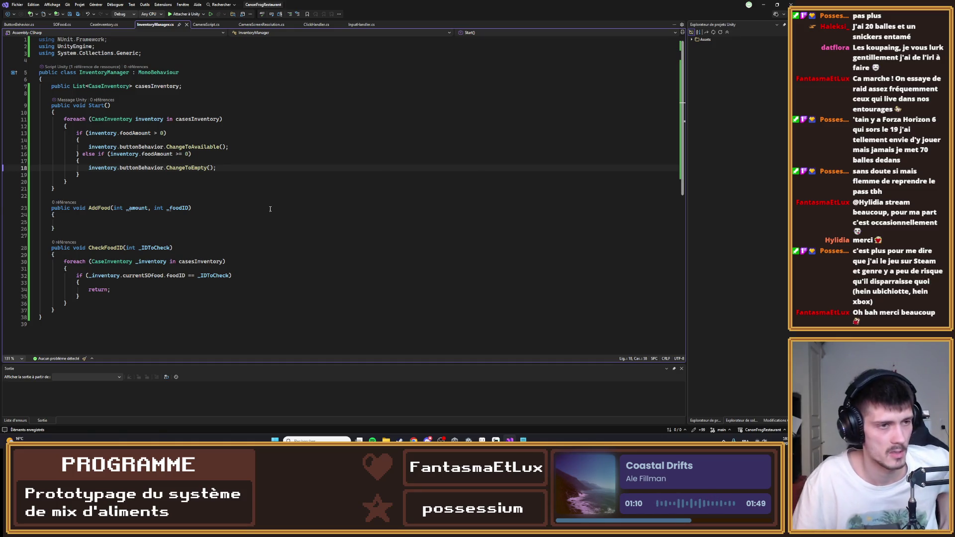
pyautogui.click(764, 5)
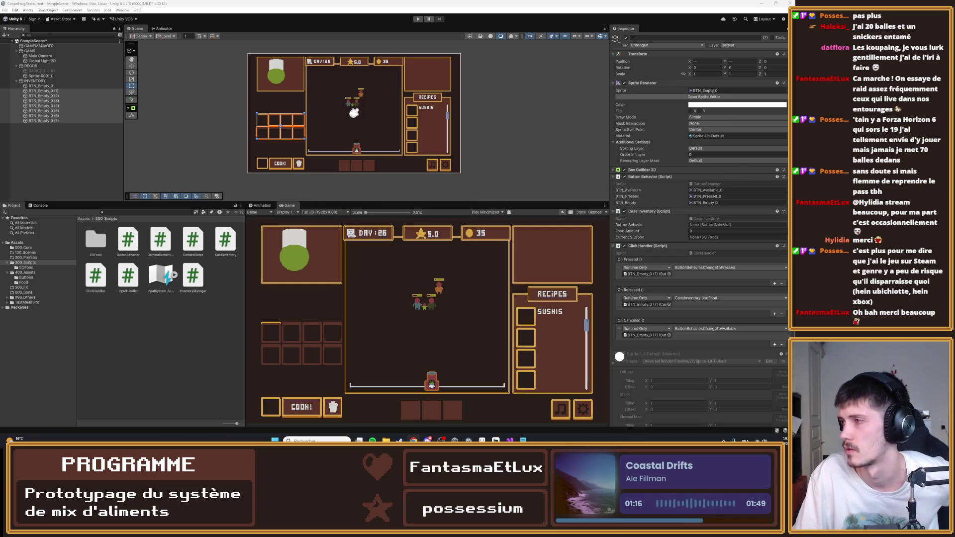
pyautogui.click(420, 19)
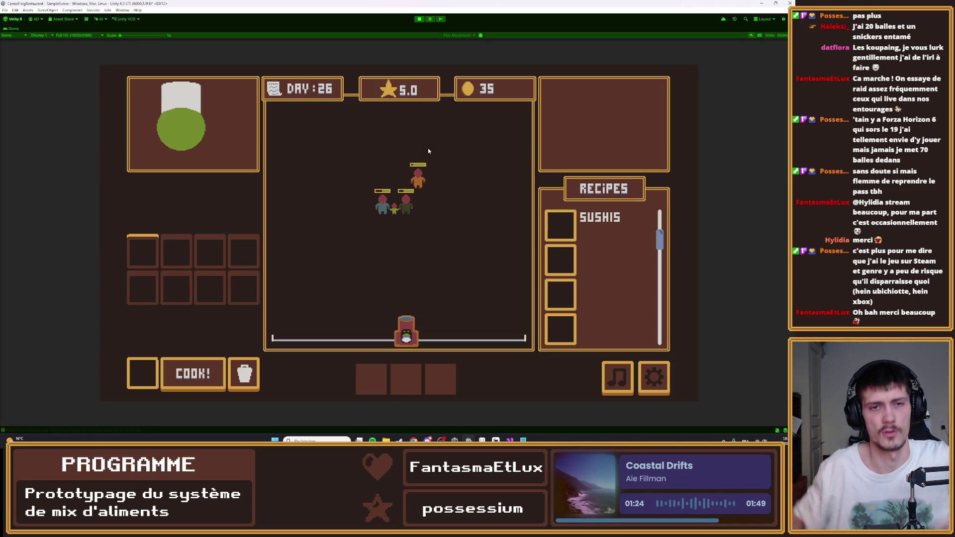
# - Inspect the NullReferenceException in the Console and INVENTORY's Cases Inventory list, then return to Visual Studio
pyautogui.doubleClick(11, 29)
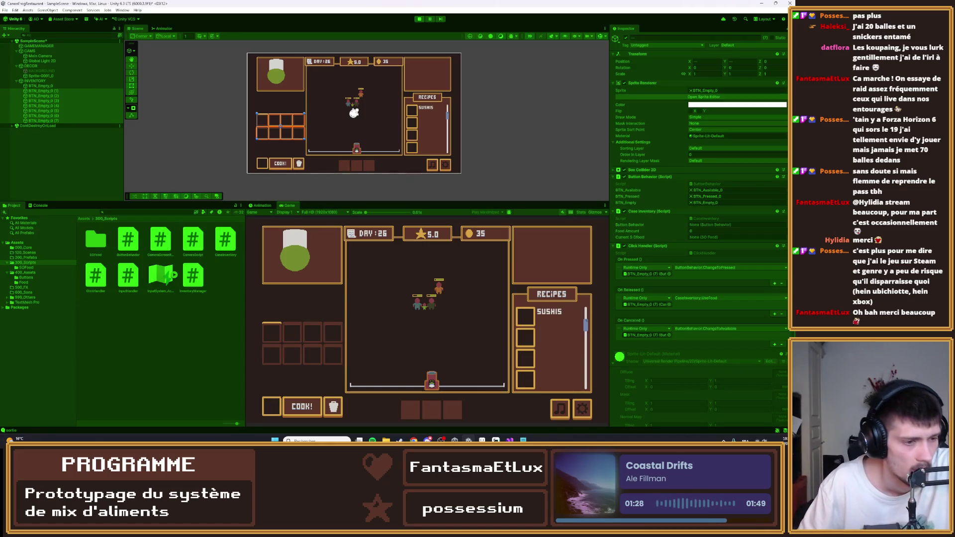
pyautogui.click(40, 206)
pyautogui.click(58, 225)
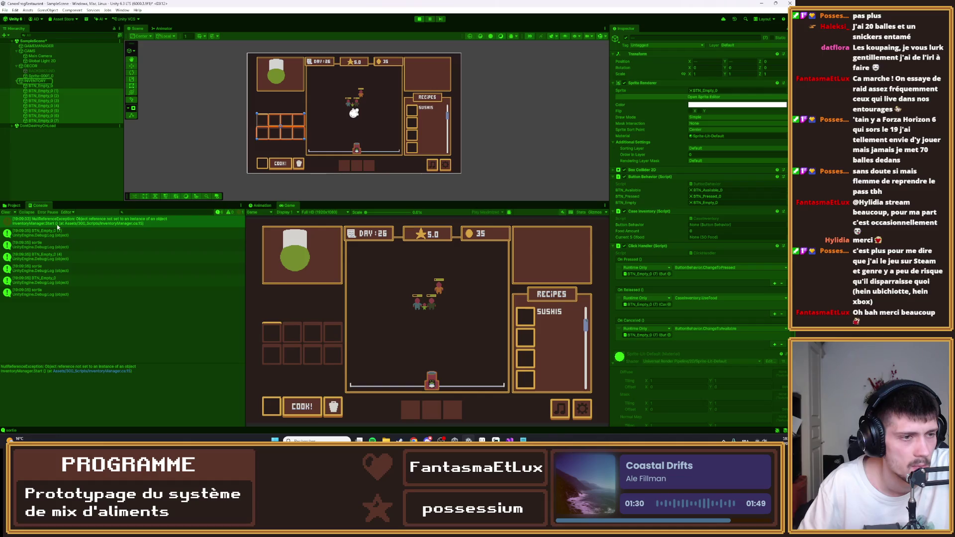
pyautogui.click(35, 81)
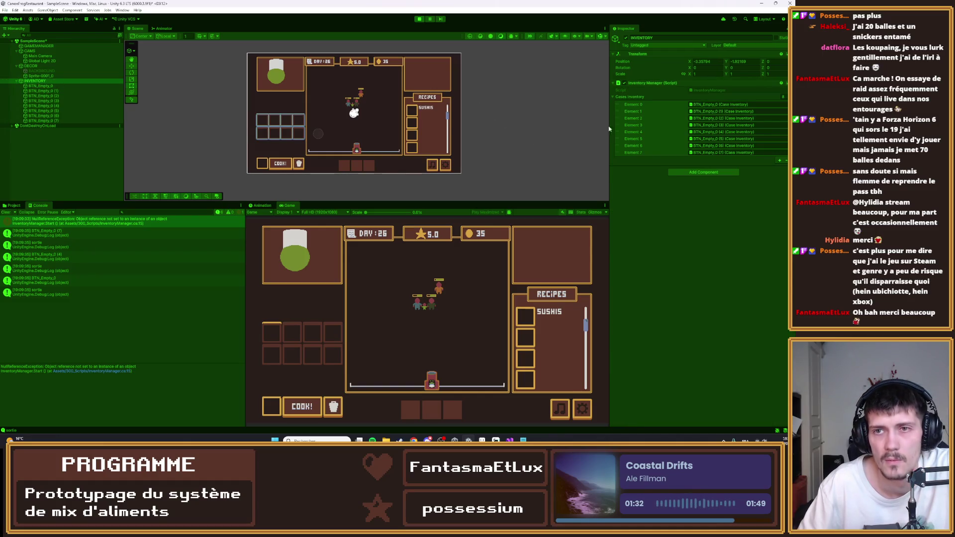
pyautogui.hotkey('alt', 'Tab')
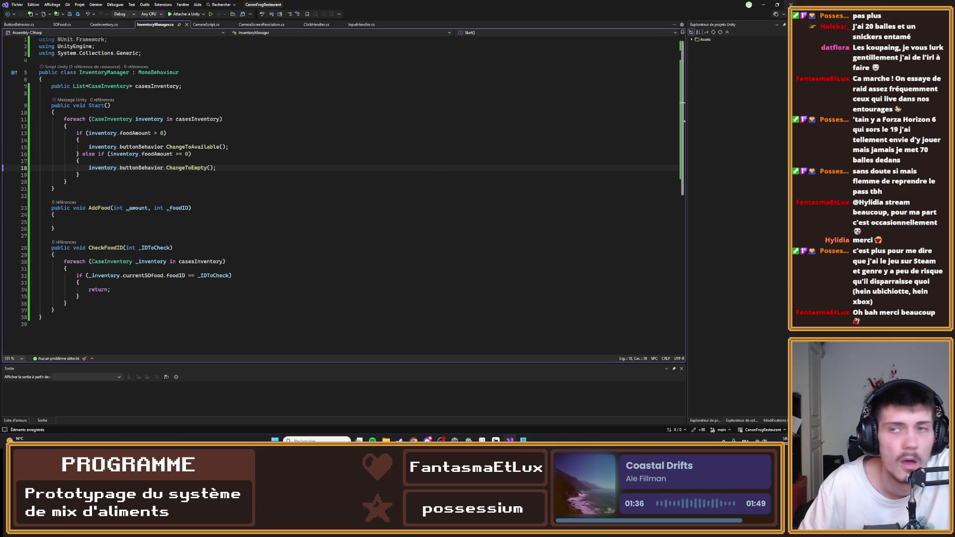
# - Open InventoryManager line 15 from the null-reference error, then return to Unity
pyautogui.click(764, 4)
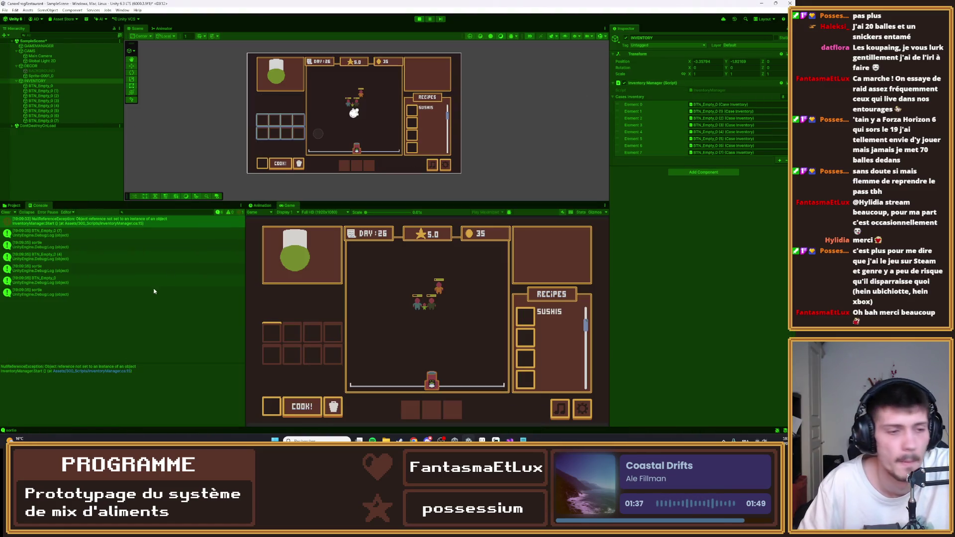
pyautogui.doubleClick(81, 222)
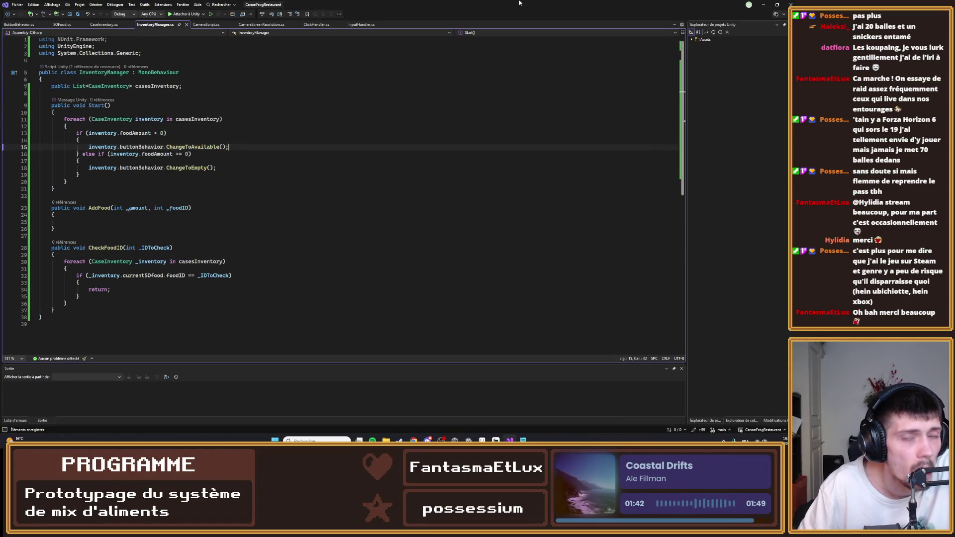
pyautogui.click(764, 4)
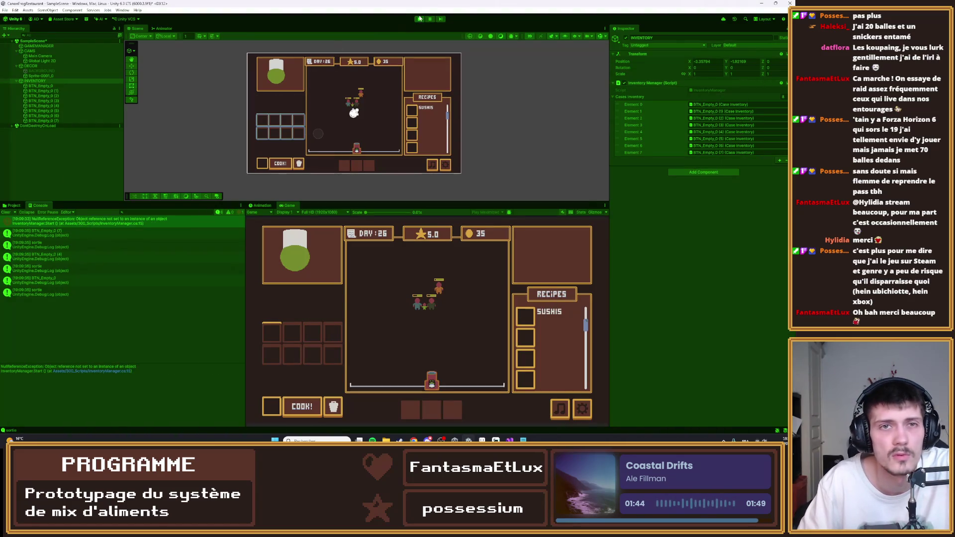
# - Stop play and link BTN_Empty_0 through (7)'s Button Behavior into each Case Inventory field
pyautogui.click(419, 19)
pyautogui.click(41, 86)
pyautogui.keyDown('shift'); pyautogui.click(44, 120); pyautogui.keyUp('shift')
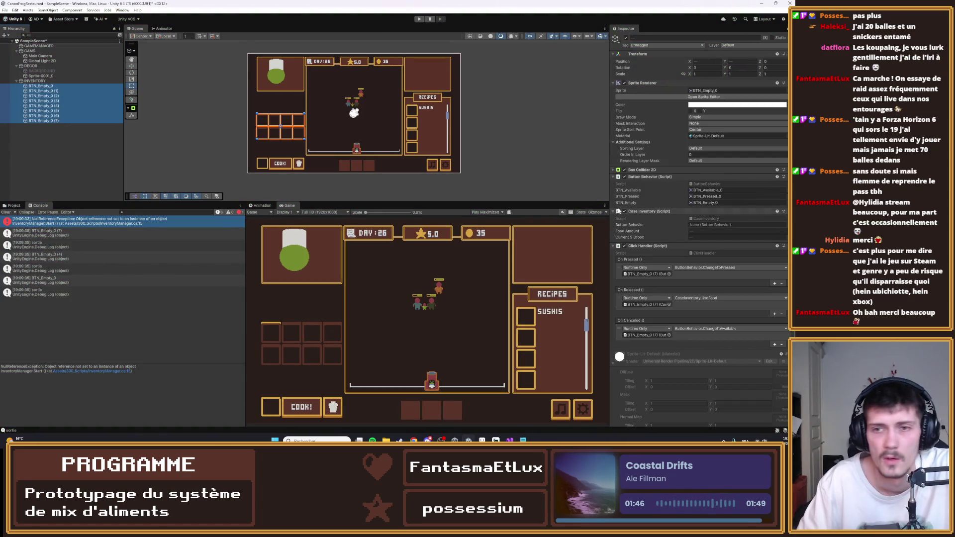
pyautogui.click(654, 180)
pyautogui.moveTo(653, 177); pyautogui.dragTo(736, 224)
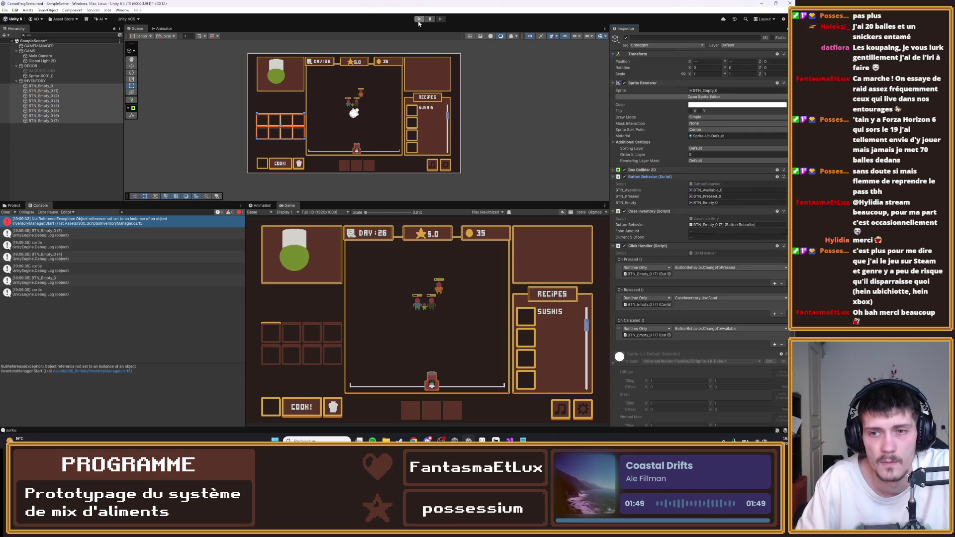
pyautogui.click(41, 86)
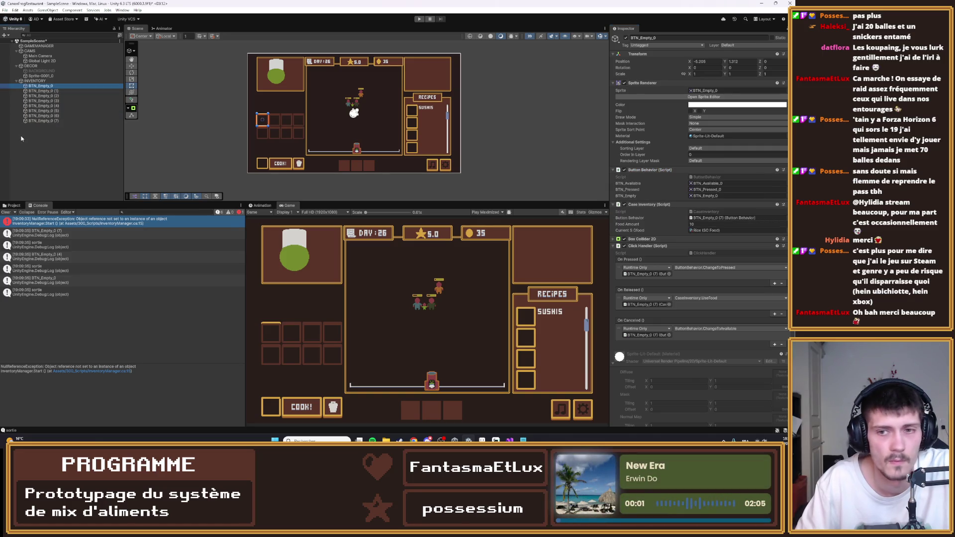
pyautogui.press('Down')
pyautogui.press('Down')
pyautogui.press('Down')
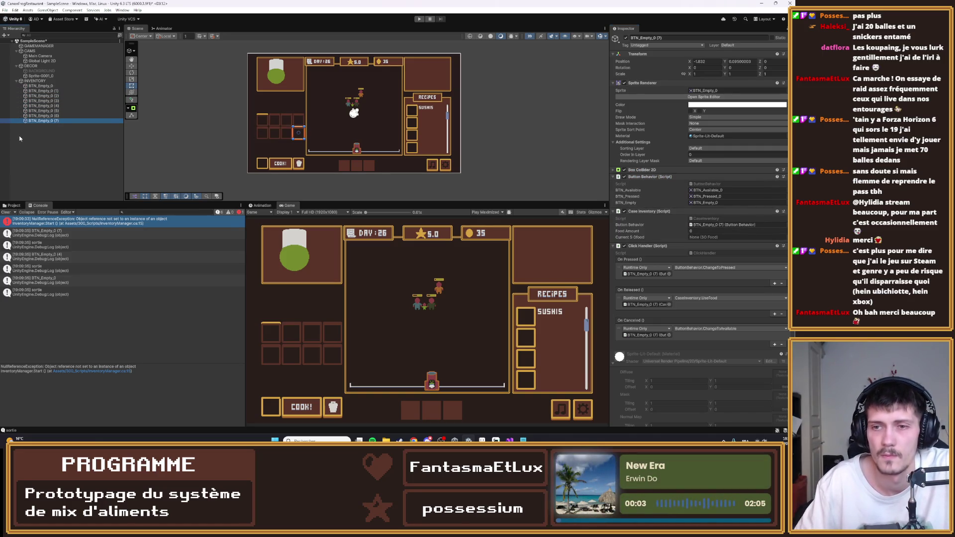
# - Run the game again and view the first error's stack trace
pyautogui.click(420, 18)
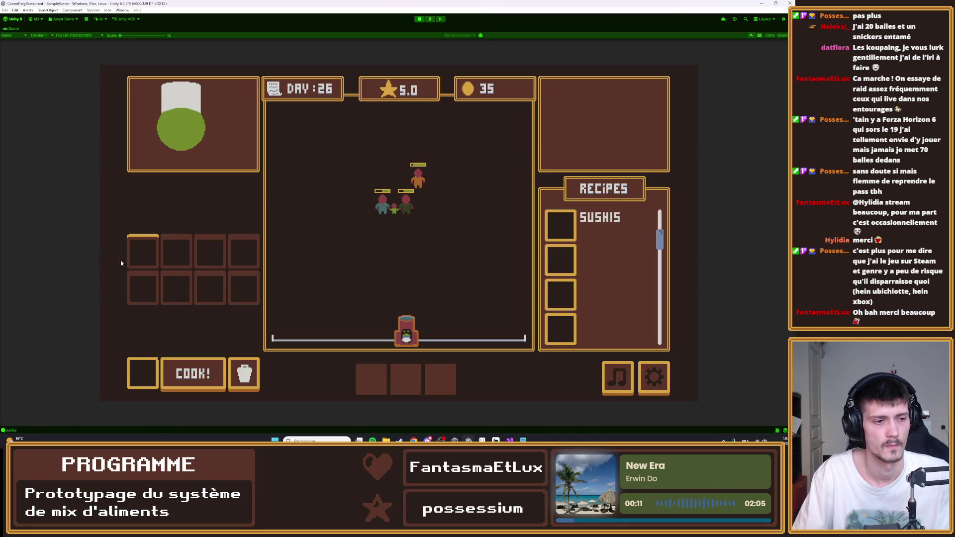
pyautogui.doubleClick(14, 28)
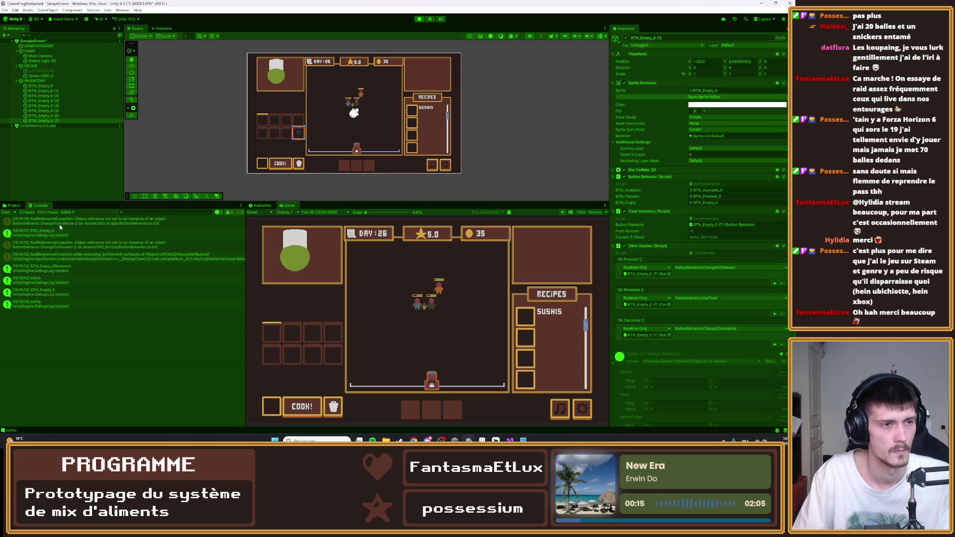
pyautogui.click(60, 224)
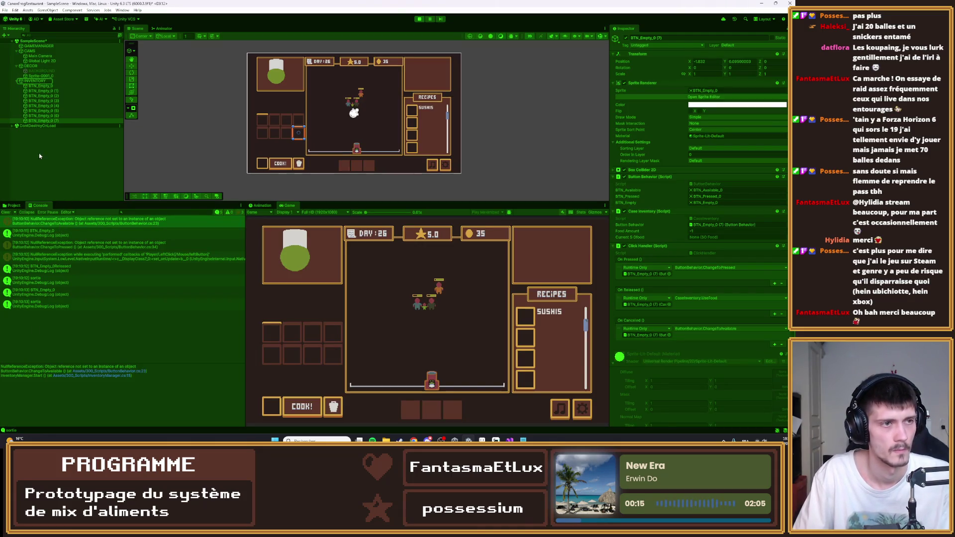
# - Open the error's ButtonBehavior line, then stop the game in Unity and select BTN_Empty_0
pyautogui.doubleClick(110, 224)
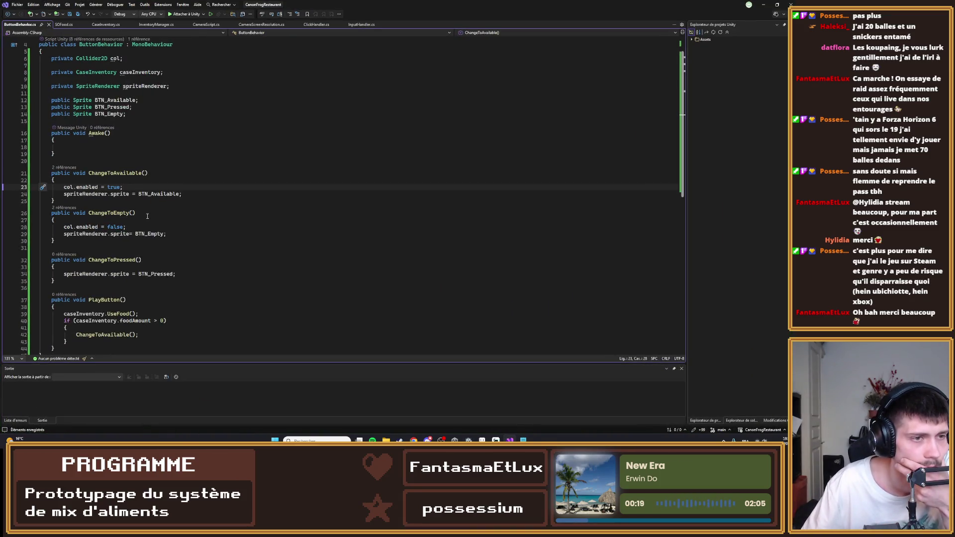
pyautogui.hotkey('alt', 'Tab')
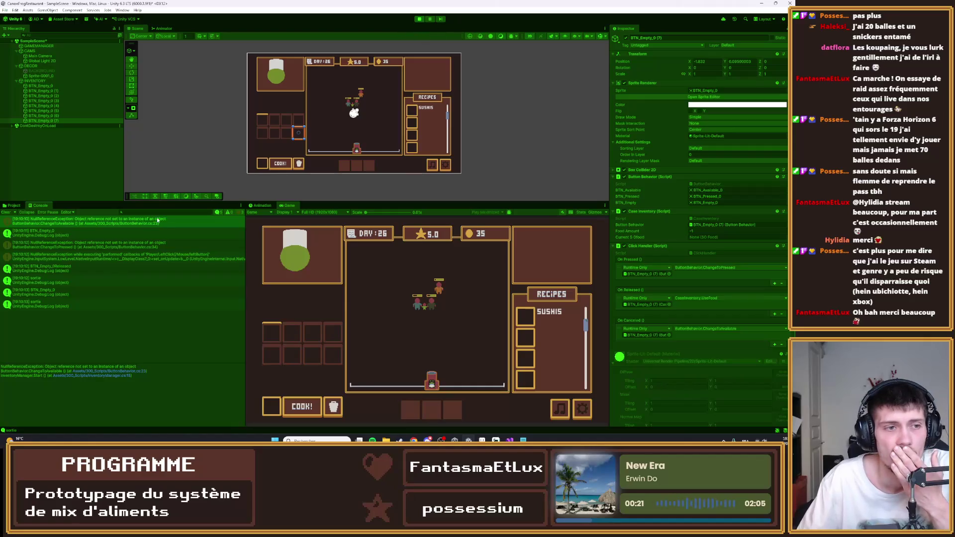
pyautogui.click(419, 18)
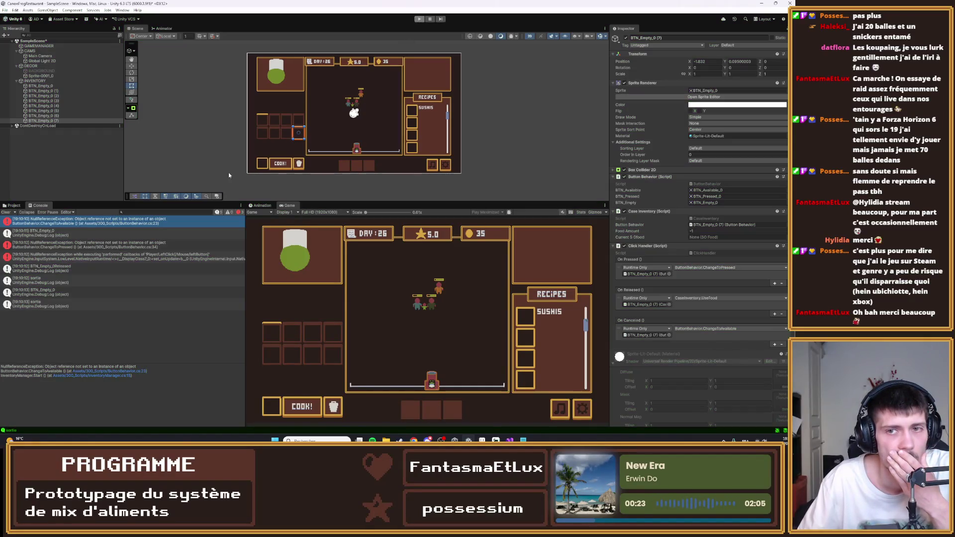
pyautogui.click(51, 85)
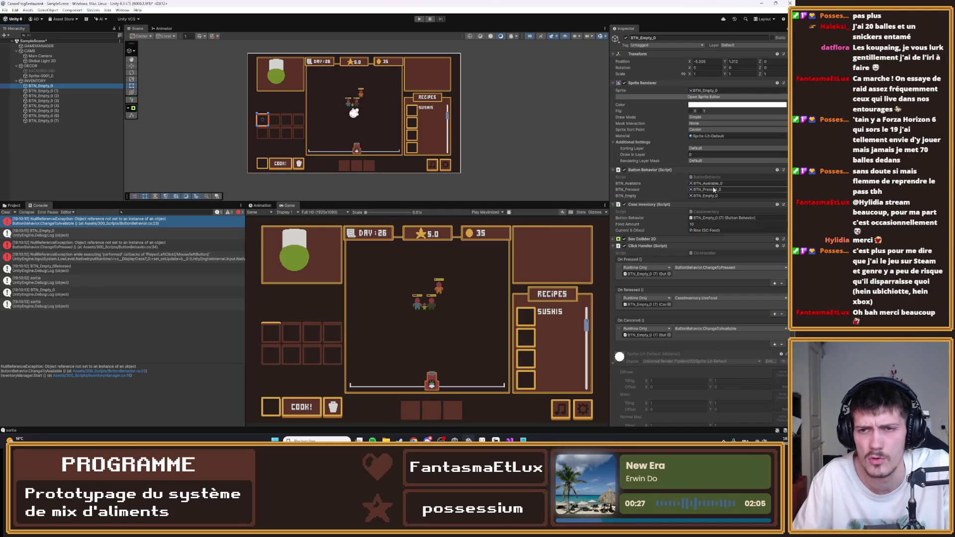
# - Mark the private Collider2D col field as [SerializeField], save ButtonBehavior.cs, and return to Unity
pyautogui.hotkey('alt', 'Tab')
pyautogui.scroll(1, 221, 162)
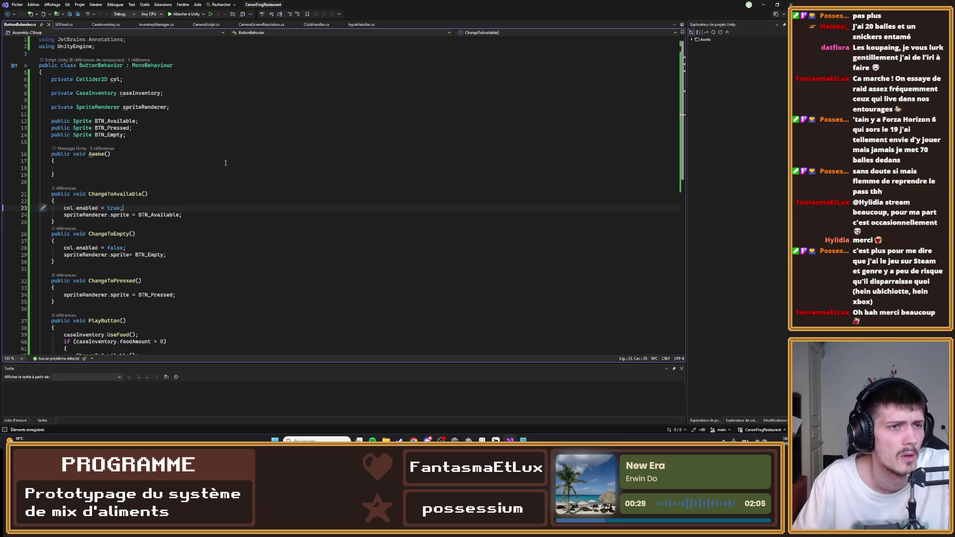
pyautogui.click(54, 82)
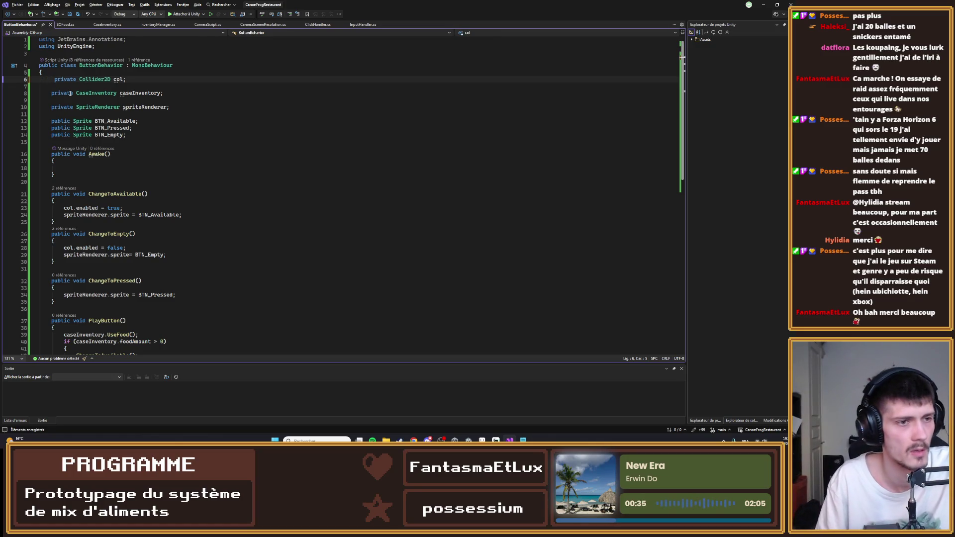
pyautogui.write('[seri')
pyautogui.press('Tab')
pyautogui.write(']')
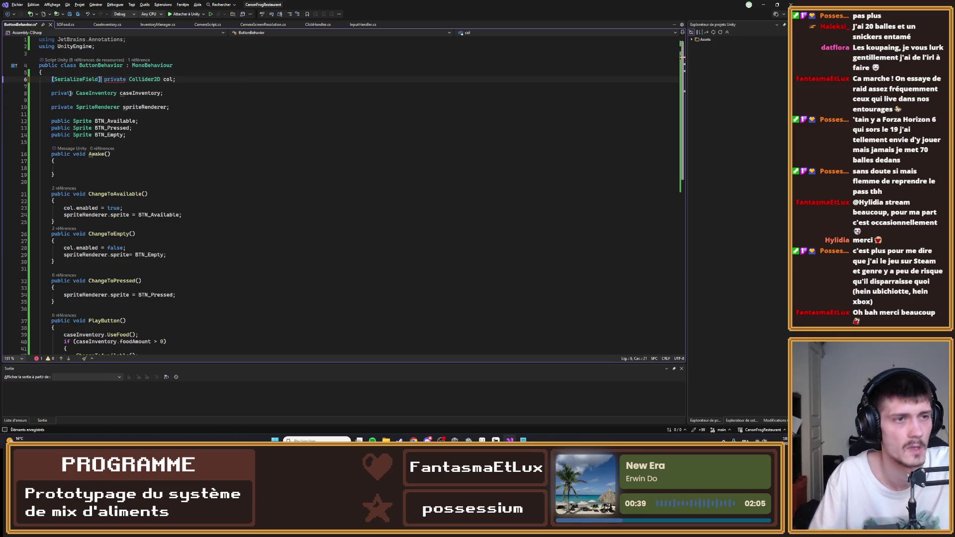
pyautogui.hotkey('ctrl', 's')
pyautogui.click(769, 4)
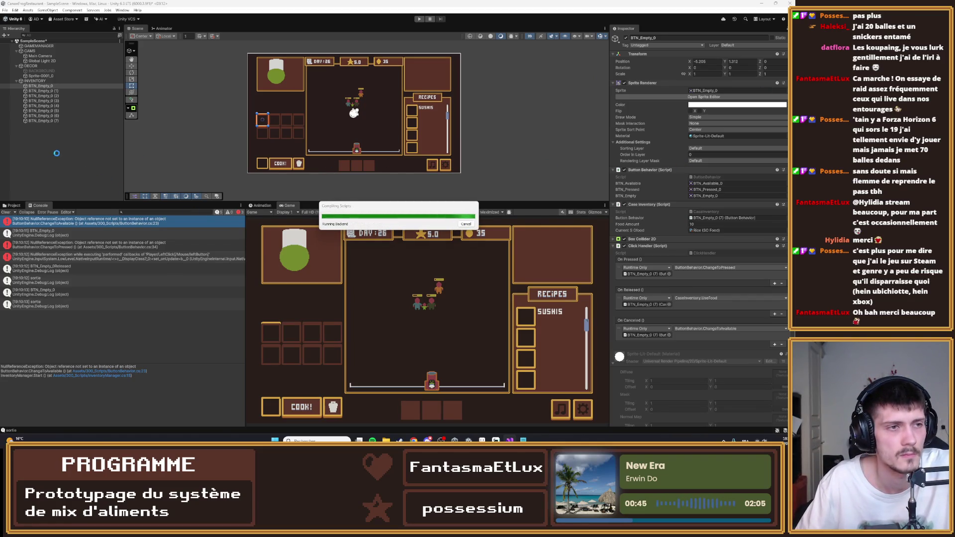
# - Select all eight BTN_Empty buttons and assign each one's Box Collider 2D to Col
pyautogui.click(55, 120)
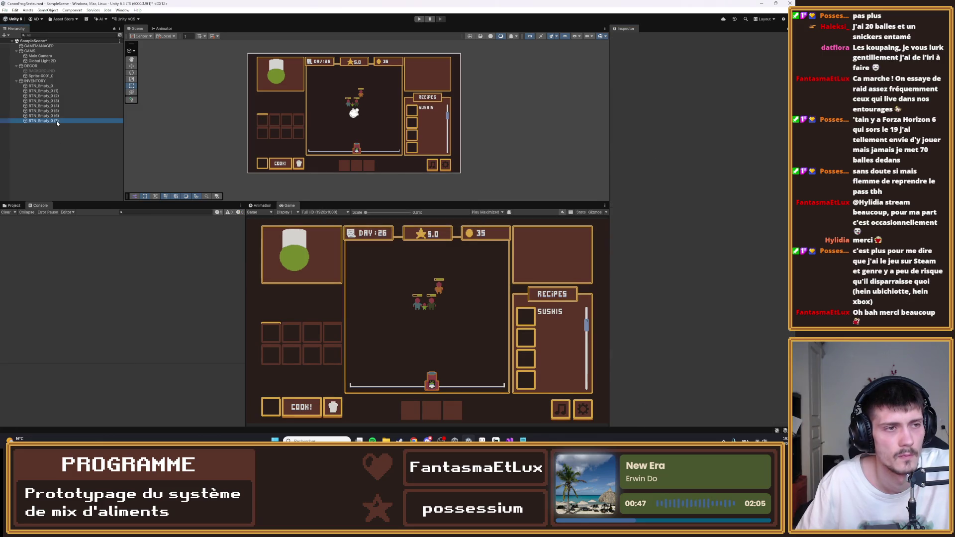
pyautogui.keyDown('shift'); pyautogui.click(41, 86); pyautogui.keyUp('shift')
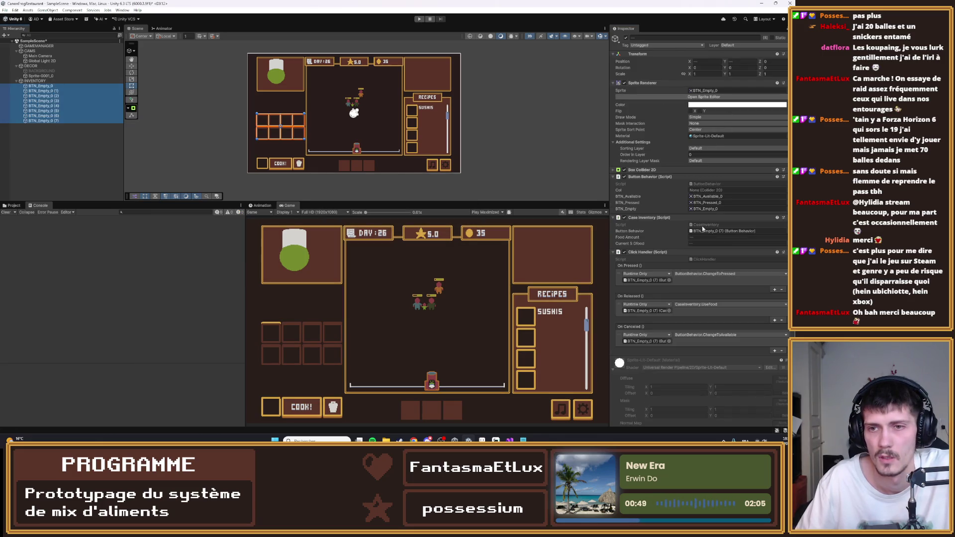
pyautogui.moveTo(641, 170)
pyautogui.mouseDown()
pyautogui.moveTo(722, 199)
pyautogui.moveTo(736, 190)
pyautogui.mouseUp()
# - Play-test, inspect the NullReferenceException from ChangeToPressed, stop, and open its script line
pyautogui.click(420, 20)
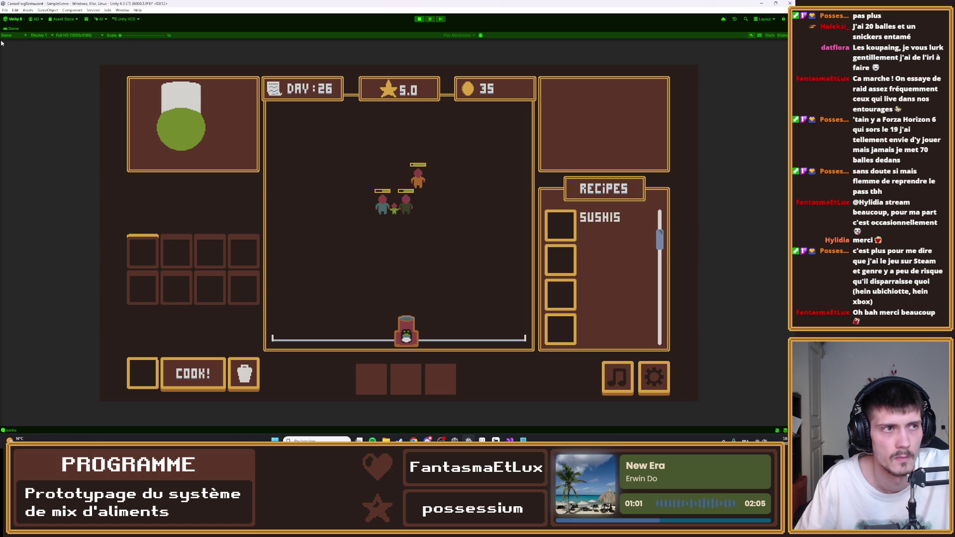
pyautogui.doubleClick(11, 28)
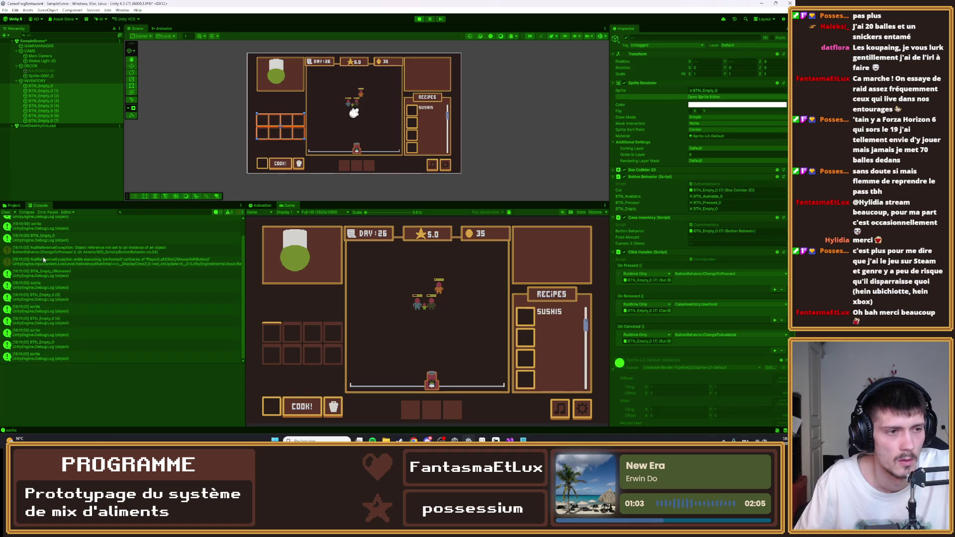
pyautogui.click(58, 252)
pyautogui.click(419, 19)
pyautogui.doubleClick(81, 248)
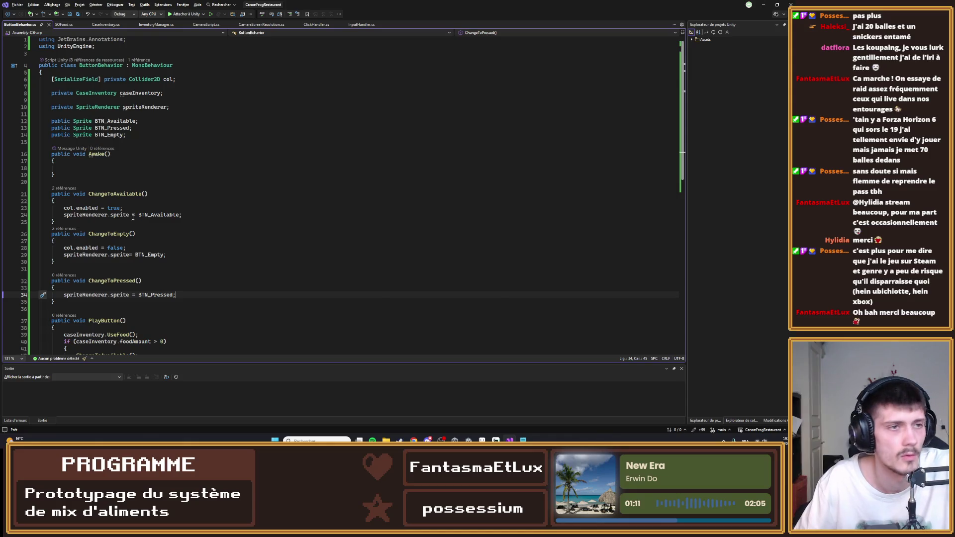
# - Move the spriteRenderer field up under col, prefix it with [SerializeField], and save
pyautogui.click(54, 105)
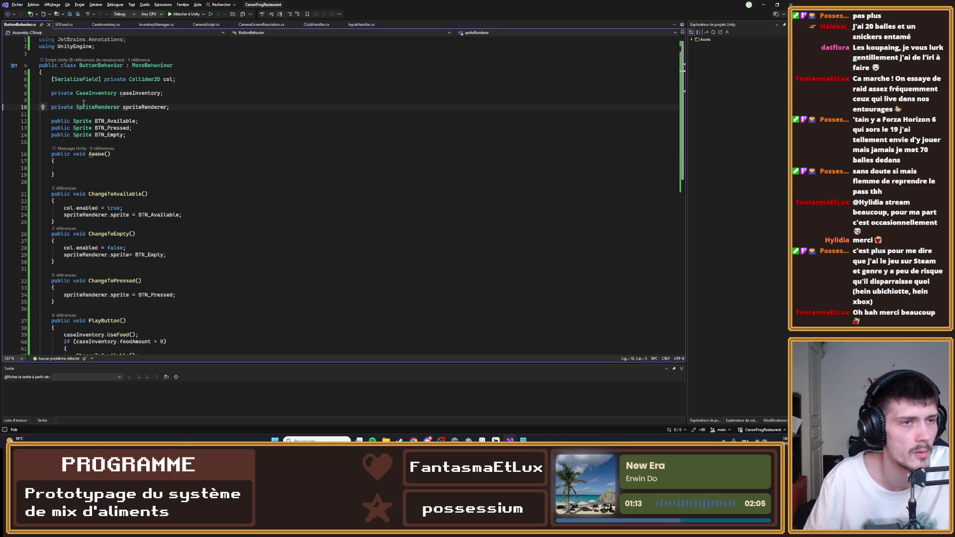
pyautogui.hotkey('alt', 'Up')
pyautogui.hotkey('alt', 'Up')
pyautogui.hotkey('alt', 'Up')
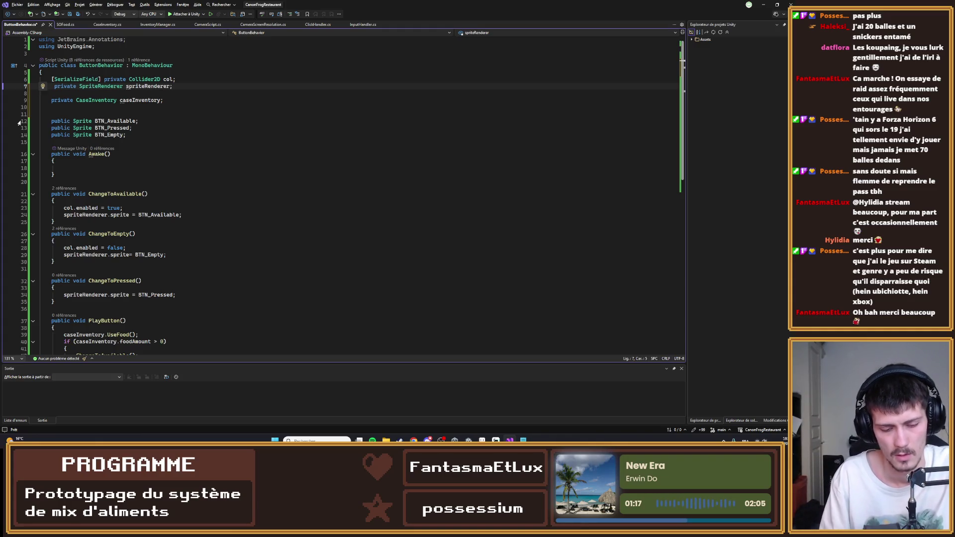
pyautogui.write('[SerializeField')
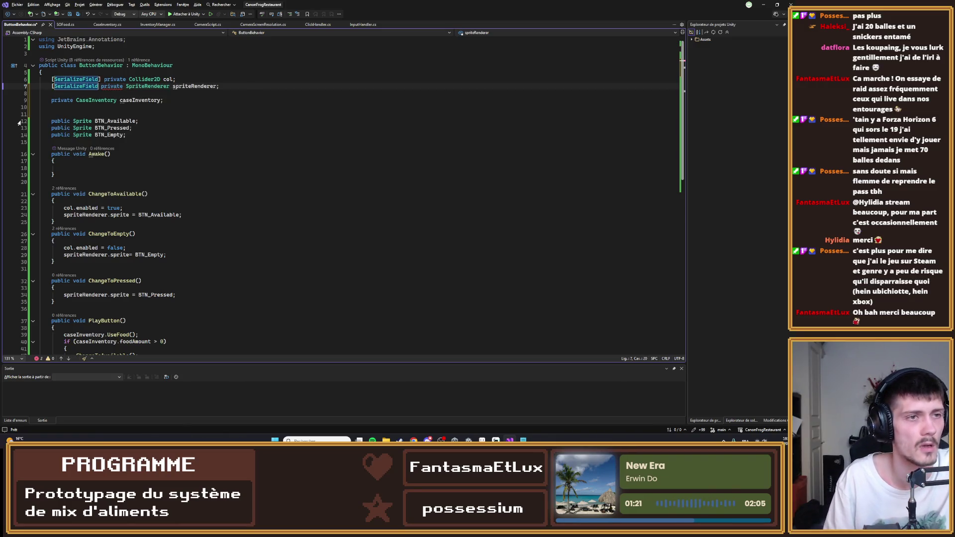
pyautogui.hotkey('ctrl', 's')
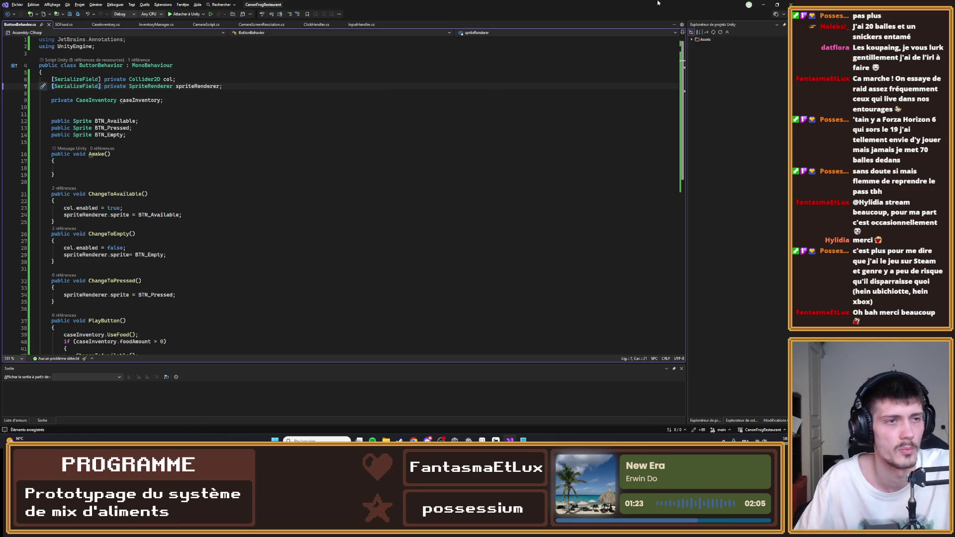
pyautogui.click(764, 4)
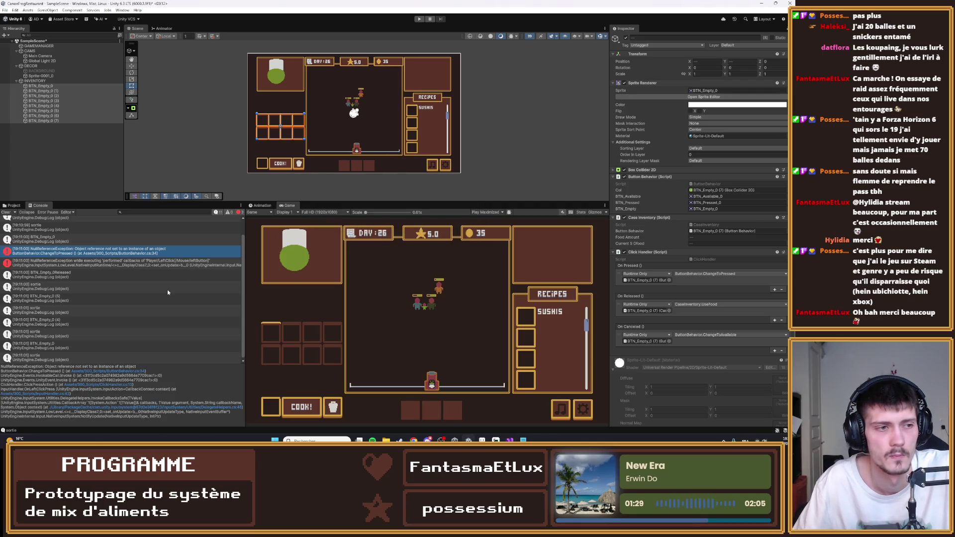
# - Inspect the unassigned spriteRenderer error, exit Play mode, and open its ChangeToAvailable line
pyautogui.click(419, 19)
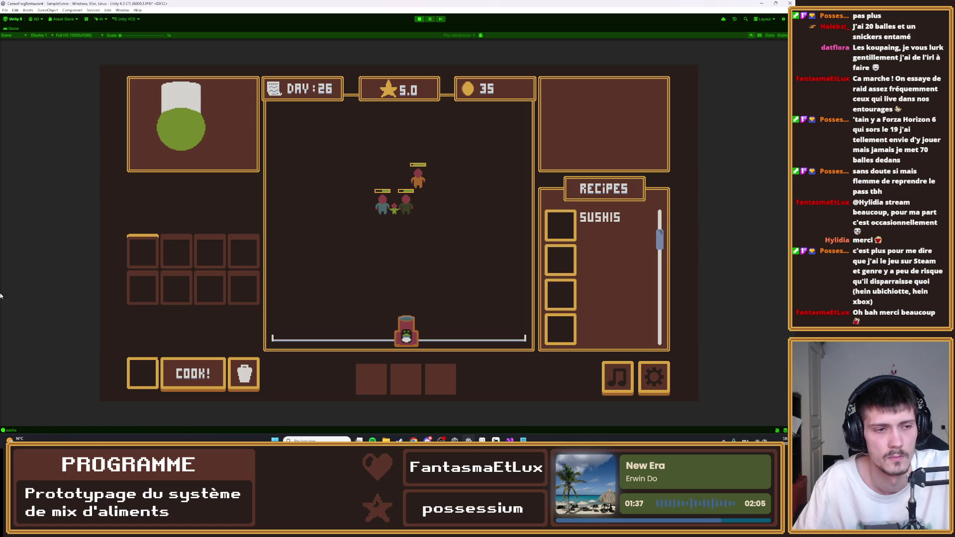
pyautogui.doubleClick(15, 31)
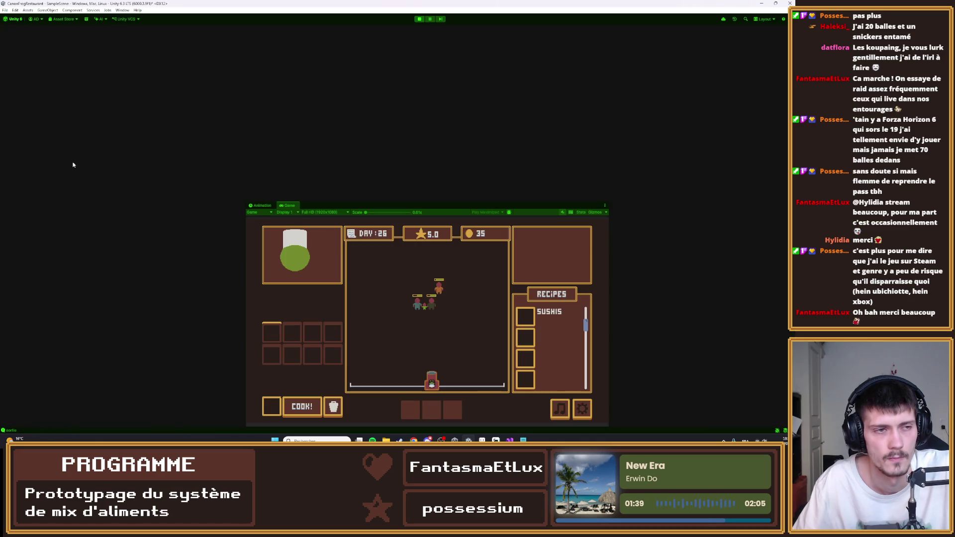
pyautogui.click(62, 221)
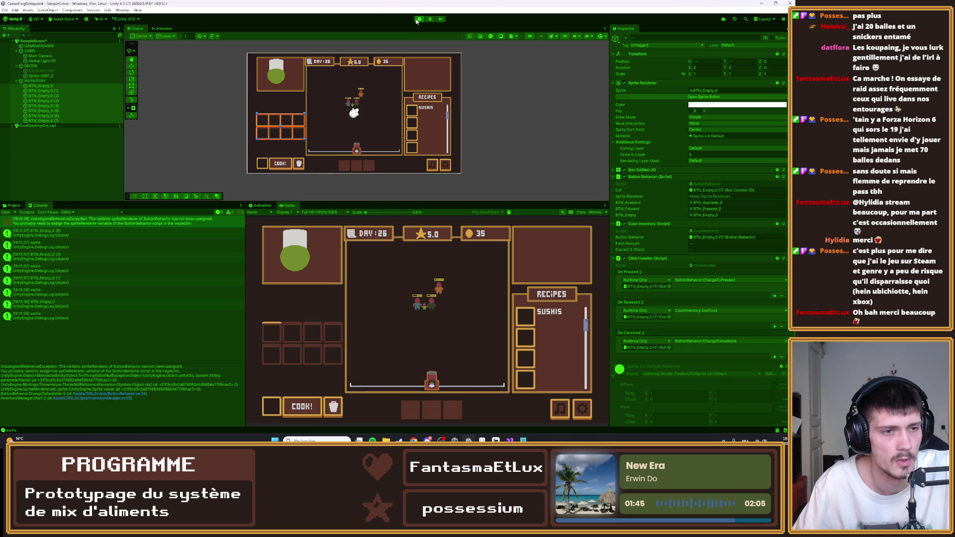
pyautogui.click(418, 20)
pyautogui.doubleClick(62, 221)
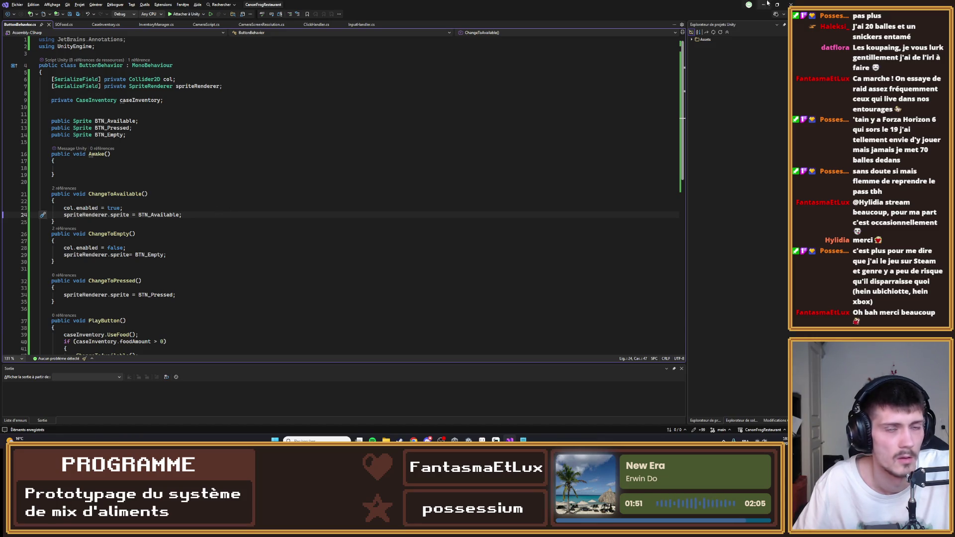
# - Select all eight inventory buttons and link their Sprite Renderer into Button Behavior
pyautogui.hotkey('alt', 'Tab')
pyautogui.click(56, 86)
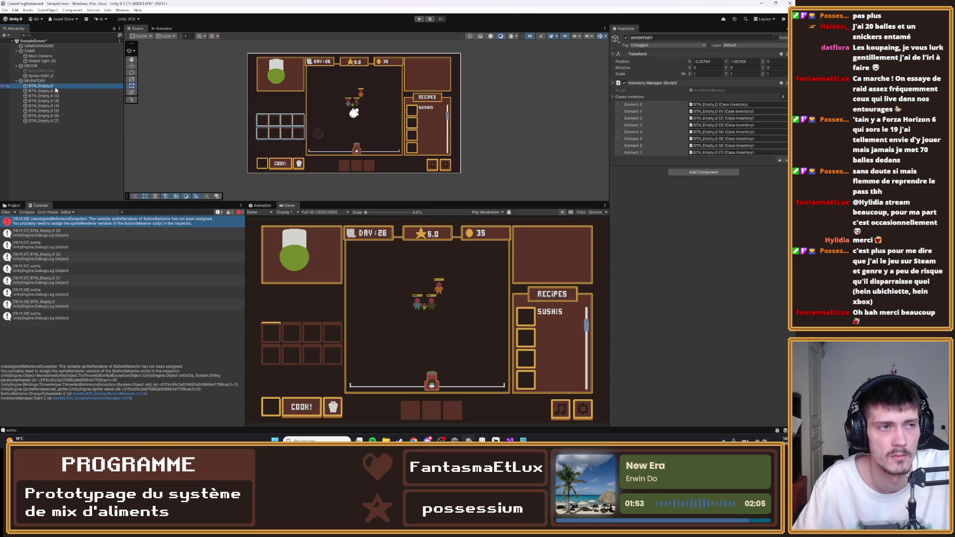
pyautogui.keyDown('shift'); pyautogui.click(43, 120); pyautogui.keyUp('shift')
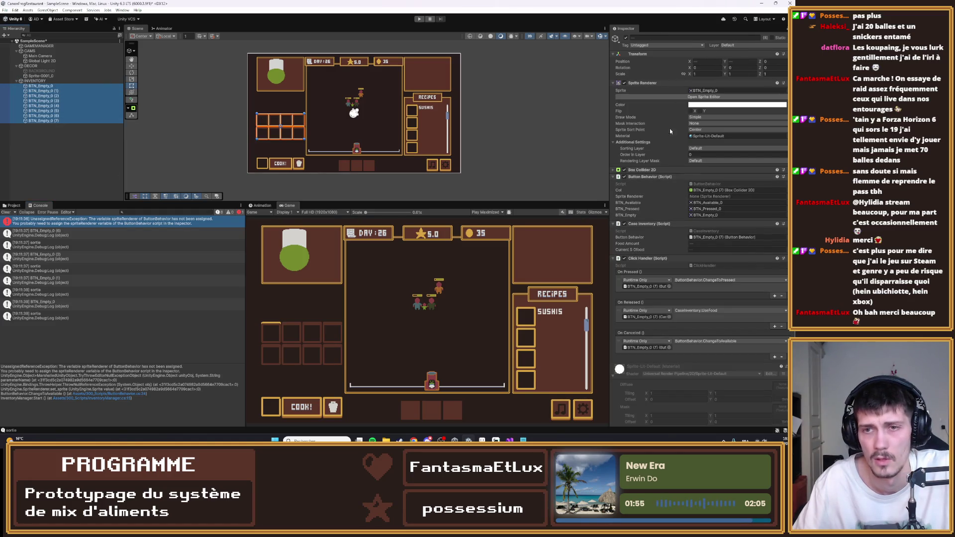
pyautogui.moveTo(647, 83)
pyautogui.mouseDown()
pyautogui.moveTo(693, 123)
pyautogui.moveTo(731, 197)
pyautogui.mouseUp()
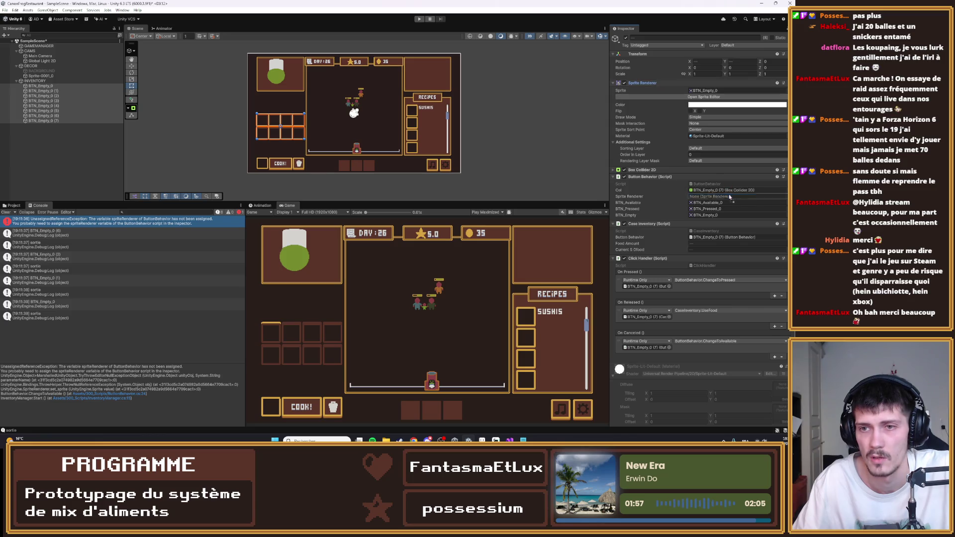
# - Play-test the inventory, checking the logs and first button's Food Amount while pressing slots
pyautogui.click(419, 19)
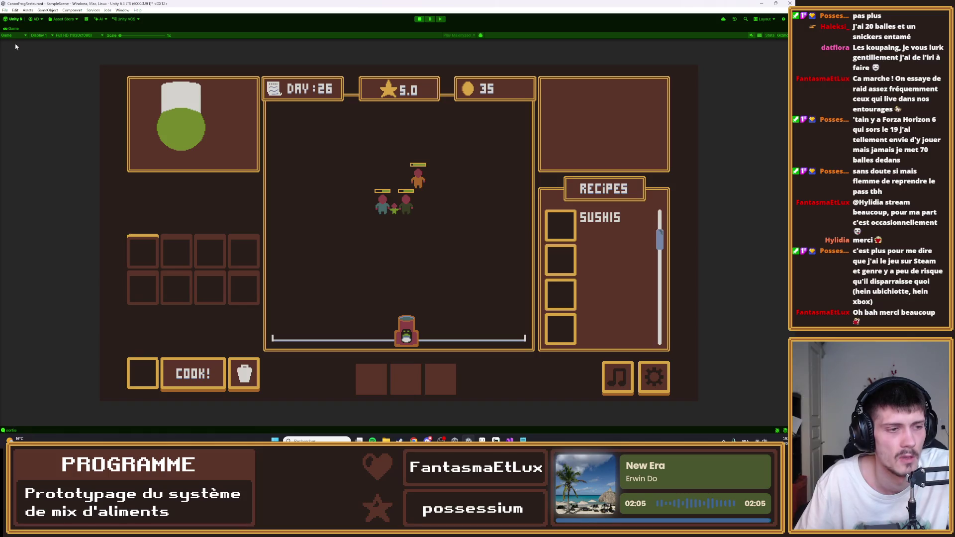
pyautogui.doubleClick(12, 30)
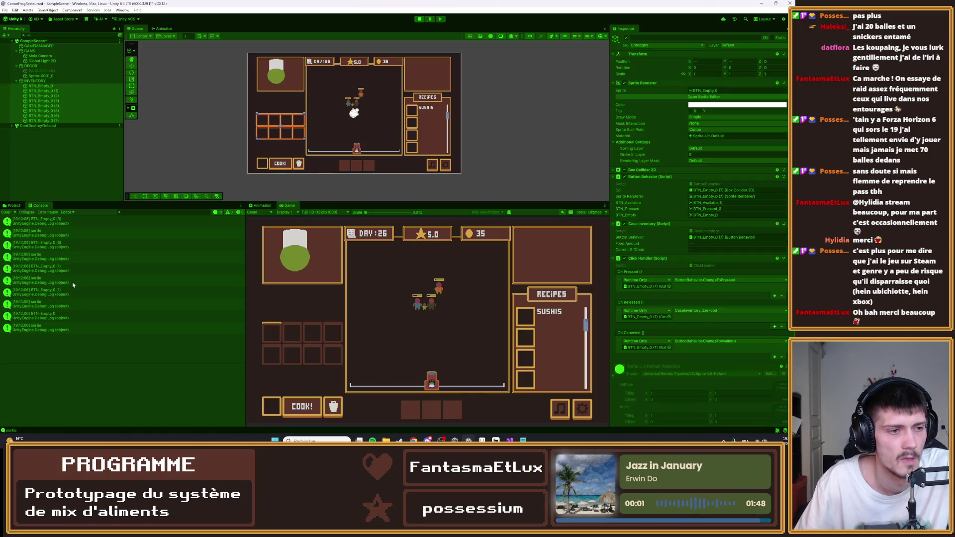
pyautogui.click(50, 220)
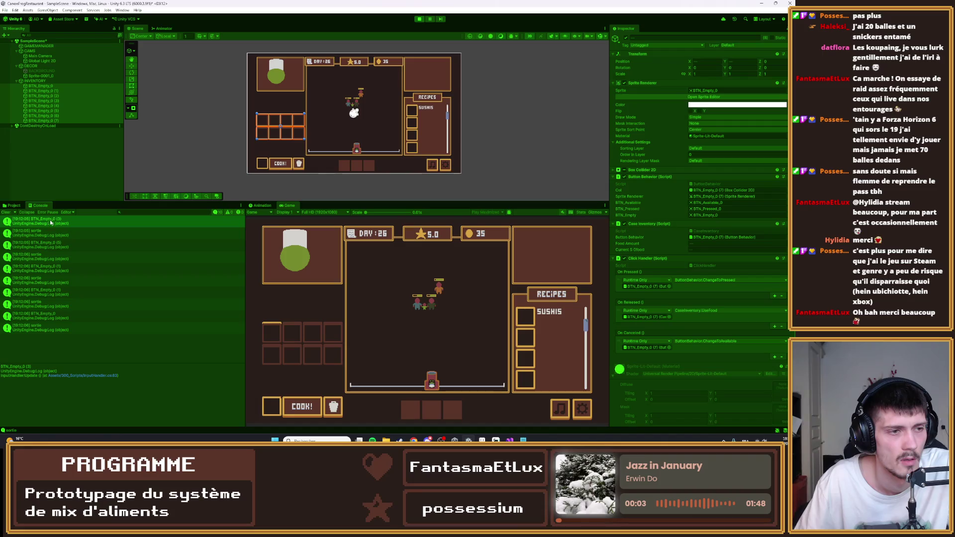
pyautogui.click(50, 235)
pyautogui.click(40, 86)
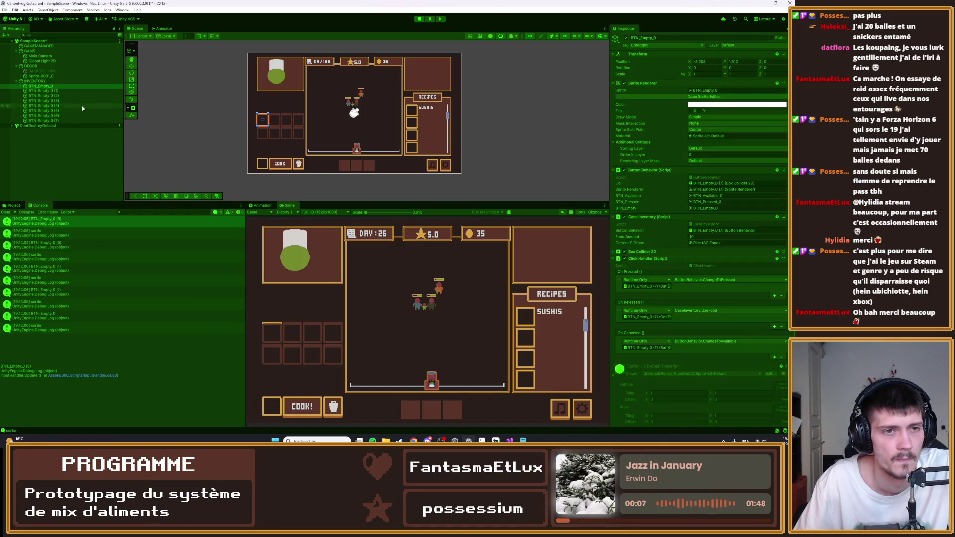
pyautogui.click(715, 237)
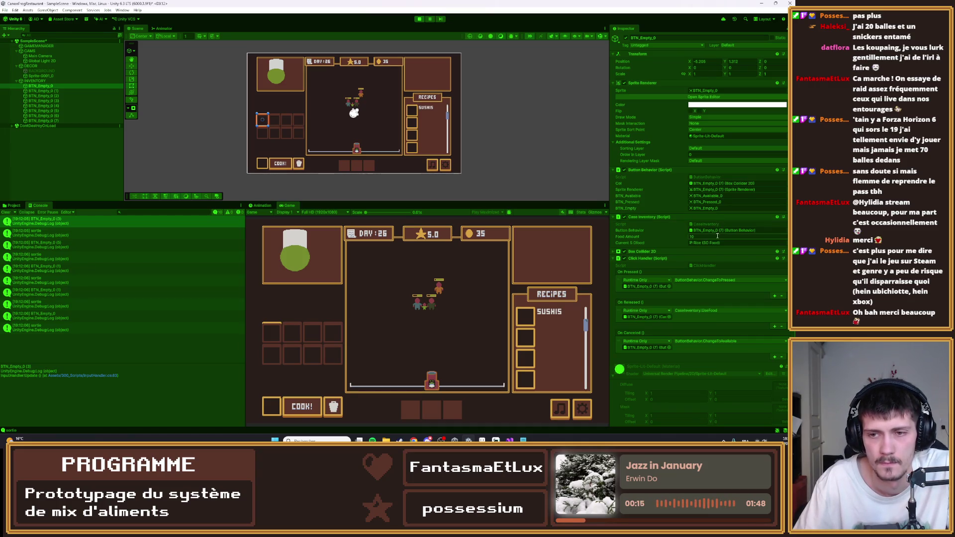
pyautogui.click(275, 332)
pyautogui.click(273, 333)
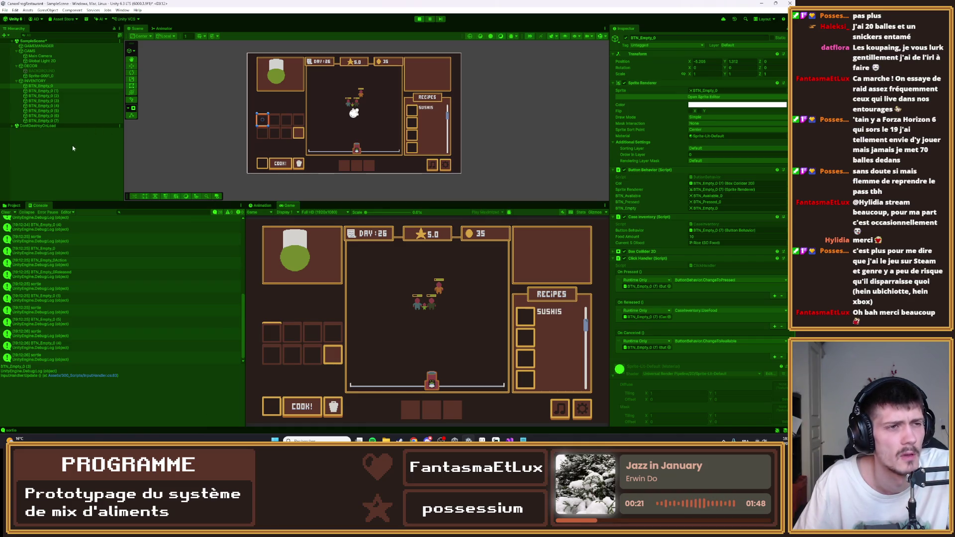
pyautogui.click(419, 20)
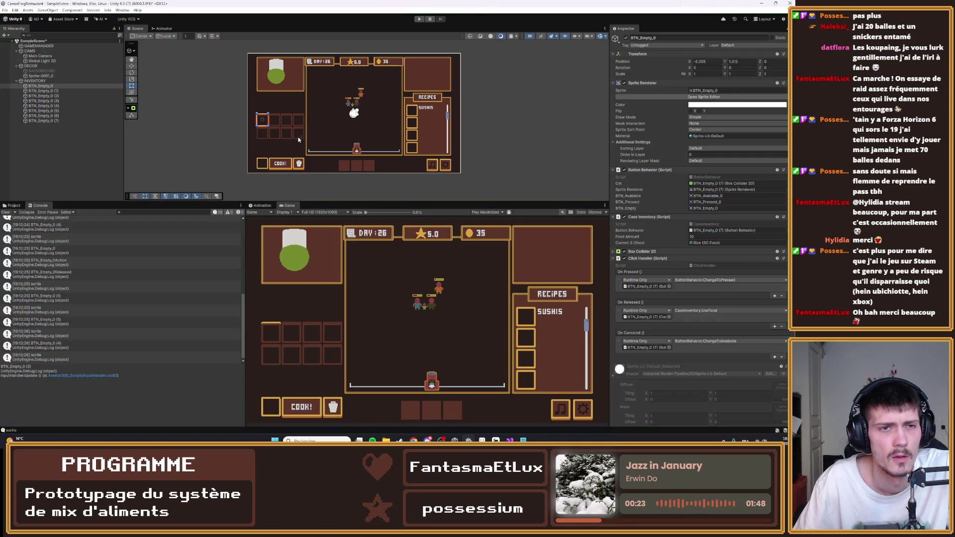
# - Reselect the first inventory button and play-test again, pressing the bottom-right slots
pyautogui.click(61, 121)
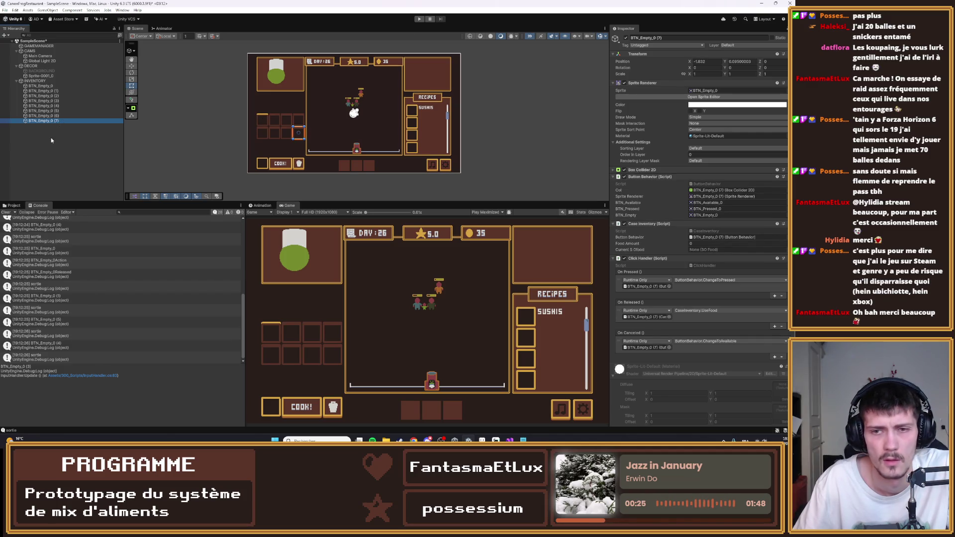
pyautogui.press('Up')
pyautogui.press('Up')
pyautogui.press('Up')
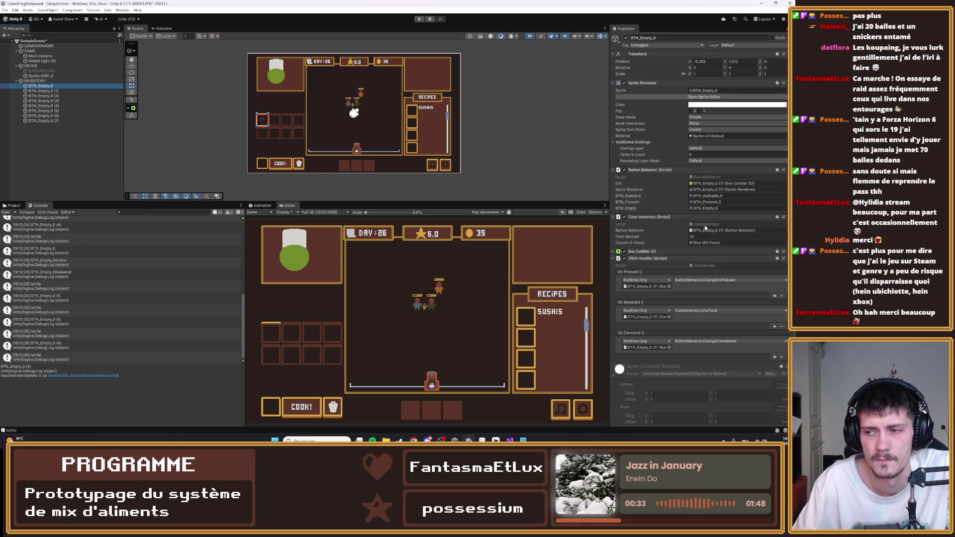
pyautogui.hotkey('ctrl', 'p')
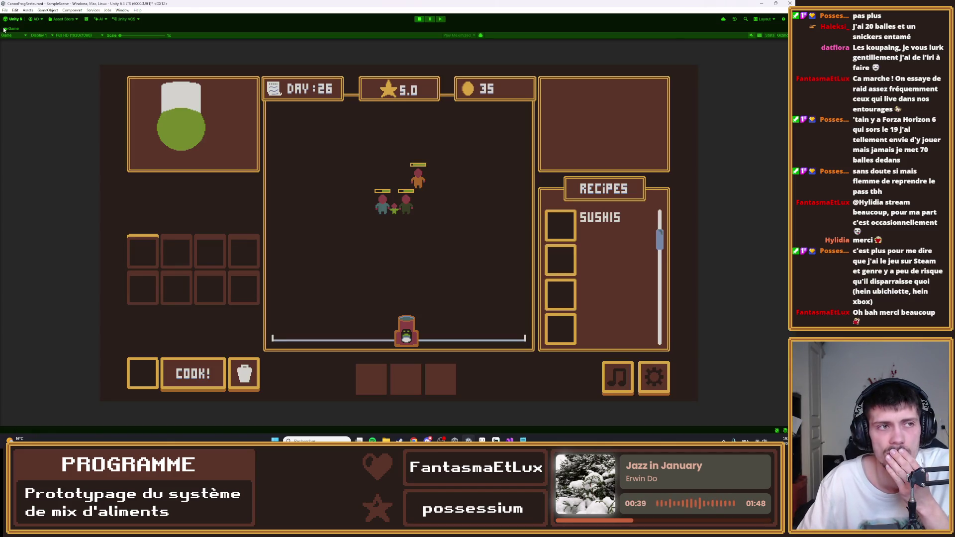
pyautogui.doubleClick(9, 29)
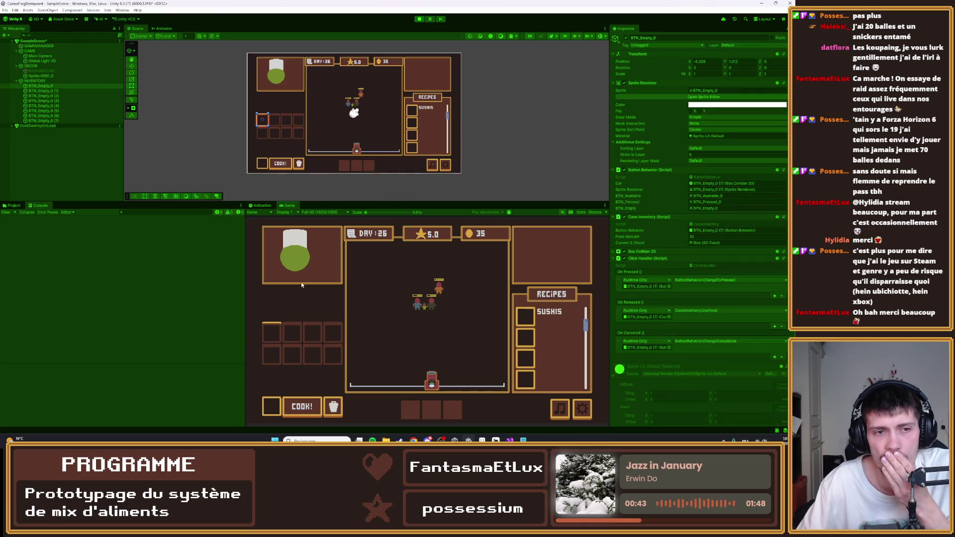
pyautogui.click(297, 332)
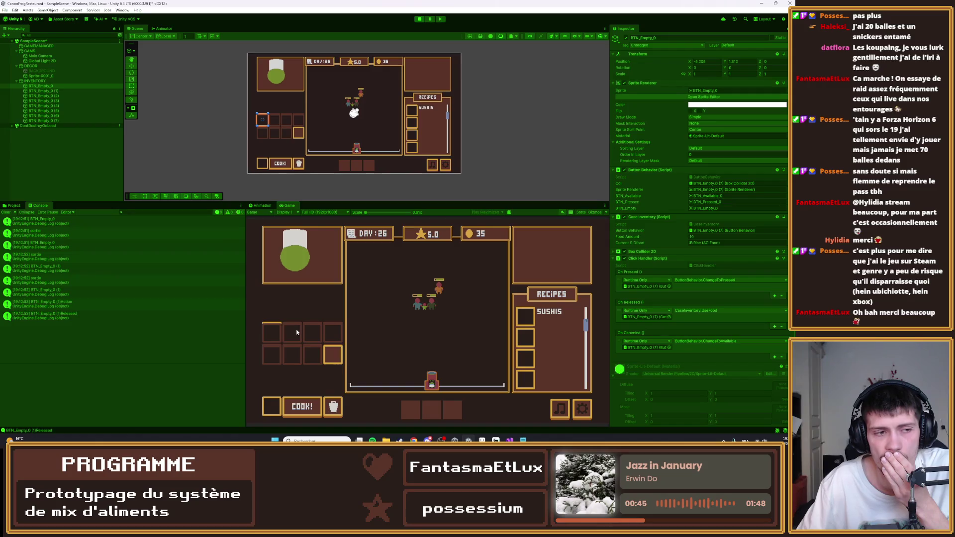
pyautogui.click(312, 329)
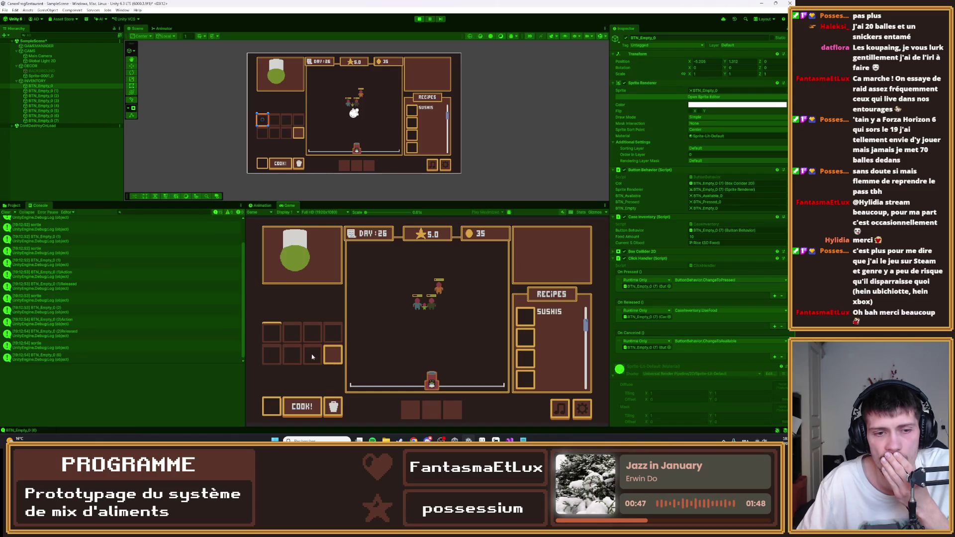
pyautogui.click(419, 19)
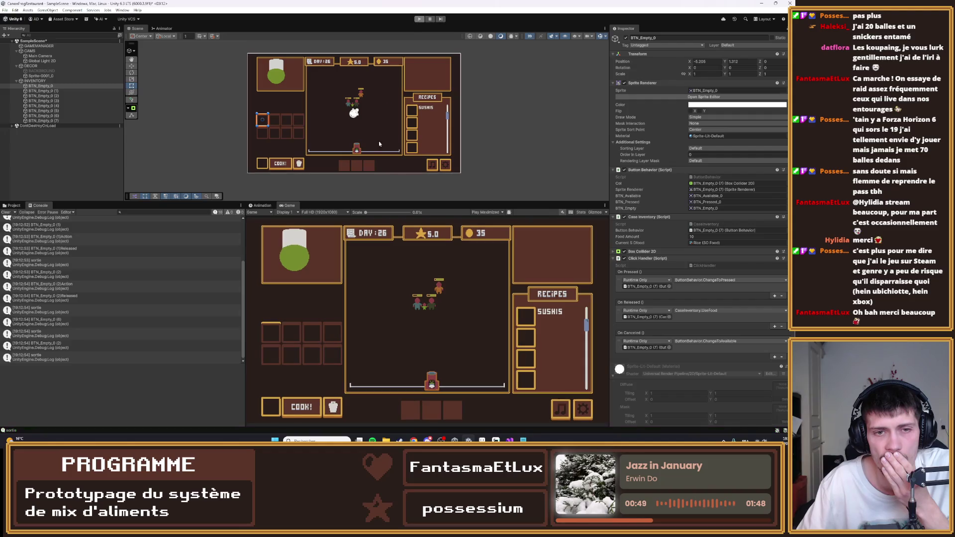
# - Switch Play mode to Play Focused and open INVENTORY's InventoryManager script at line 16
pyautogui.click(487, 212)
pyautogui.click(494, 219)
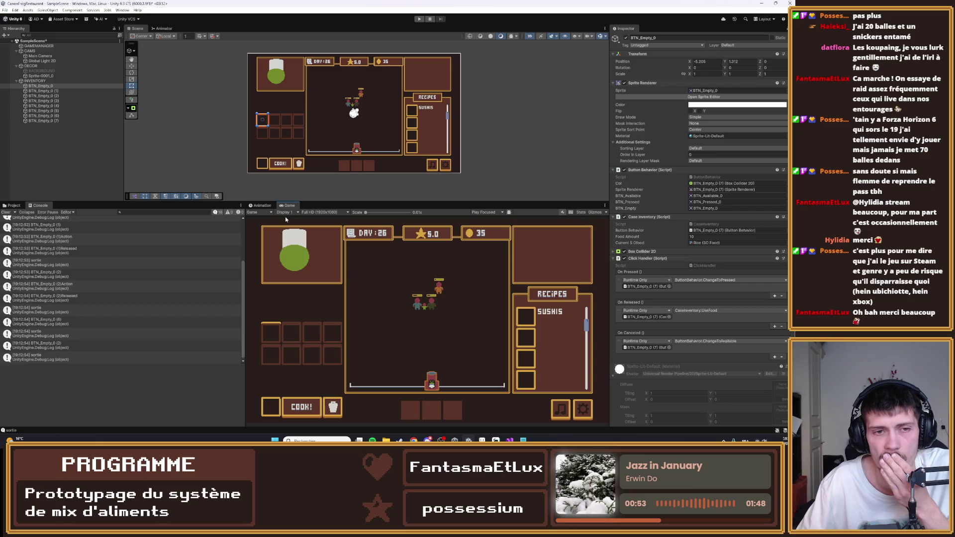
pyautogui.click(35, 81)
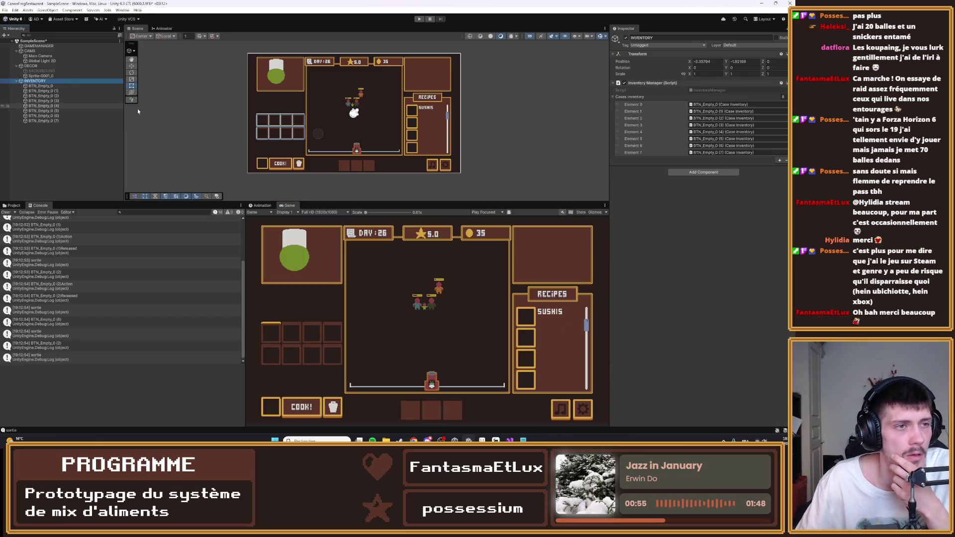
pyautogui.doubleClick(698, 89)
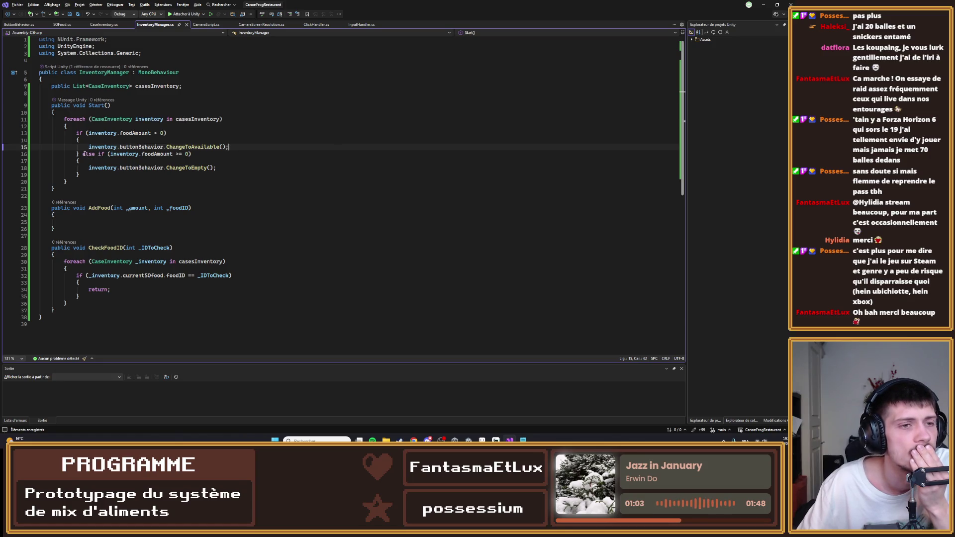
pyautogui.click(178, 154)
# - Change the line 16 foodAmount comparison from <= to ==, save, and return to Unity
pyautogui.press('BackSpace')
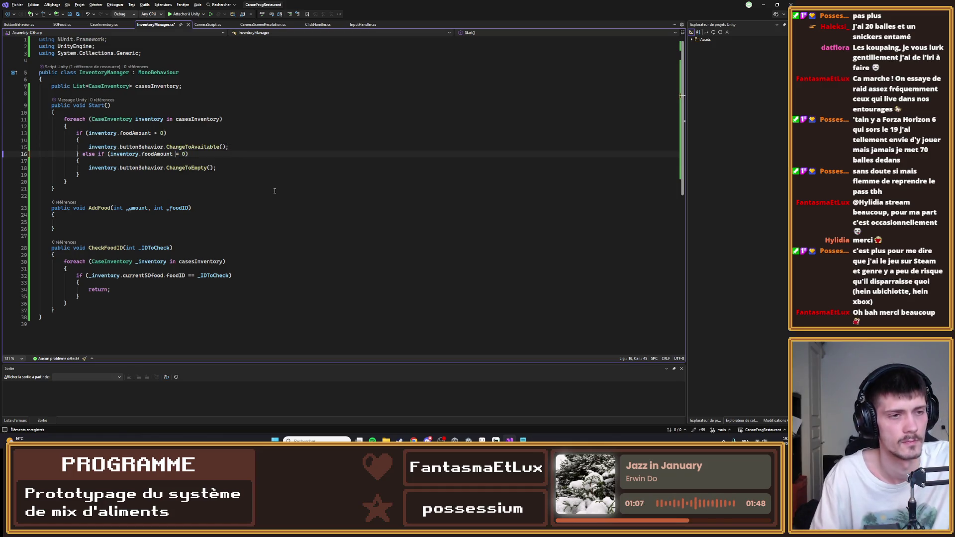
pyautogui.write('=')
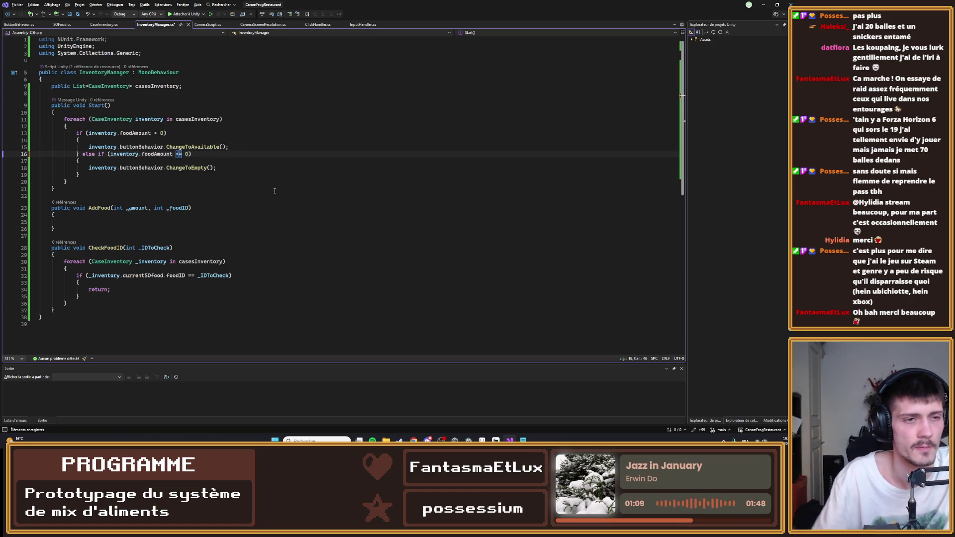
pyautogui.hotkey('ctrl', 's')
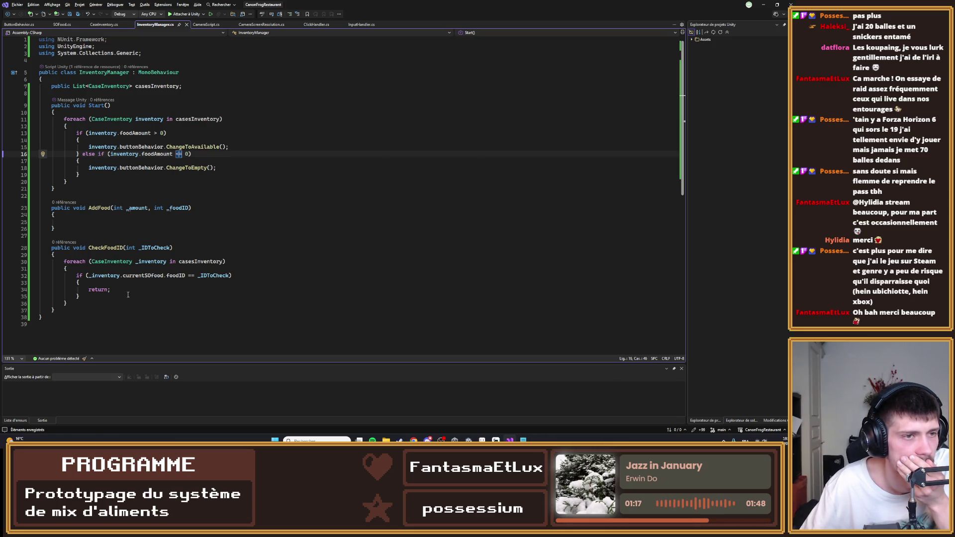
pyautogui.click(764, 4)
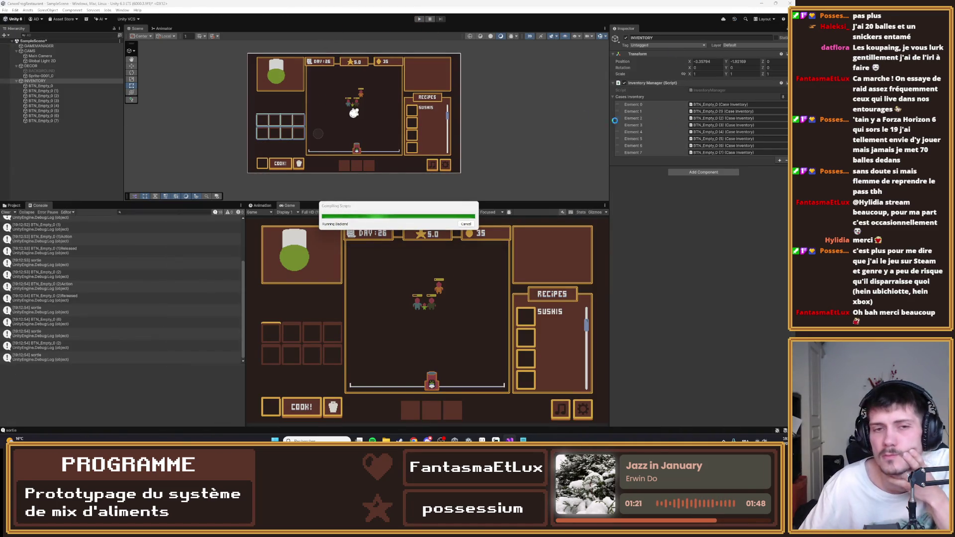
# - Play the game, press an inventory slot to test the fix, then stop and switch to Visual Studio
pyautogui.click(419, 19)
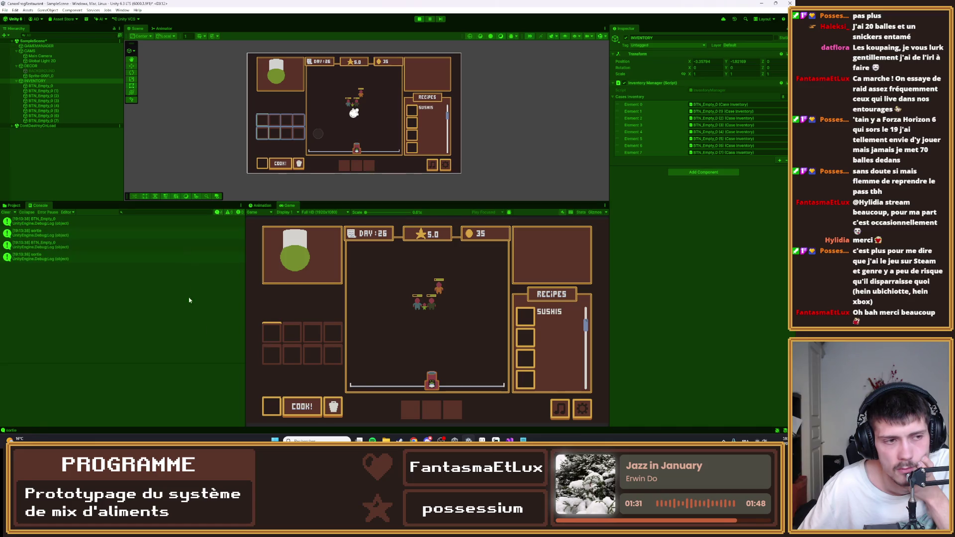
pyautogui.click(270, 336)
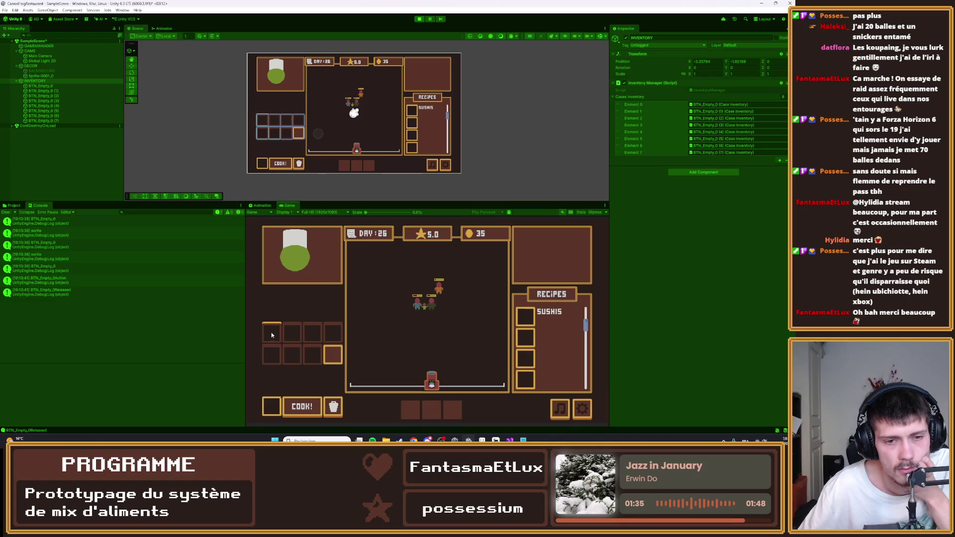
pyautogui.hotkey('ctrl', 'p')
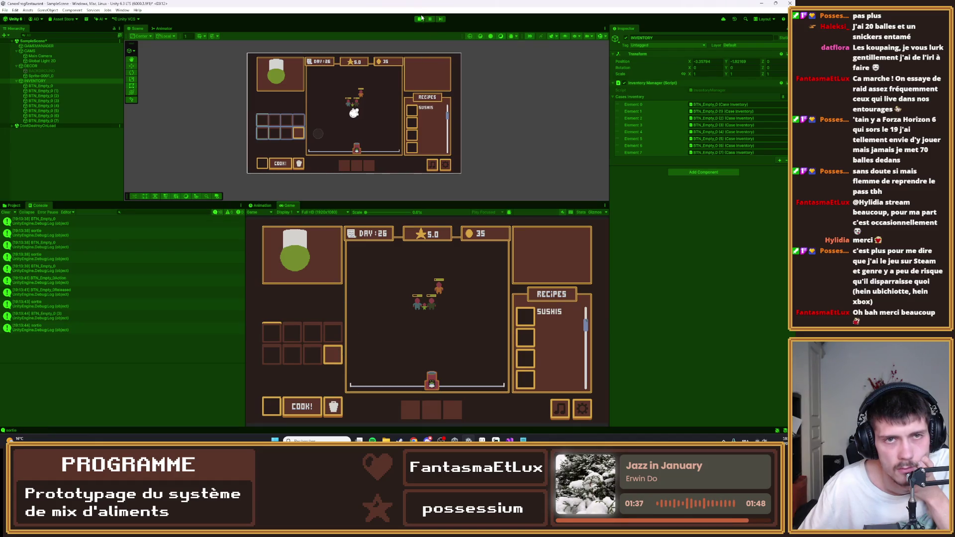
pyautogui.hotkey('alt', 'Tab')
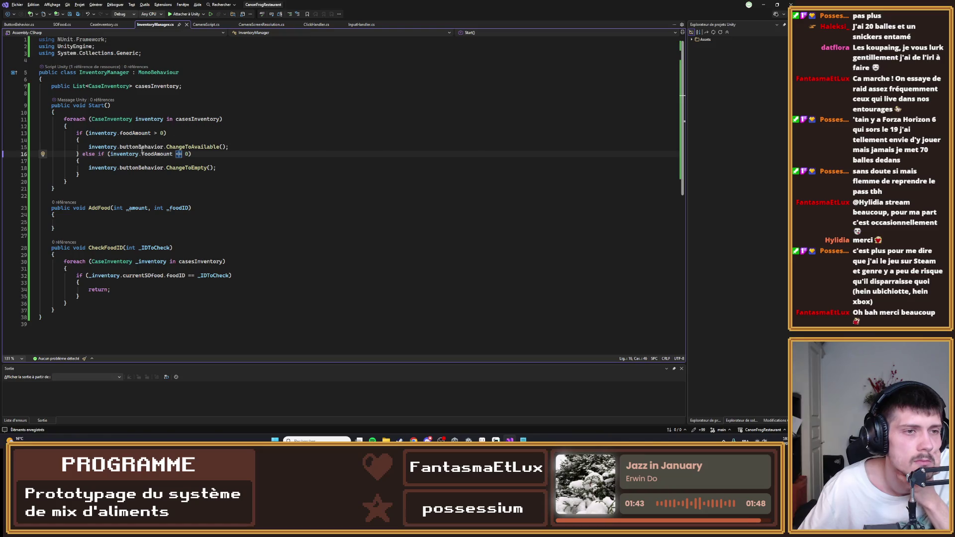
# - Move InventoryManager's else-if branch onto its own line, save, and glance at CaseInventory.cs
pyautogui.click(83, 154)
pyautogui.press('Return')
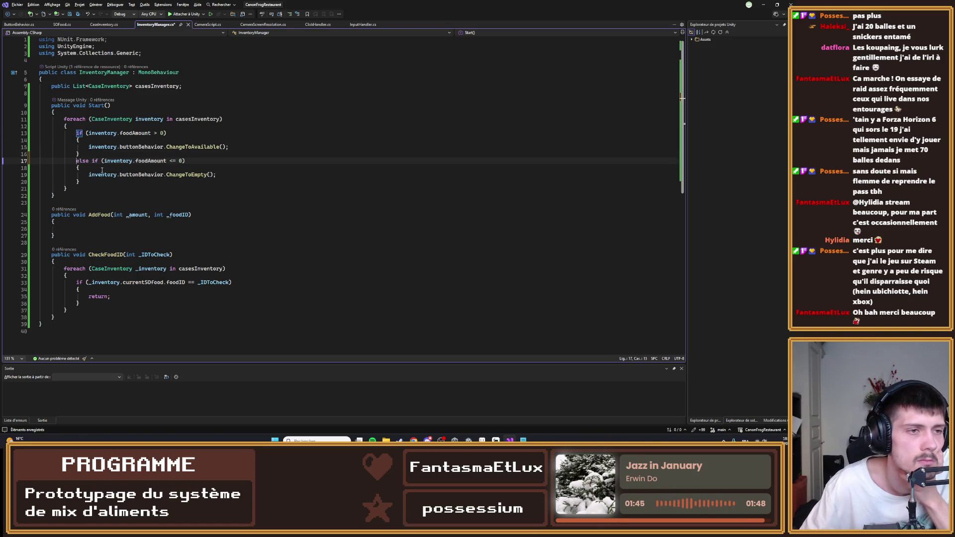
pyautogui.hotkey('ctrl', 's')
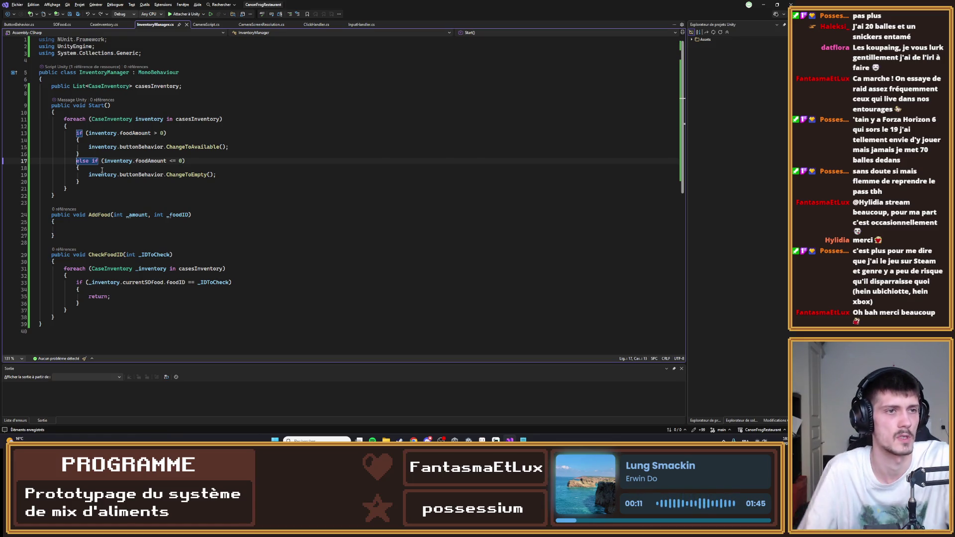
pyautogui.click(105, 24)
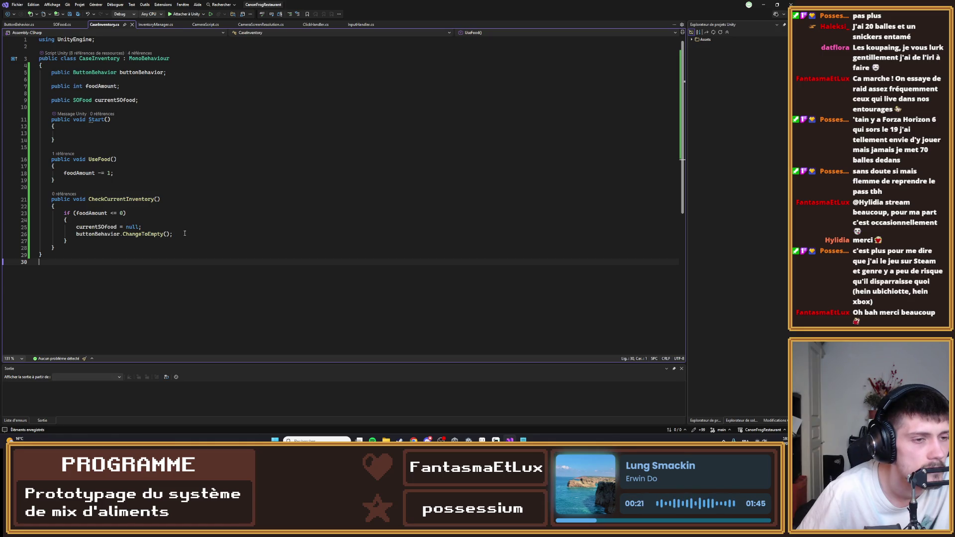
pyautogui.click(764, 5)
pyautogui.click(717, 105)
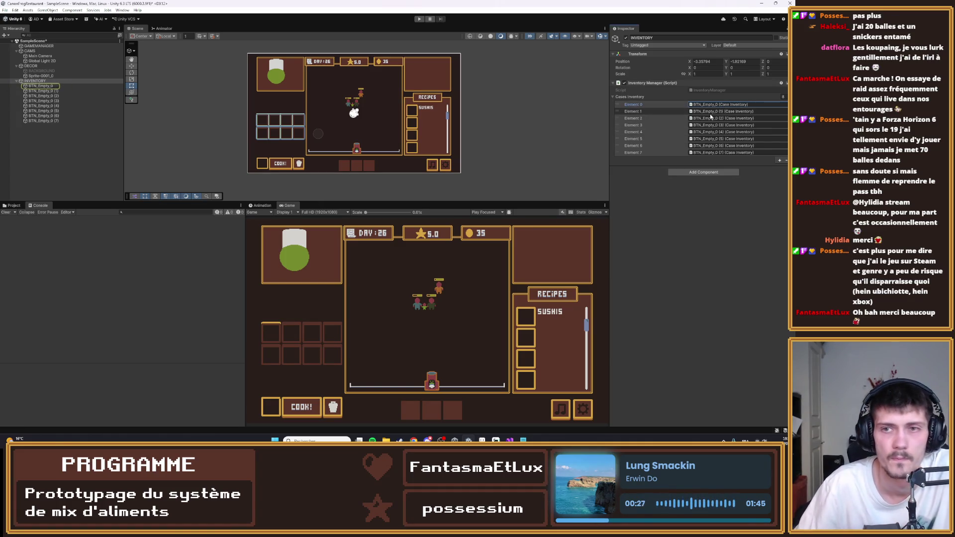
# - Point BTN_Empty_0's Col, Sprite Renderer and Case Inventory Button Behavior at its own components
pyautogui.click(717, 152)
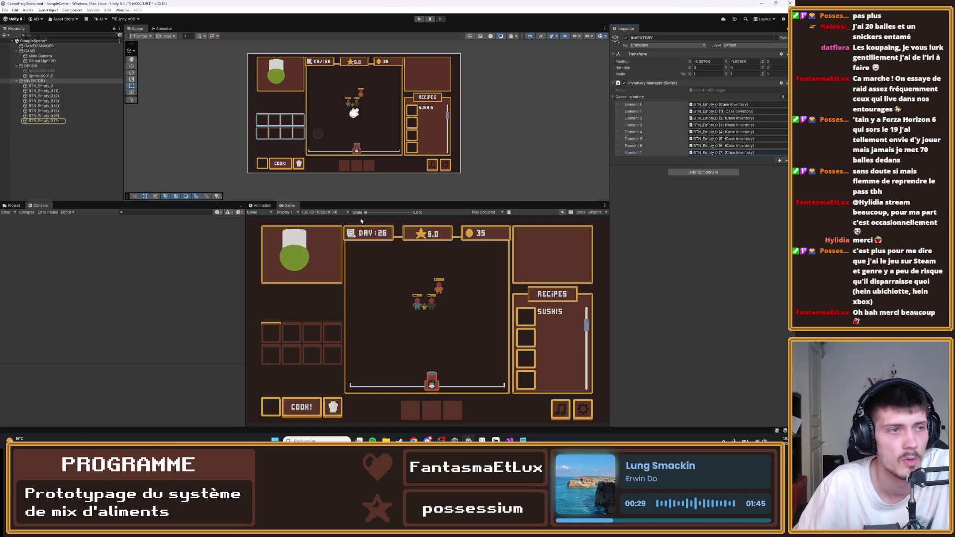
pyautogui.click(50, 91)
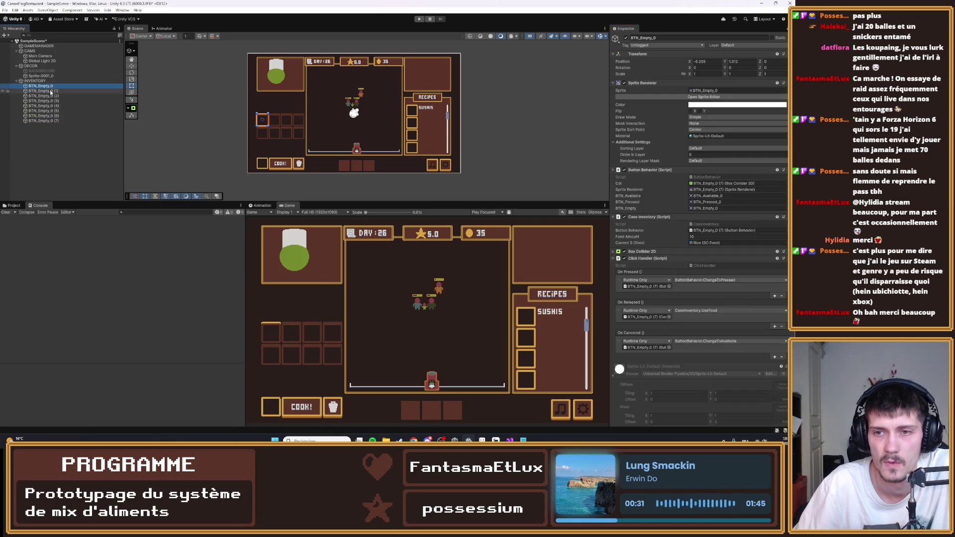
pyautogui.press('Down')
pyautogui.press('Down')
pyautogui.press('Down')
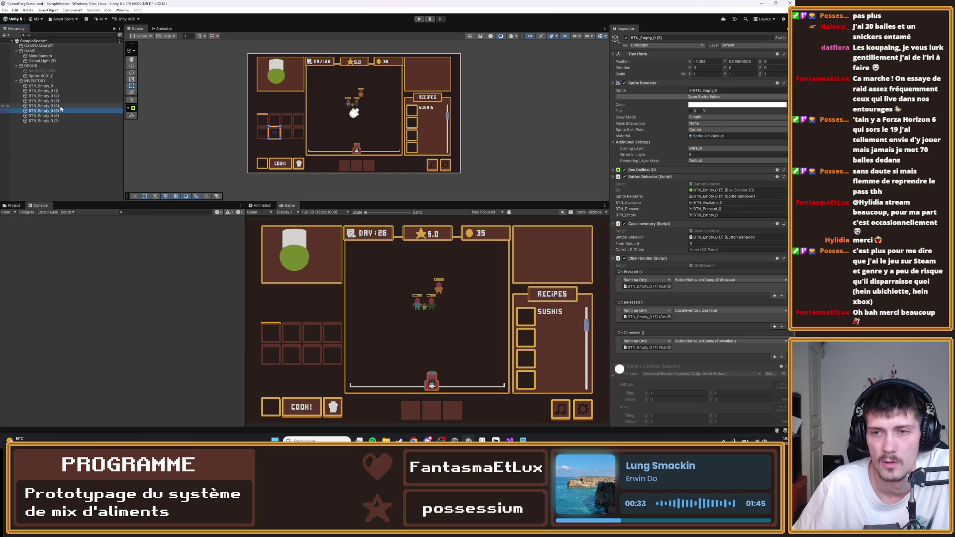
pyautogui.press('Up')
pyautogui.press('Up')
pyautogui.press('Up')
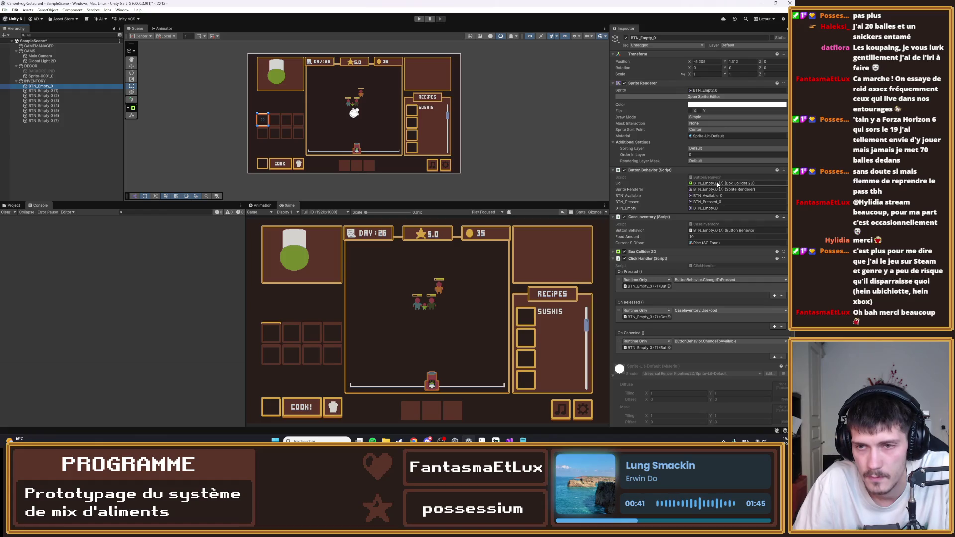
pyautogui.moveTo(662, 251); pyautogui.dragTo(712, 183)
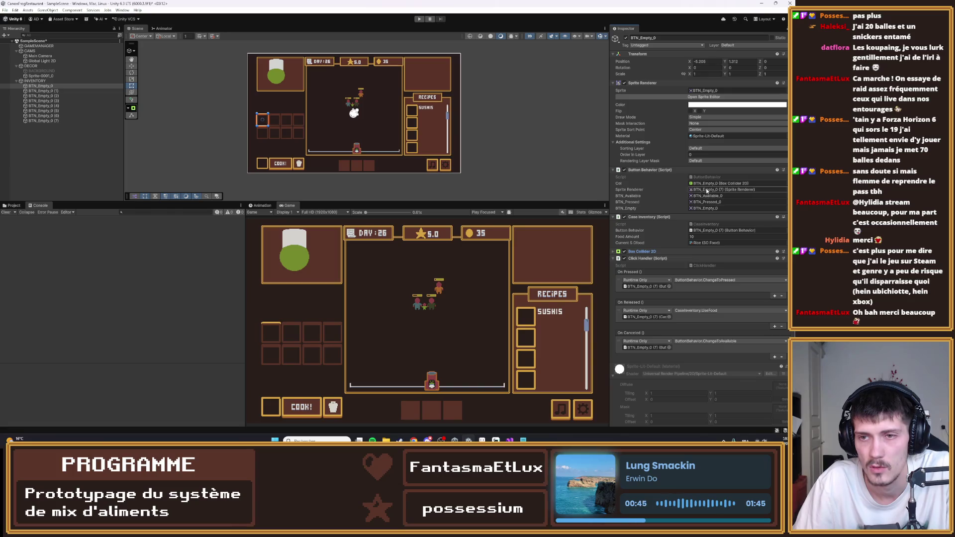
pyautogui.moveTo(642, 83); pyautogui.dragTo(711, 189)
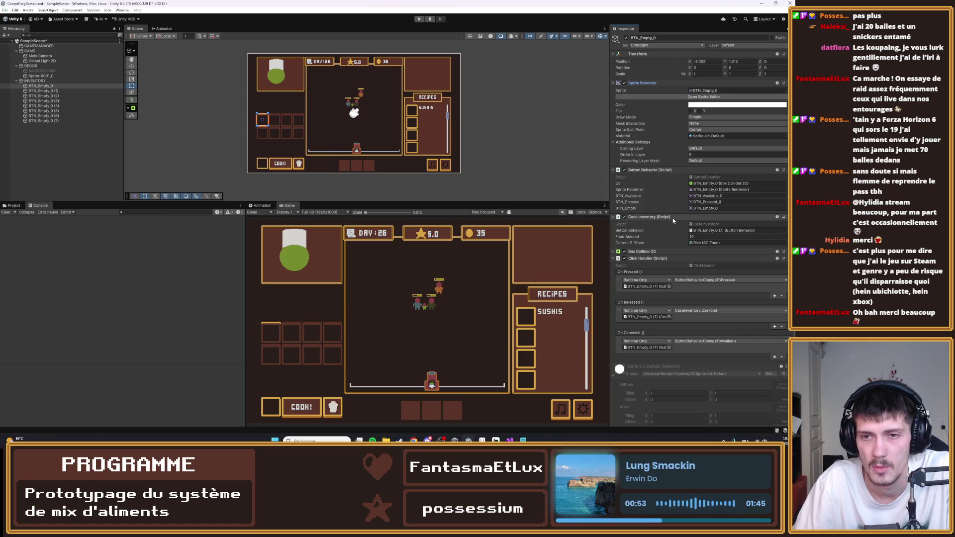
pyautogui.moveTo(719, 237)
pyautogui.mouseDown()
pyautogui.moveTo(707, 230)
pyautogui.moveTo(655, 287)
pyautogui.mouseUp()
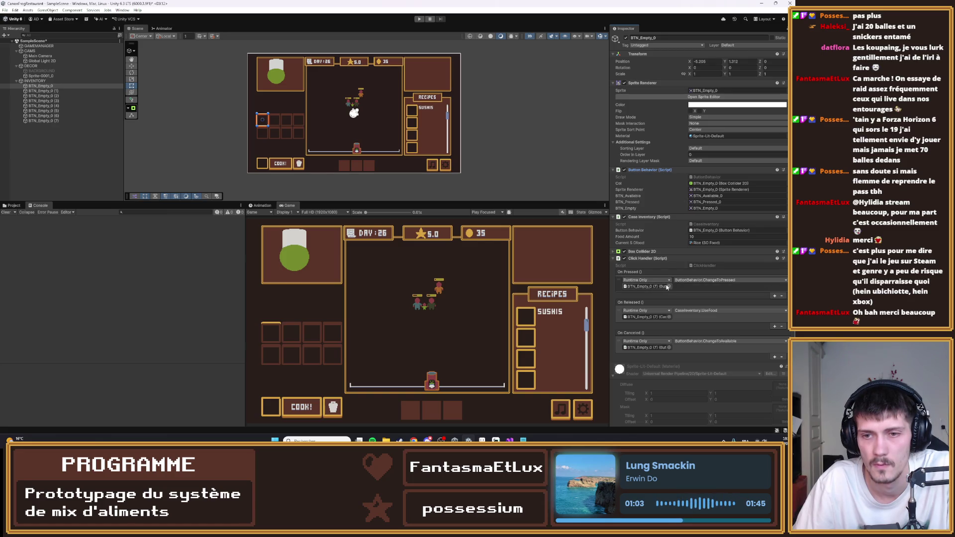
# - Keep BTN_Empty_0's On Pressed as ChangeToPressed; target On Released and On Canceled at its own components
pyautogui.scroll(-2, 649, 291)
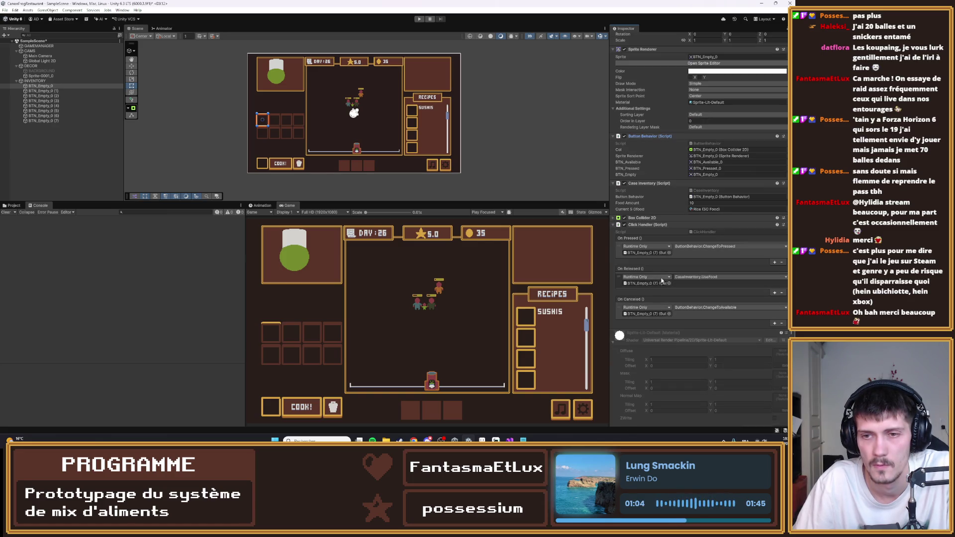
pyautogui.click(647, 253)
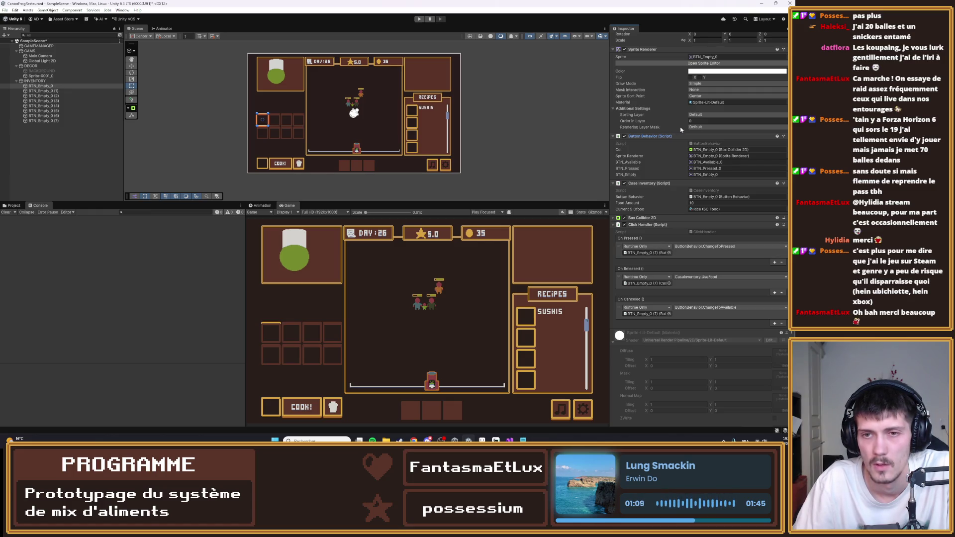
pyautogui.click(704, 247)
pyautogui.moveTo(702, 299)
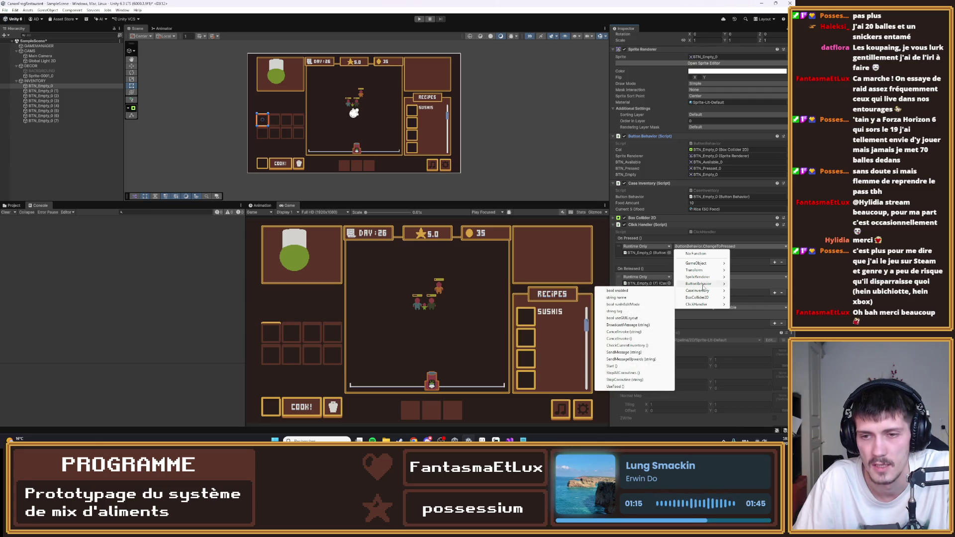
pyautogui.click(623, 360)
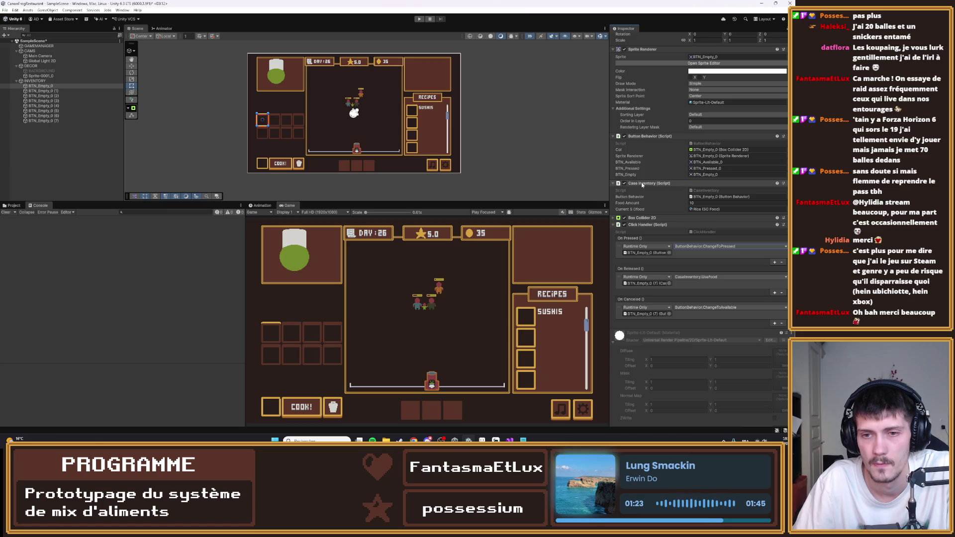
pyautogui.moveTo(642, 185)
pyautogui.mouseDown()
pyautogui.moveTo(647, 266)
pyautogui.moveTo(664, 284)
pyautogui.mouseUp()
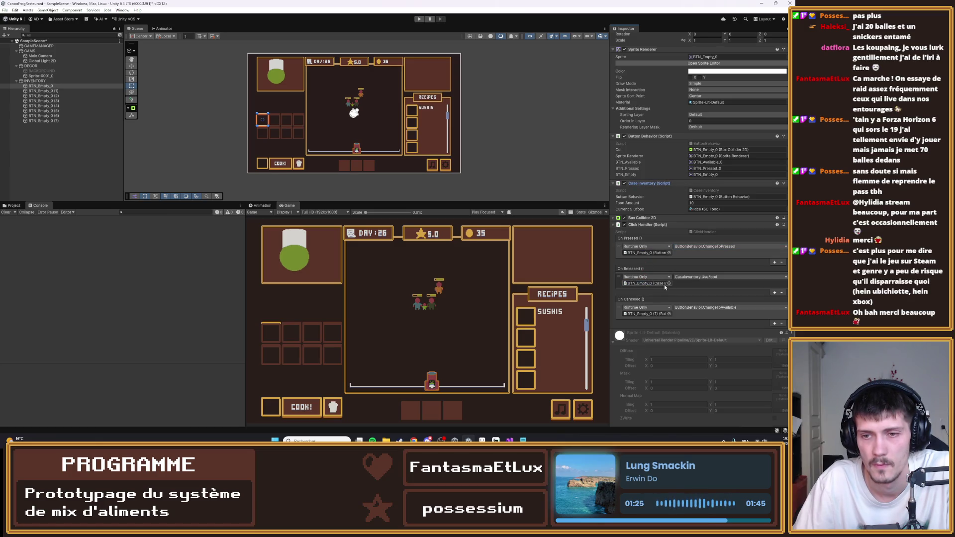
pyautogui.click(682, 280)
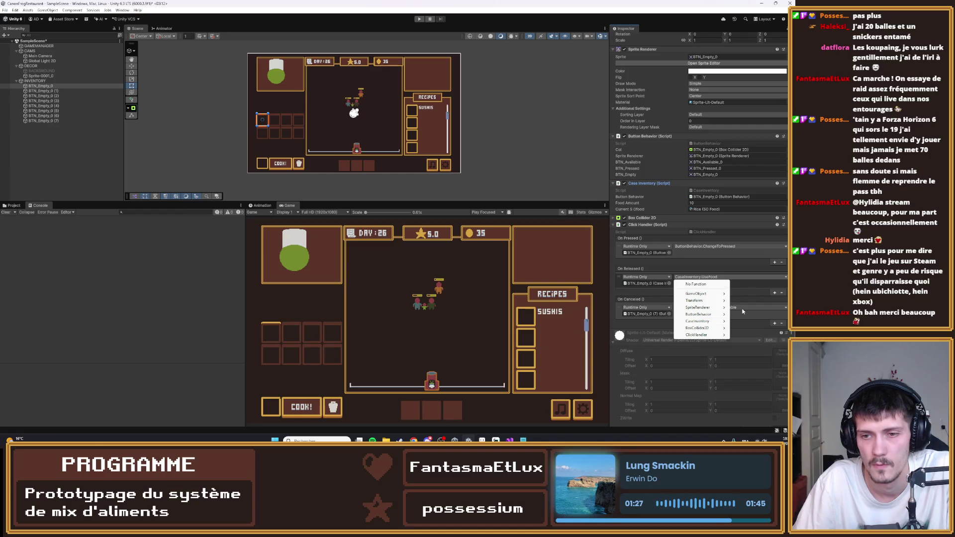
pyautogui.click(746, 289)
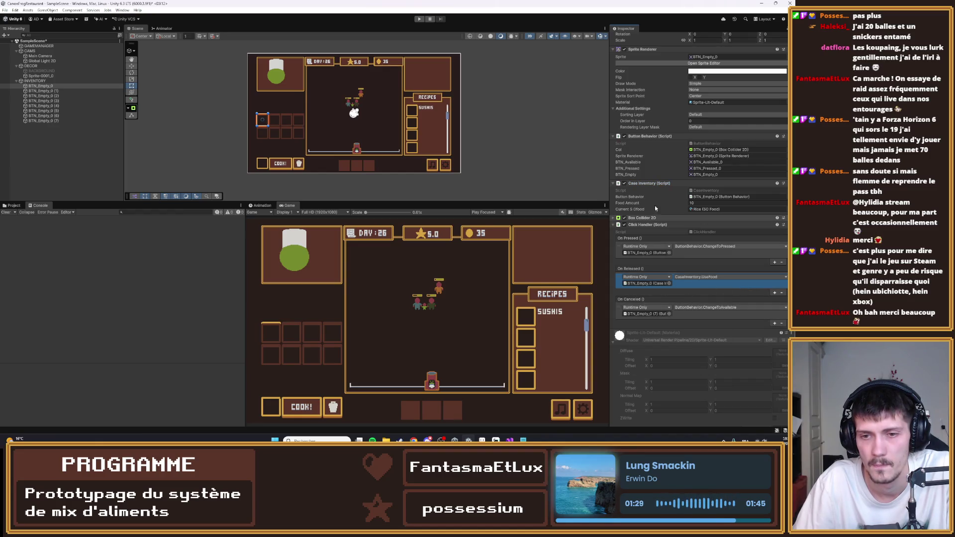
pyautogui.moveTo(639, 139); pyautogui.dragTo(663, 318)
pyautogui.click(60, 91)
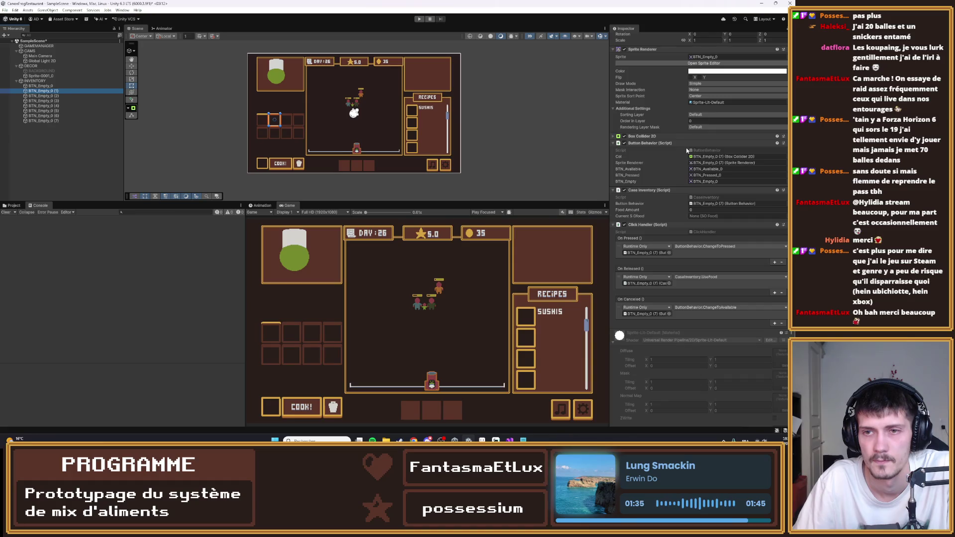
# - Point BTN_Empty_0 (1)'s Col, Sprite Renderer, On Pressed and On Released at its own components
pyautogui.moveTo(651, 136); pyautogui.dragTo(653, 139)
pyautogui.moveTo(678, 153); pyautogui.dragTo(717, 156)
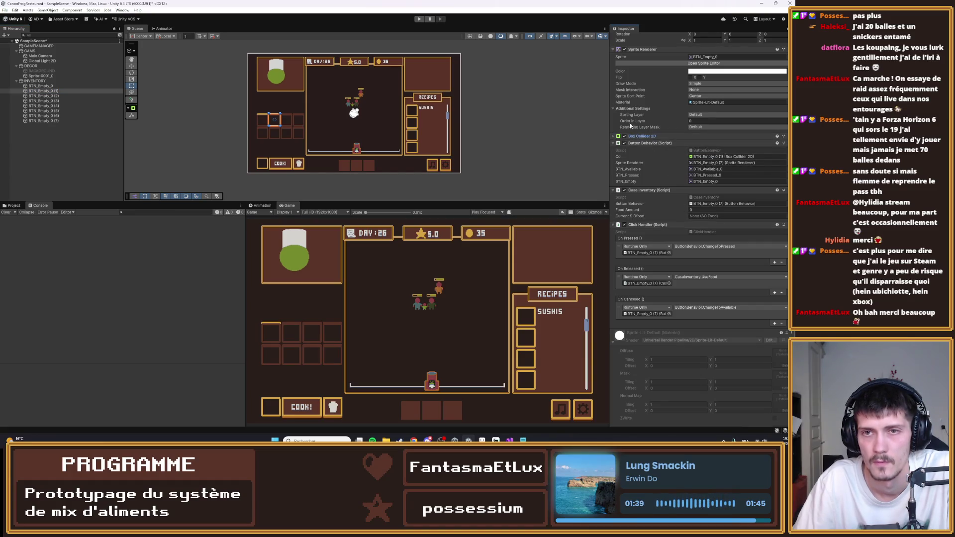
pyautogui.moveTo(642, 49)
pyautogui.mouseDown()
pyautogui.moveTo(647, 100)
pyautogui.moveTo(716, 163)
pyautogui.mouseUp()
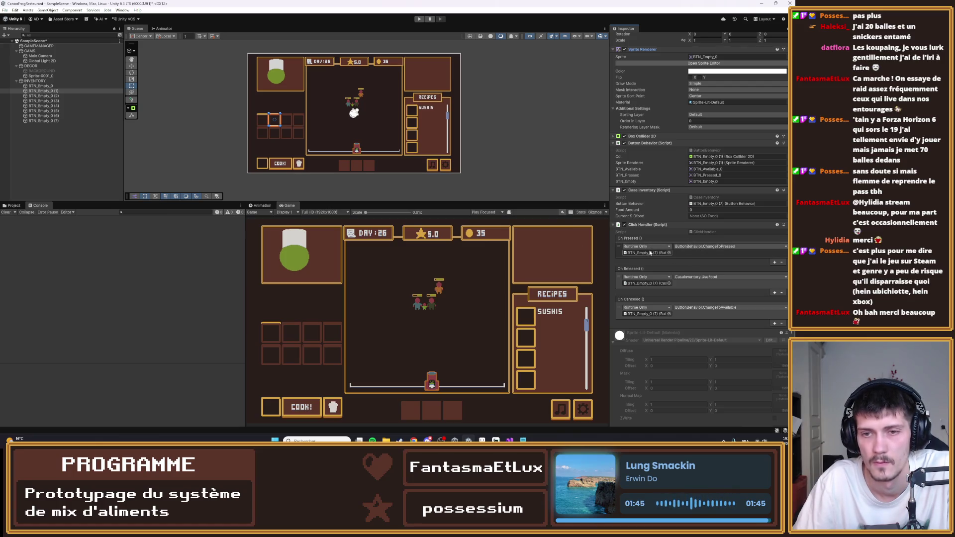
pyautogui.moveTo(636, 143); pyautogui.dragTo(648, 254)
pyautogui.moveTo(636, 143); pyautogui.dragTo(662, 316)
pyautogui.moveTo(643, 190); pyautogui.dragTo(645, 283)
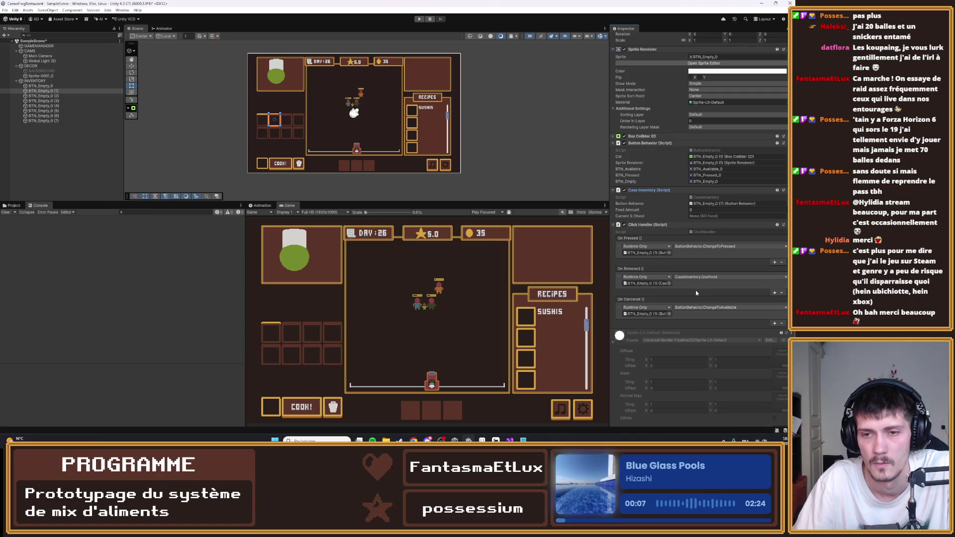
# - Point BTN_Empty_0 (2)'s Col, Sprite Renderer and On Pressed at its own components
pyautogui.click(70, 97)
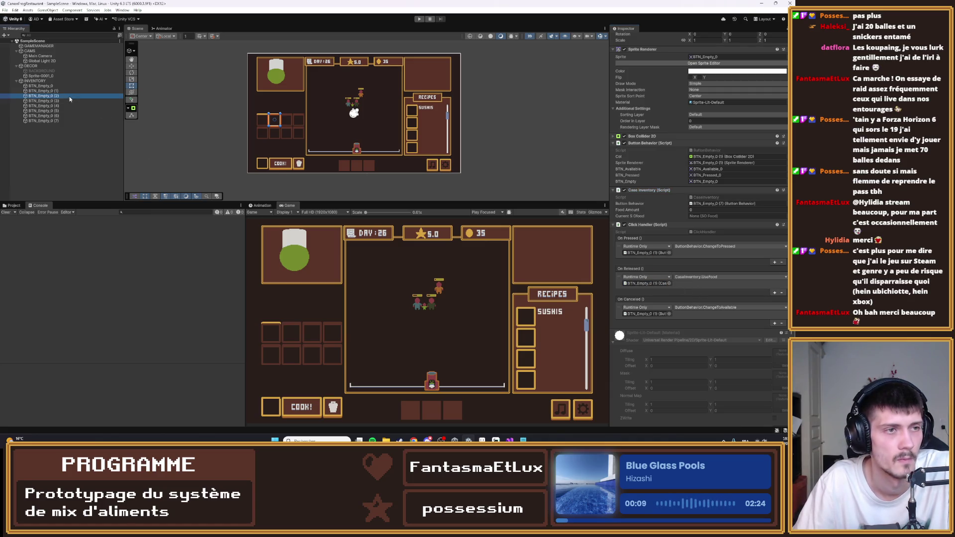
pyautogui.moveTo(664, 137); pyautogui.dragTo(722, 157)
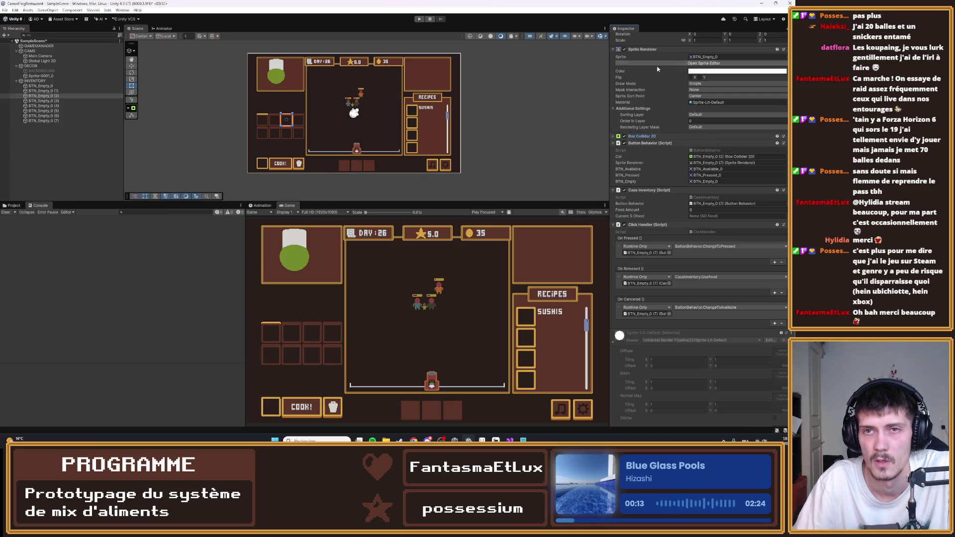
pyautogui.scroll(1, 658, 69)
pyautogui.scroll(-1, 656, 97)
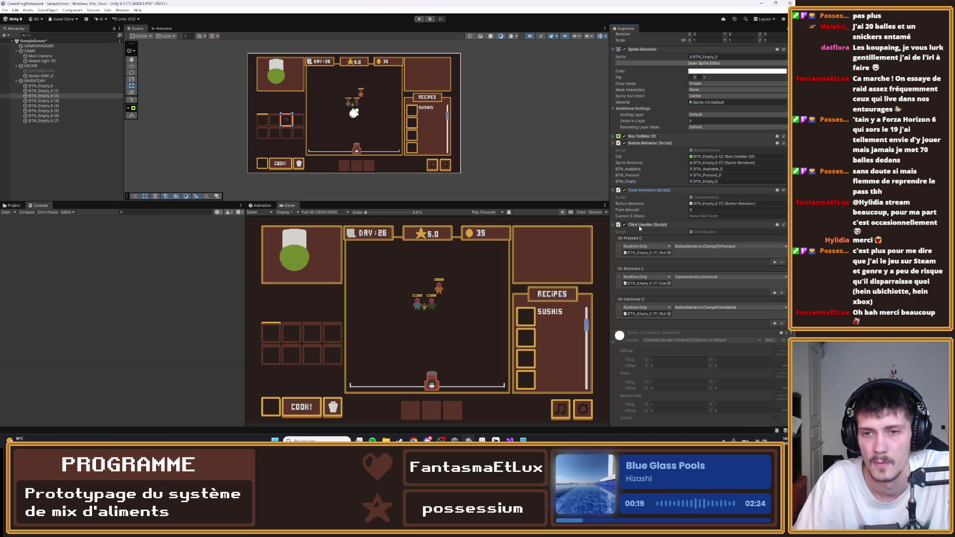
pyautogui.click(716, 163)
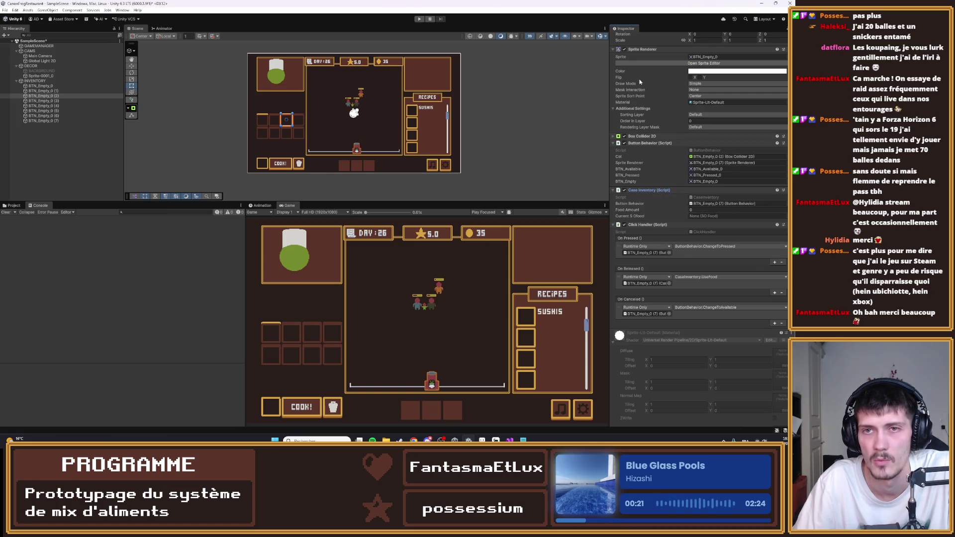
pyautogui.moveTo(724, 164)
pyautogui.mouseDown()
pyautogui.moveTo(665, 211)
pyautogui.moveTo(657, 191)
pyautogui.moveTo(649, 246)
pyautogui.moveTo(664, 288)
pyautogui.mouseUp()
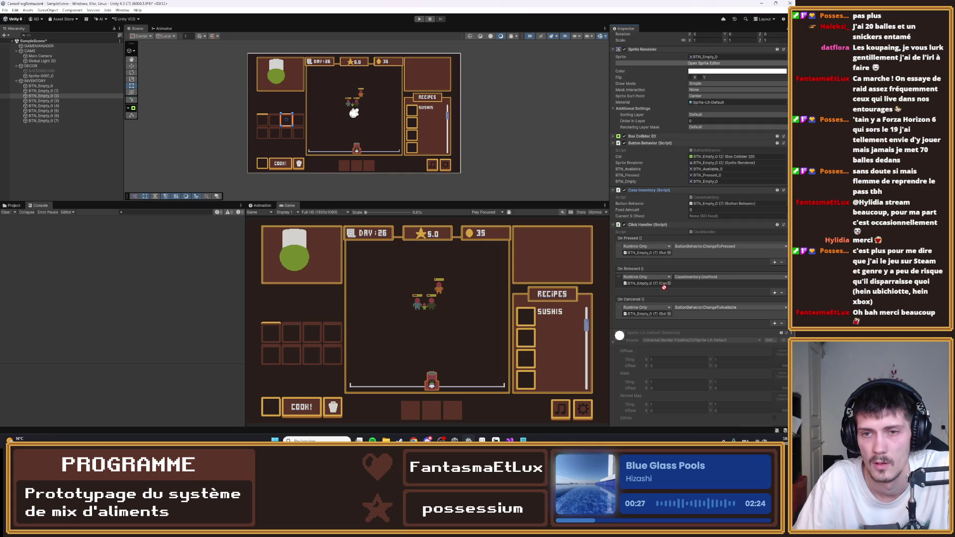
pyautogui.click(658, 253)
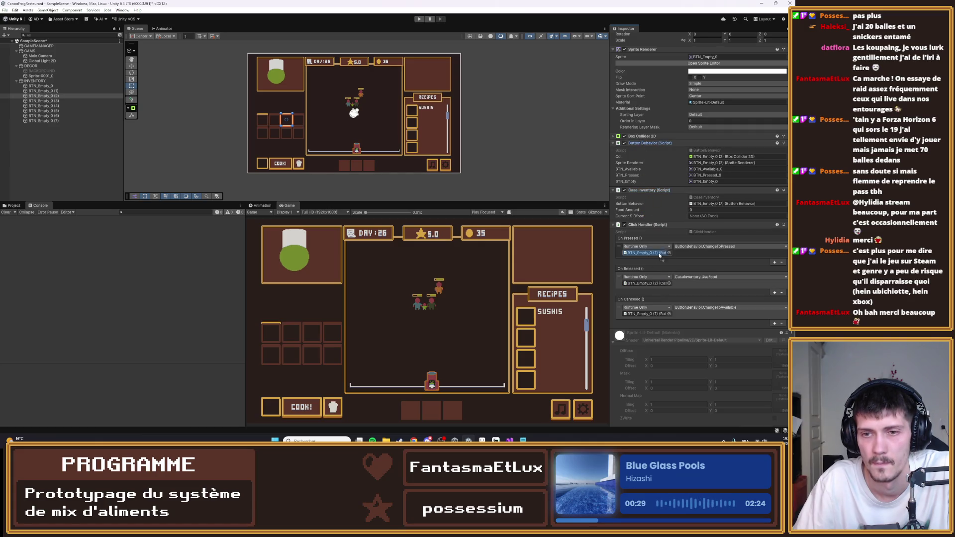
pyautogui.click(649, 314)
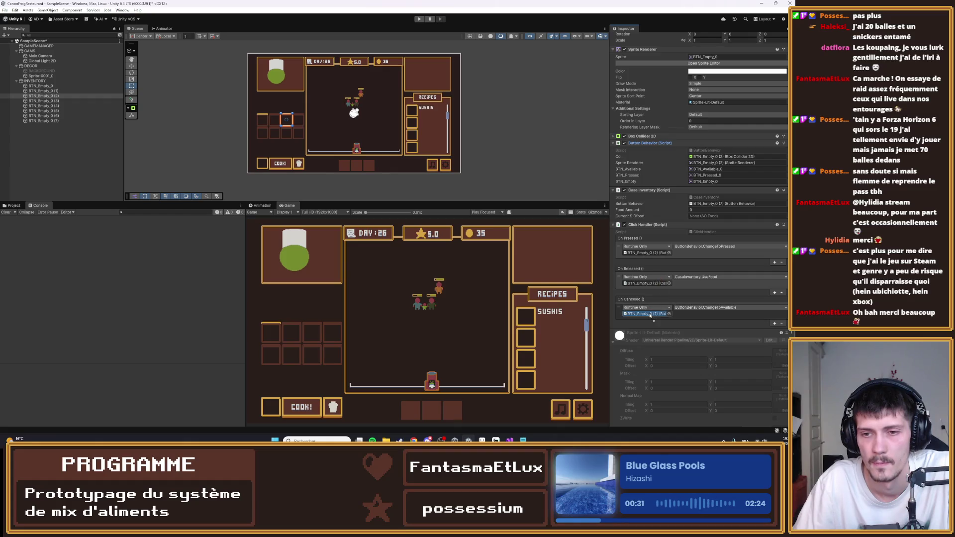
# - Point slot (3)'s Col, Sprite Renderer, On Released and On Canceled at its own components
pyautogui.click(42, 100)
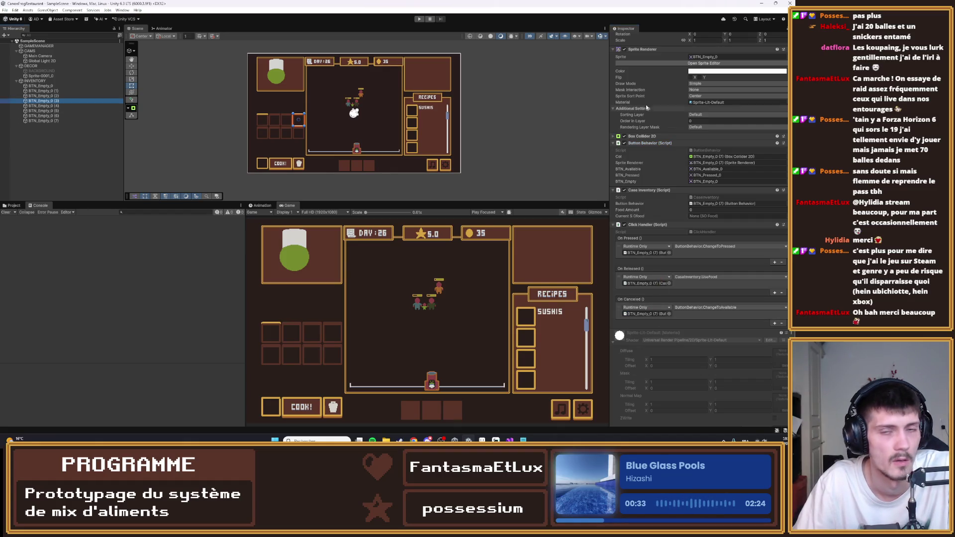
pyautogui.moveTo(642, 135); pyautogui.dragTo(727, 156)
pyautogui.moveTo(649, 69); pyautogui.dragTo(726, 163)
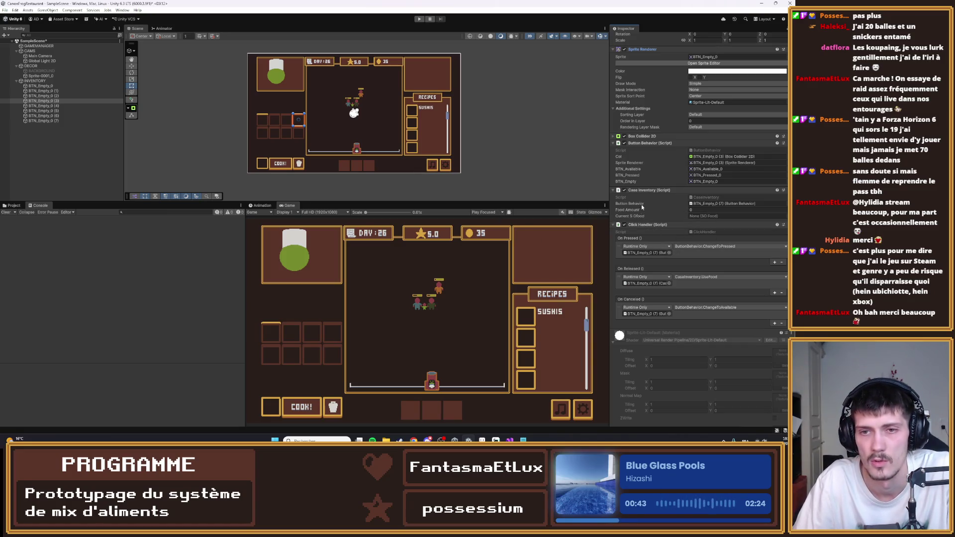
pyautogui.moveTo(644, 190)
pyautogui.mouseDown()
pyautogui.moveTo(678, 274)
pyautogui.moveTo(651, 287)
pyautogui.mouseUp()
pyautogui.moveTo(639, 143)
pyautogui.mouseDown()
pyautogui.moveTo(680, 252)
pyautogui.moveTo(650, 253)
pyautogui.mouseUp()
pyautogui.moveTo(643, 143); pyautogui.dragTo(649, 314)
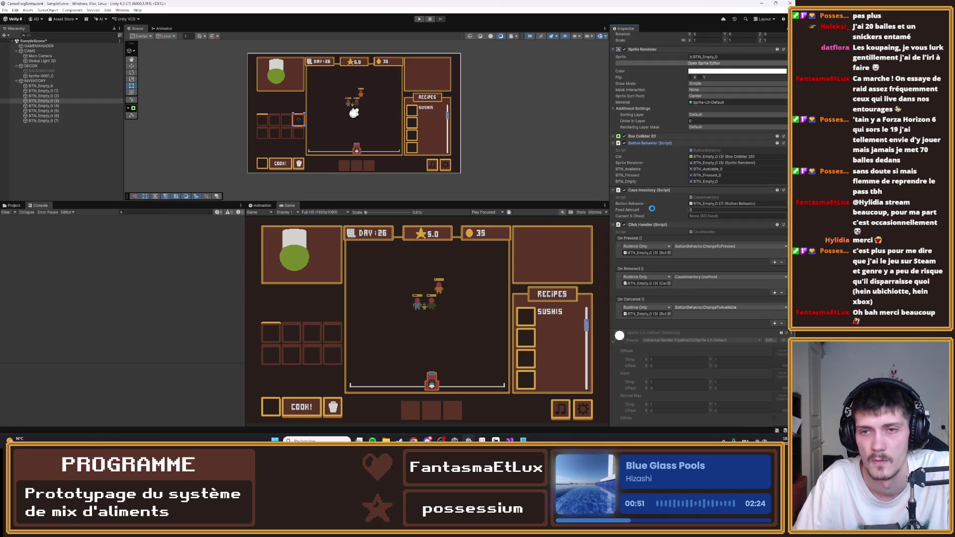
pyautogui.click(56, 105)
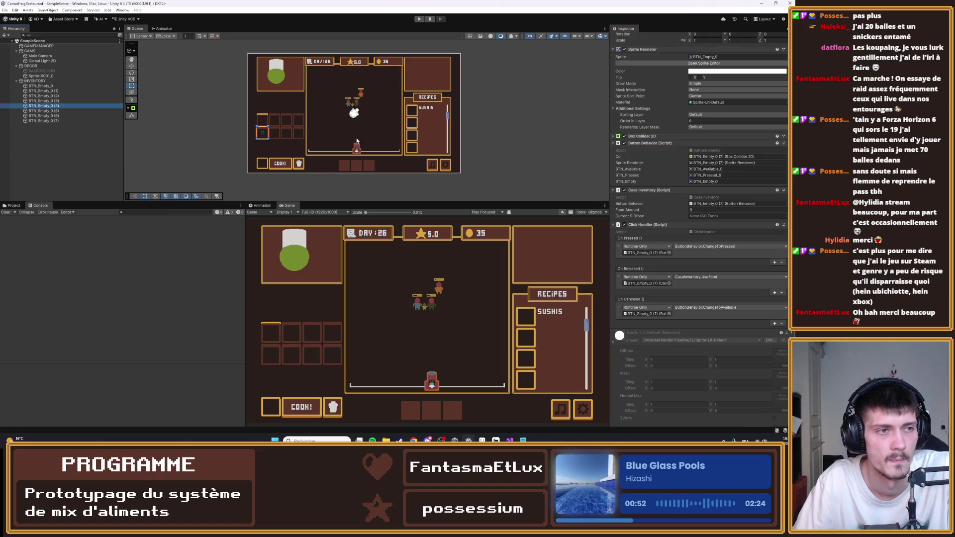
# - Point BTN_Empty_0 (4)'s Col, sprite renderer, On Released and On Pressed at its own components
pyautogui.click(691, 158)
pyautogui.moveTo(642, 135); pyautogui.dragTo(716, 157)
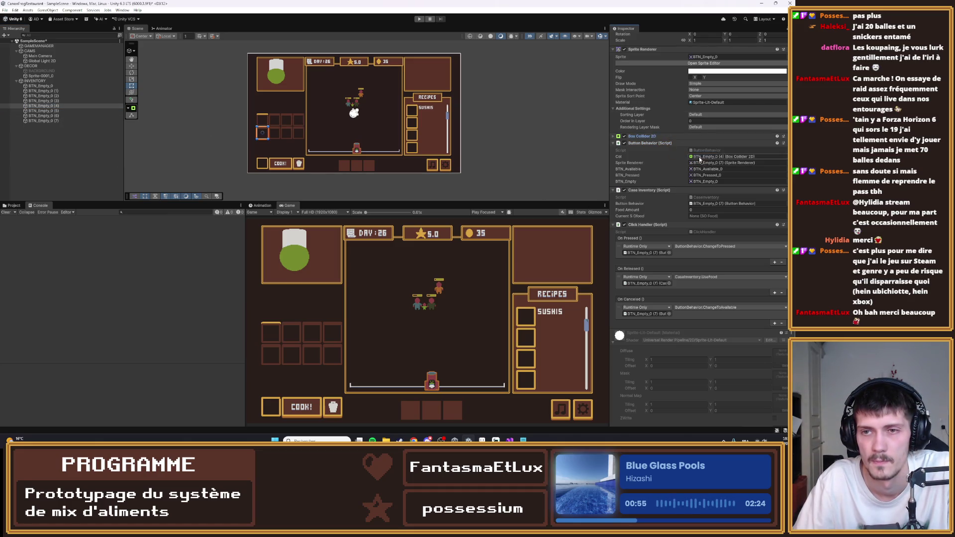
pyautogui.moveTo(635, 52); pyautogui.dragTo(717, 162)
pyautogui.moveTo(647, 190); pyautogui.dragTo(642, 284)
pyautogui.moveTo(642, 142); pyautogui.dragTo(644, 311)
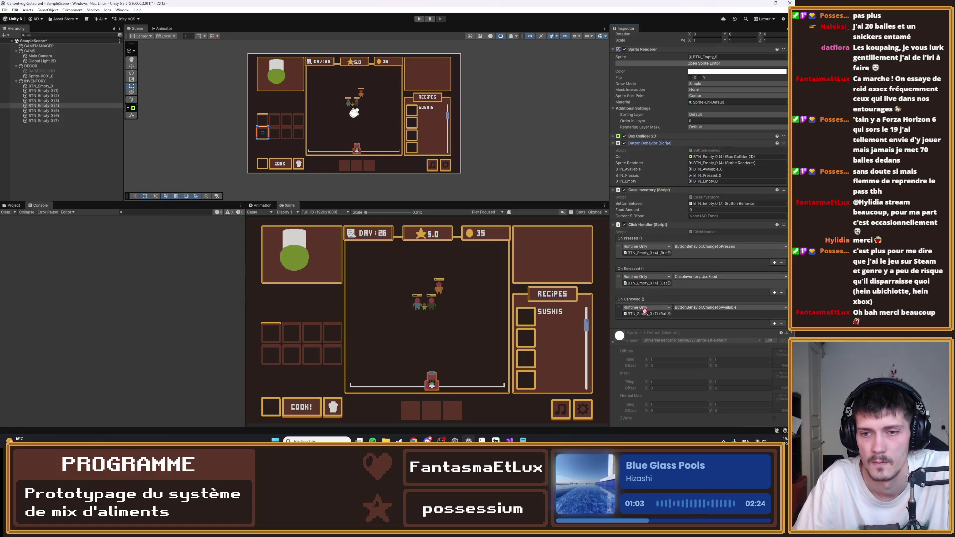
# - Retarget BTN_Empty_0 (5)'s On Released, On Pressed and On Canceled events to its own scripts
pyautogui.click(44, 110)
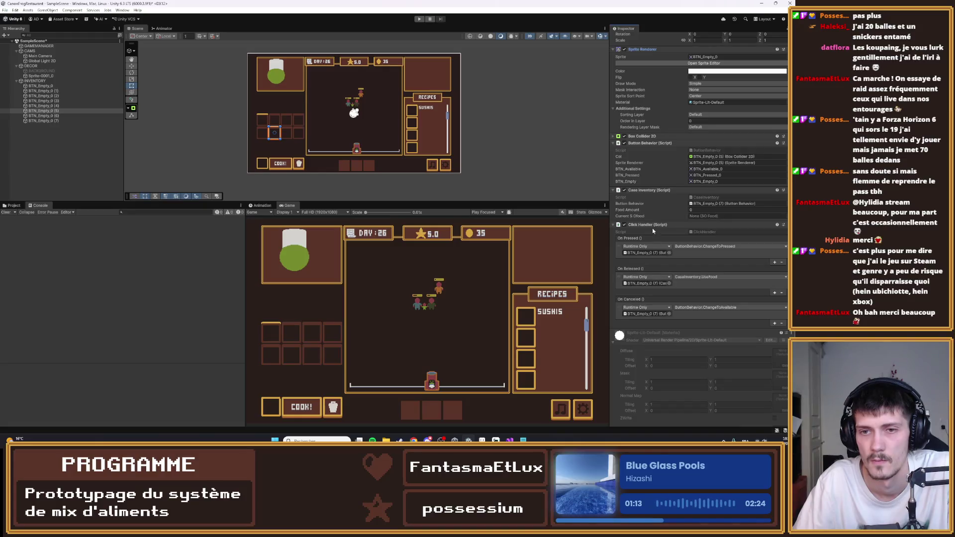
pyautogui.moveTo(646, 195); pyautogui.dragTo(647, 283)
pyautogui.moveTo(638, 142)
pyautogui.mouseDown()
pyautogui.moveTo(647, 253)
pyautogui.moveTo(692, 163)
pyautogui.moveTo(661, 318)
pyautogui.mouseUp()
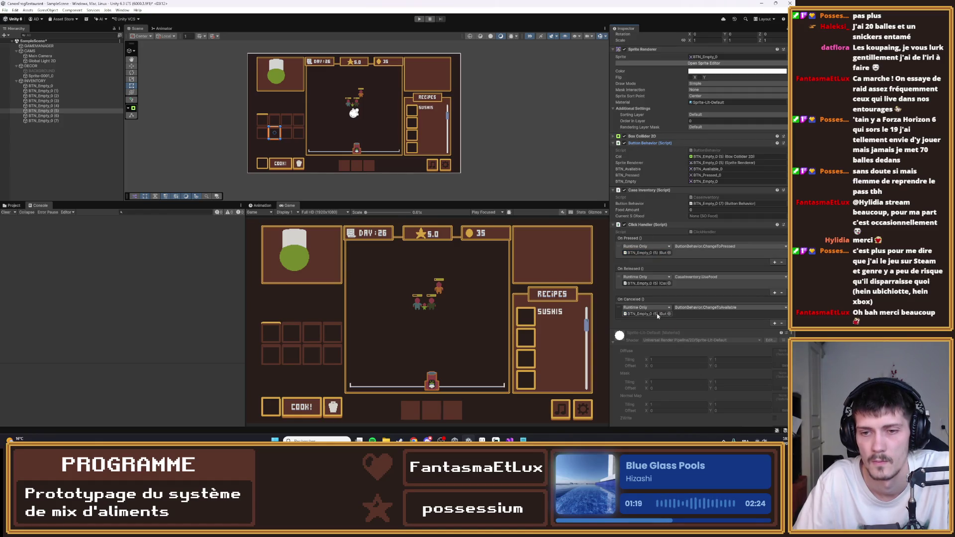
pyautogui.moveTo(642, 145); pyautogui.dragTo(644, 316)
# - Rewire BTN_Empty_0 (6)'s Col, sprite renderer and three click events to its own components
pyautogui.click(58, 116)
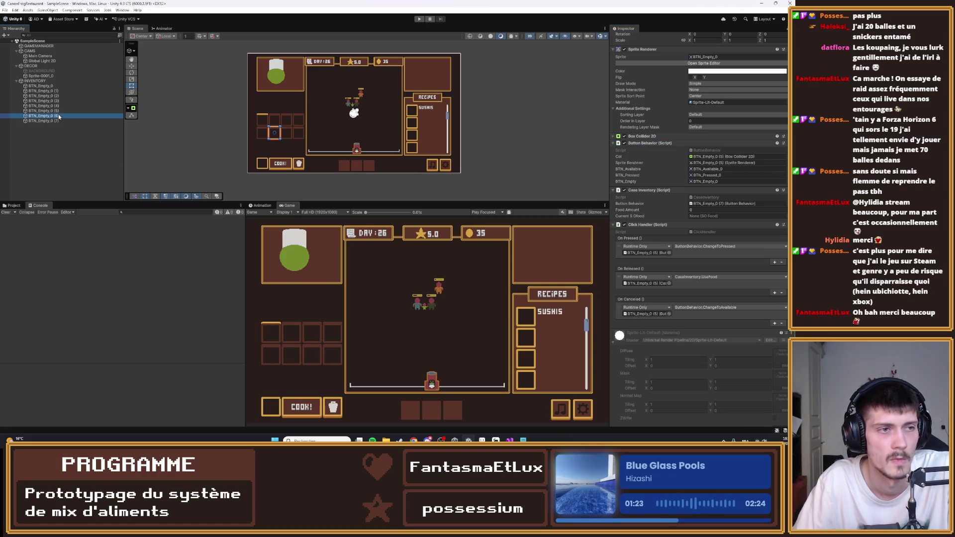
pyautogui.moveTo(653, 135)
pyautogui.mouseDown()
pyautogui.moveTo(699, 157)
pyautogui.moveTo(668, 142)
pyautogui.moveTo(690, 156)
pyautogui.mouseUp()
pyautogui.moveTo(642, 49); pyautogui.dragTo(712, 162)
pyautogui.moveTo(638, 191); pyautogui.dragTo(642, 285)
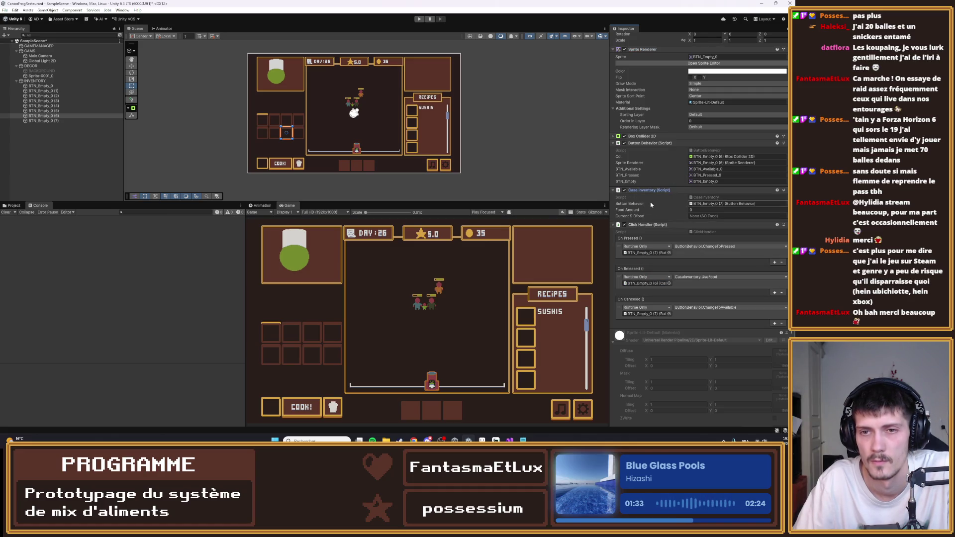
pyautogui.moveTo(642, 143); pyautogui.dragTo(657, 255)
pyautogui.moveTo(642, 144); pyautogui.dragTo(651, 315)
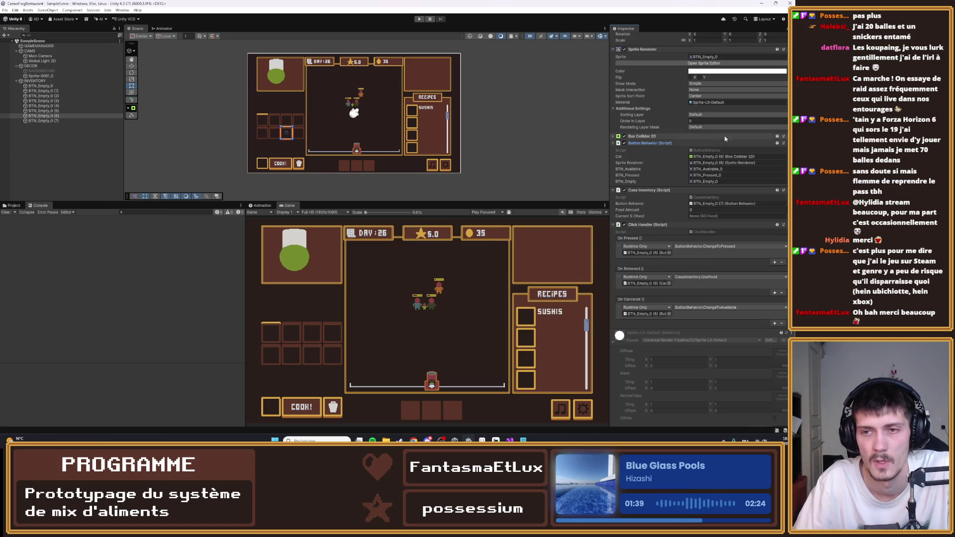
pyautogui.click(39, 122)
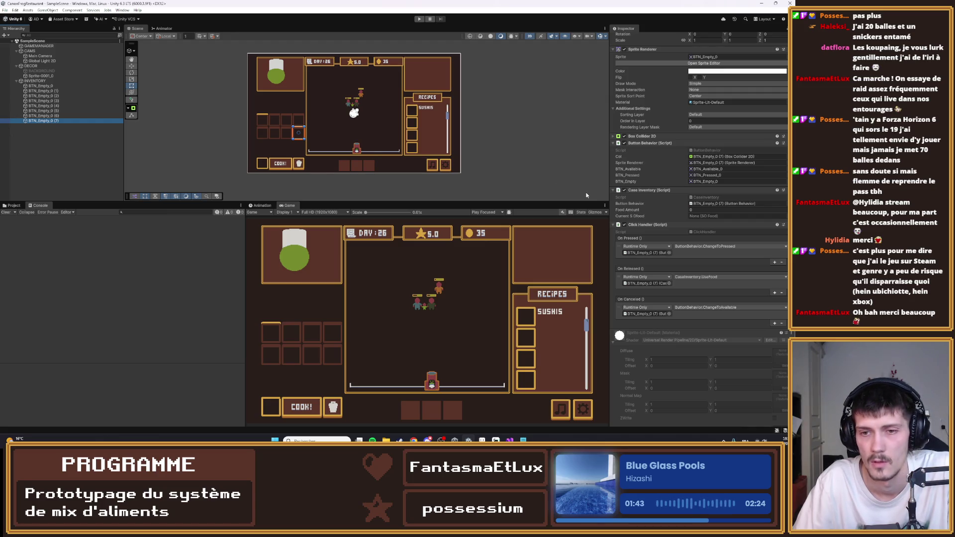
pyautogui.click(41, 85)
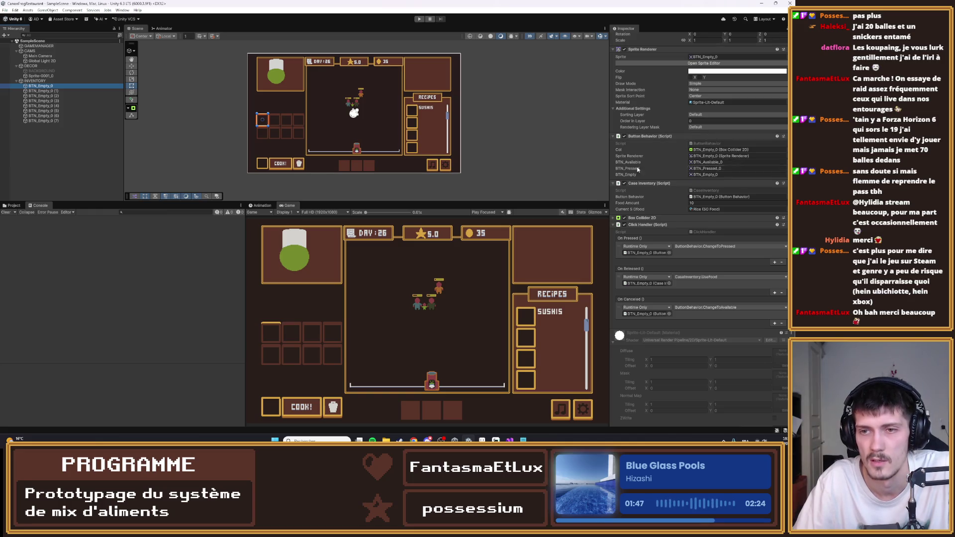
pyautogui.press('Down')
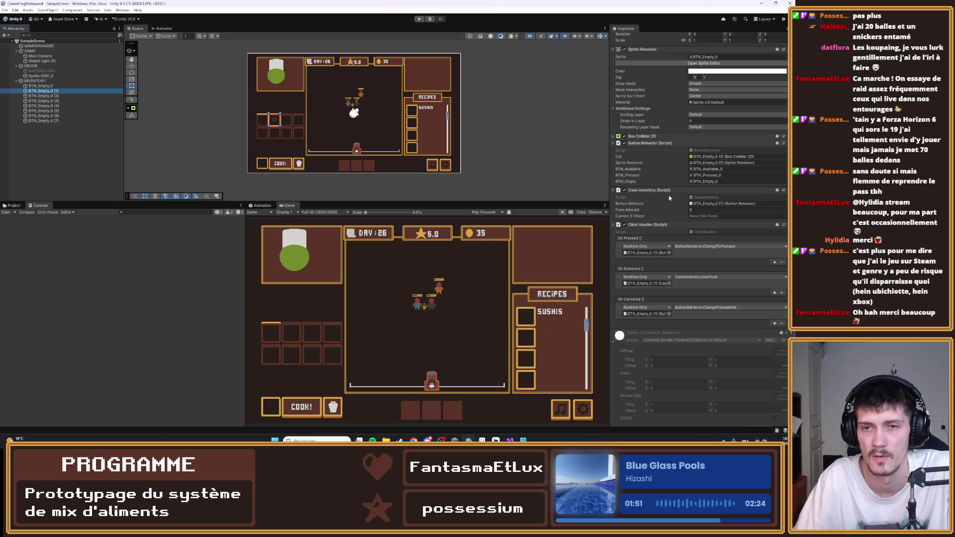
pyautogui.press('Down')
pyautogui.press('Down')
pyautogui.press('Down')
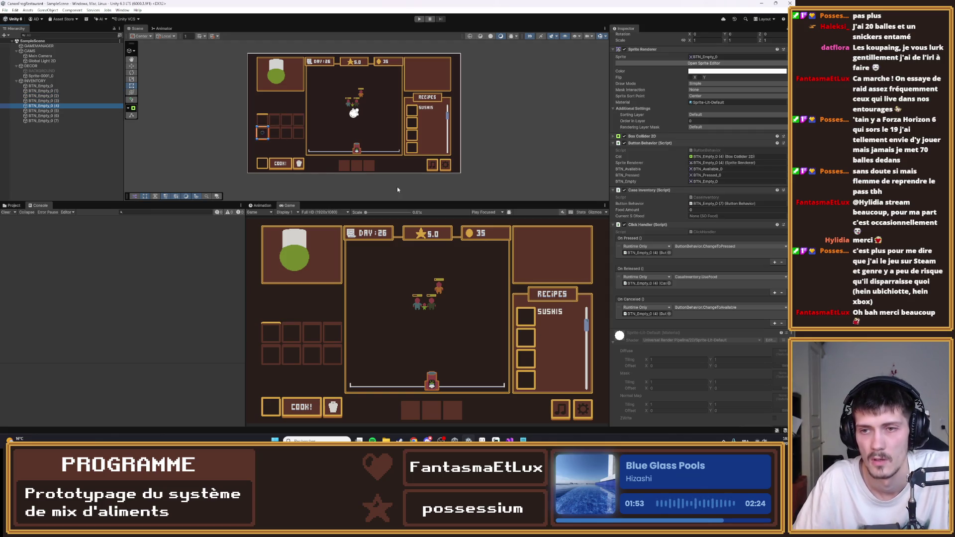
pyautogui.press('Up')
pyautogui.press('Up')
pyautogui.press('Up')
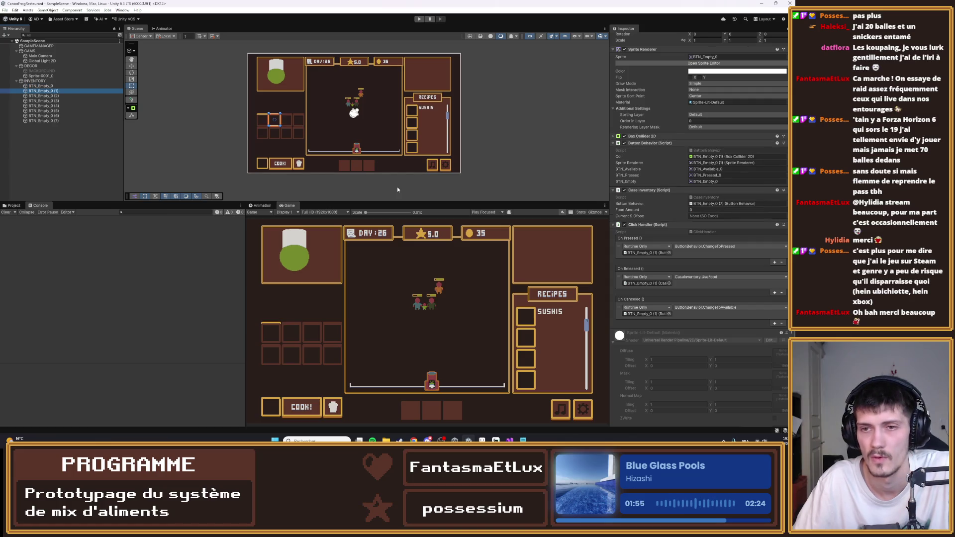
pyautogui.press('Up')
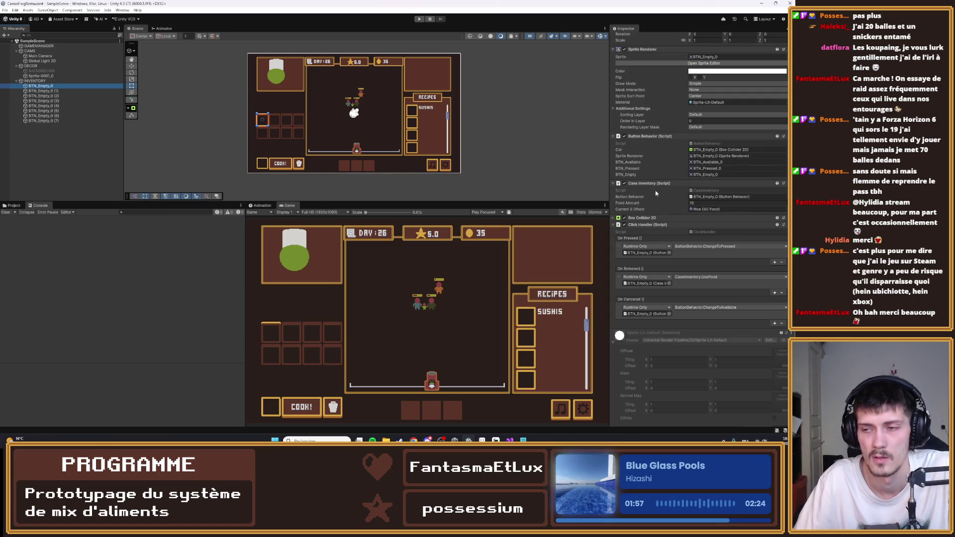
pyautogui.press('Down')
pyautogui.click(717, 204)
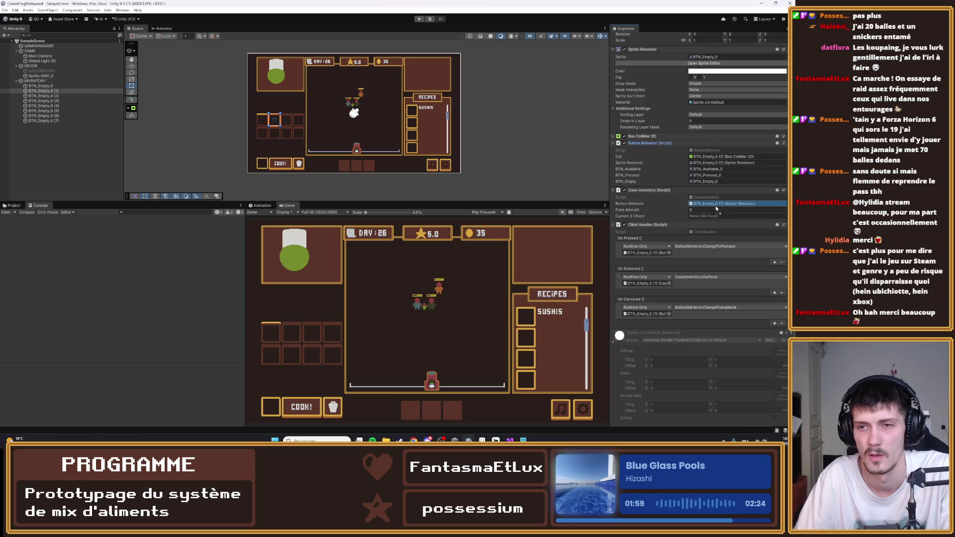
pyautogui.click(50, 96)
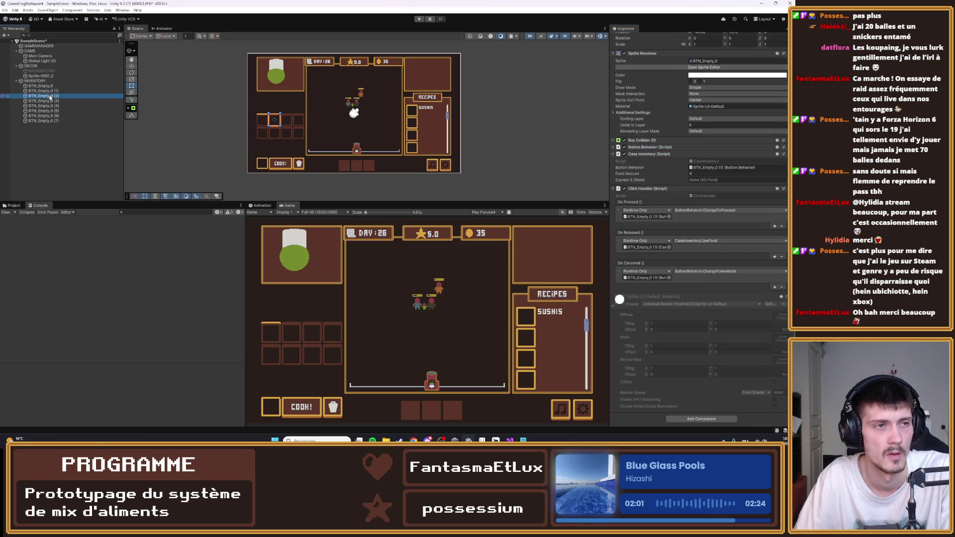
# - Link Case Inventory on slots BTN_Empty_0 (2) through (7) to each slot's own Button Behavior
pyautogui.moveTo(649, 147); pyautogui.dragTo(636, 170)
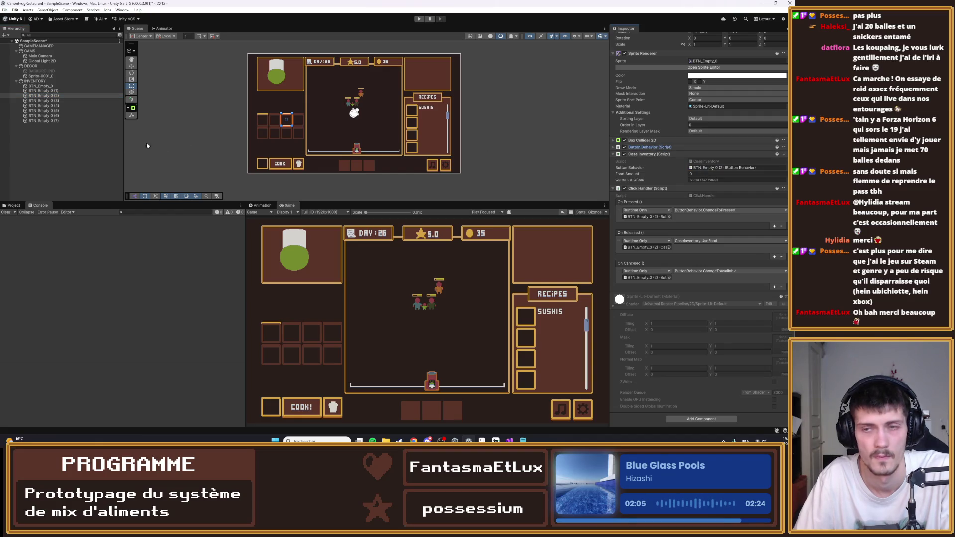
pyautogui.click(44, 101)
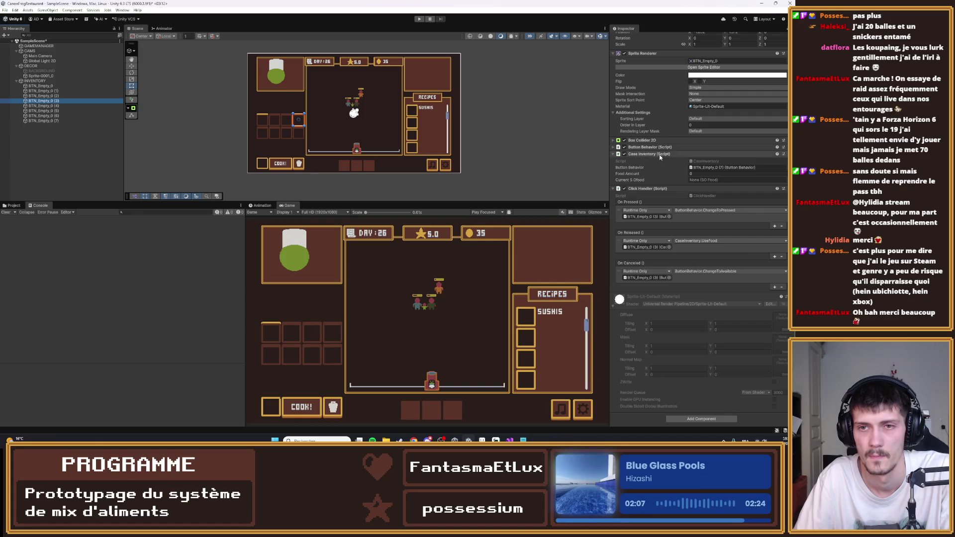
pyautogui.moveTo(667, 147); pyautogui.dragTo(712, 169)
pyautogui.click(44, 106)
pyautogui.moveTo(655, 148); pyautogui.dragTo(717, 170)
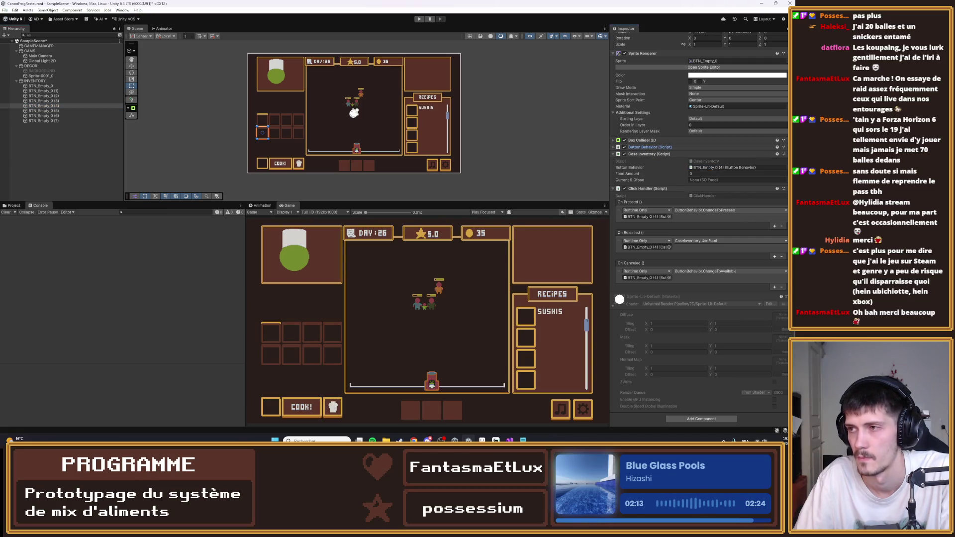
pyautogui.click(44, 110)
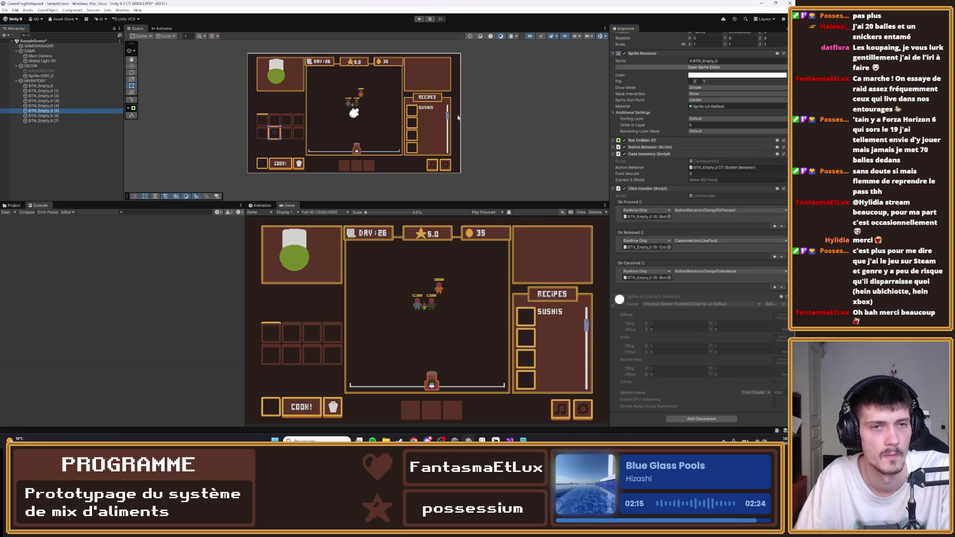
pyautogui.moveTo(652, 147); pyautogui.dragTo(716, 170)
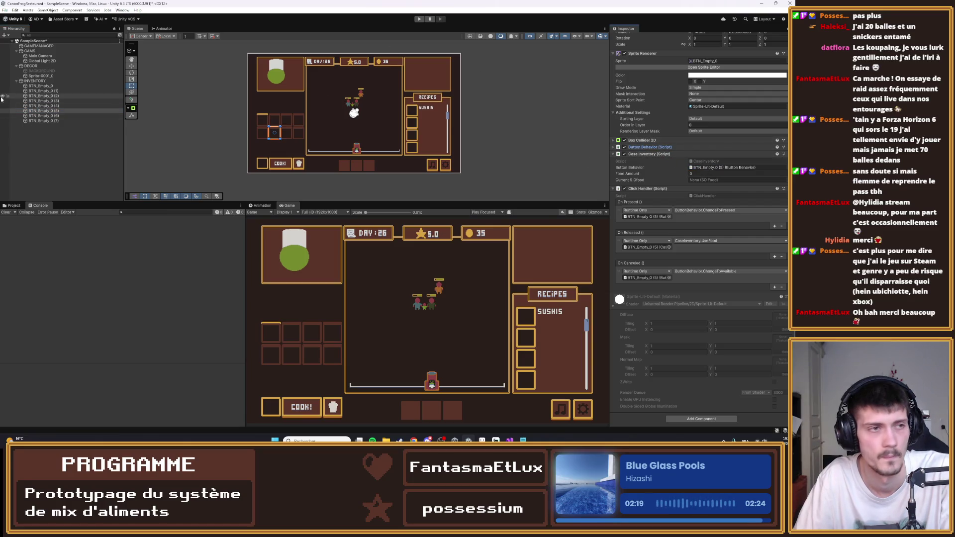
pyautogui.click(50, 116)
pyautogui.moveTo(647, 147); pyautogui.dragTo(717, 170)
pyautogui.moveTo(647, 148); pyautogui.dragTo(717, 170)
pyautogui.click(85, 121)
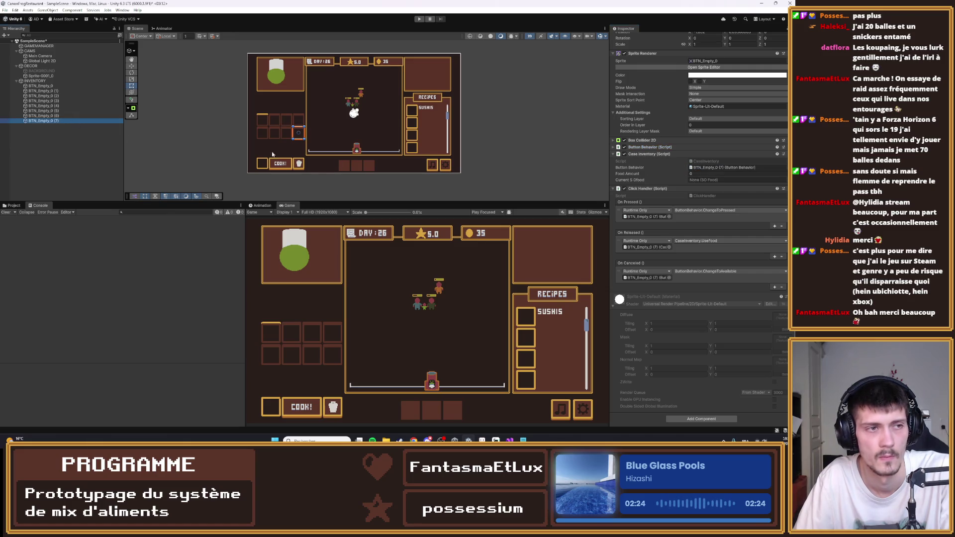
pyautogui.moveTo(668, 147); pyautogui.dragTo(717, 168)
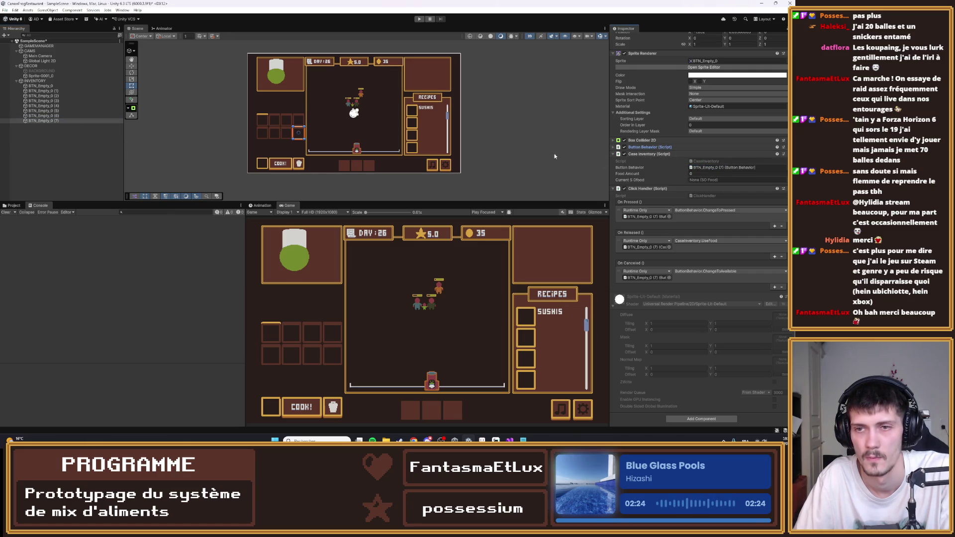
# - Move the first slot BTN_Empty_0's Box Collider 2D above its scripts and enter Play mode
pyautogui.click(73, 120)
pyautogui.press('Up')
pyautogui.press('Up')
pyautogui.press('Up')
pyautogui.press('Up')
pyautogui.press('Up')
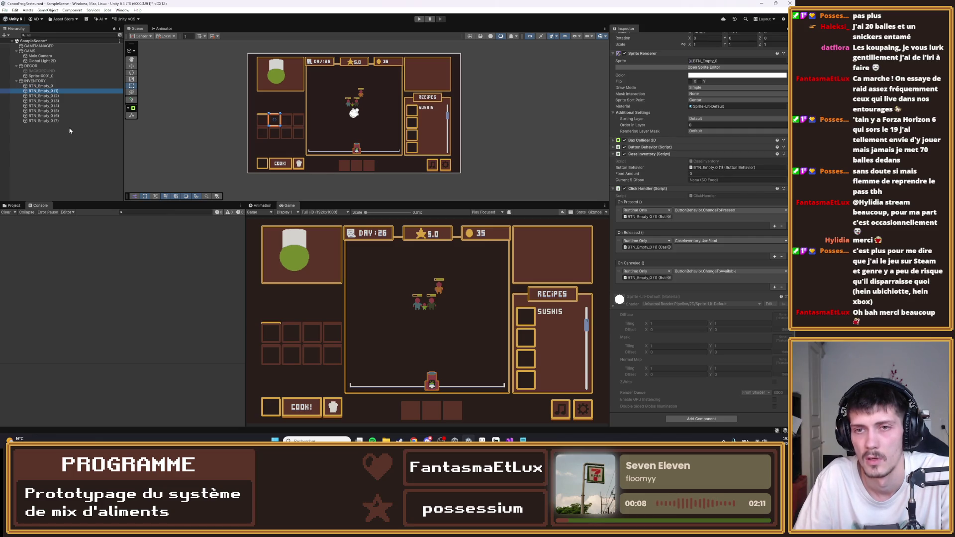
pyautogui.click(644, 182)
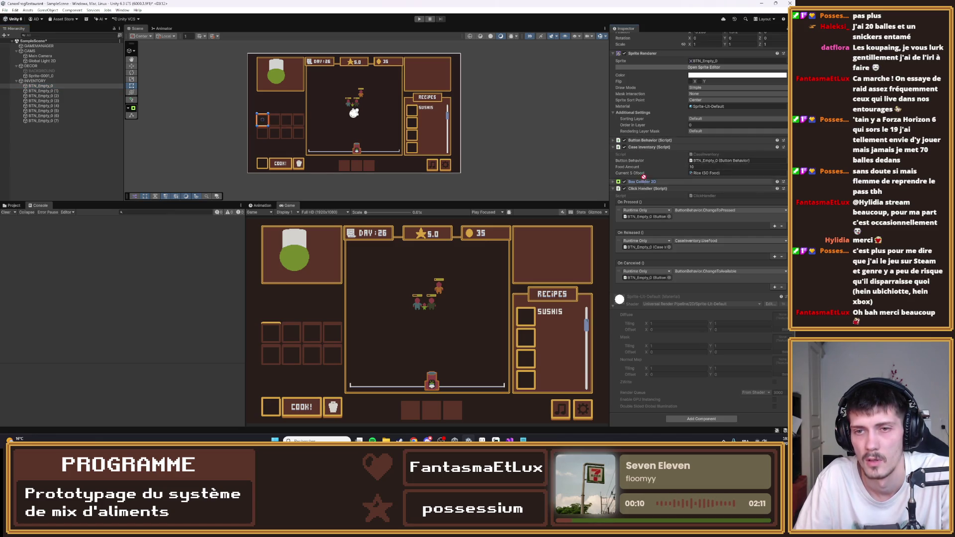
pyautogui.moveTo(640, 139); pyautogui.dragTo(641, 140)
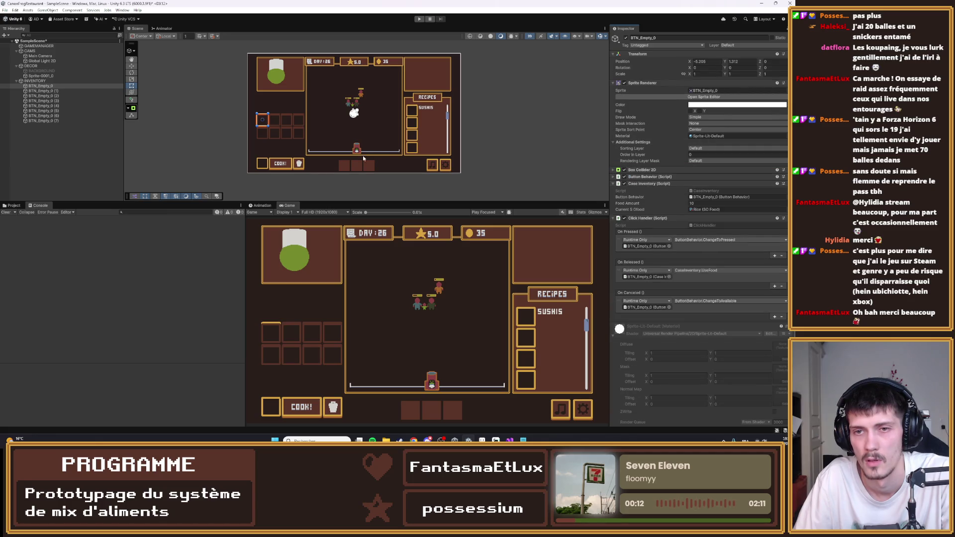
pyautogui.click(419, 18)
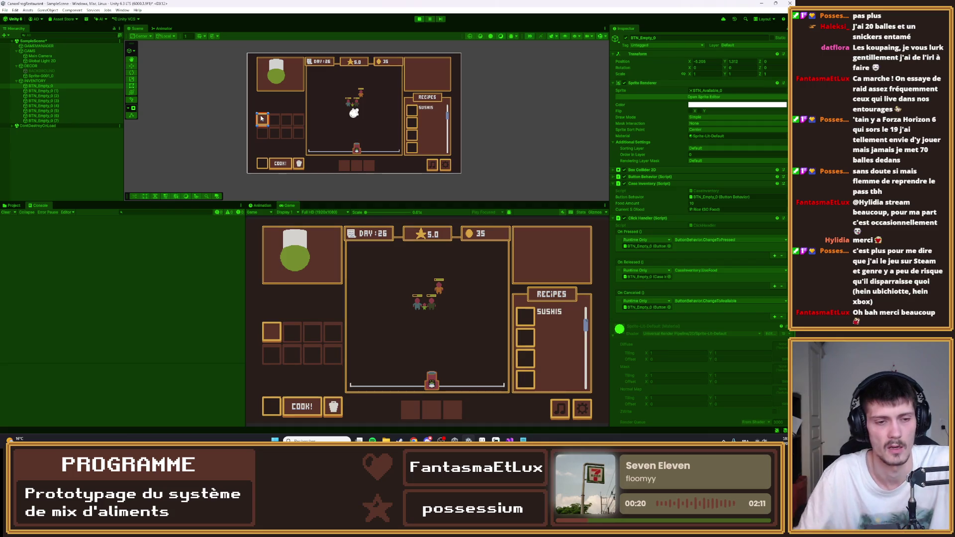
# - Press and cancel the first slot, then click it five times to spend food, and stop playing
pyautogui.click(272, 333)
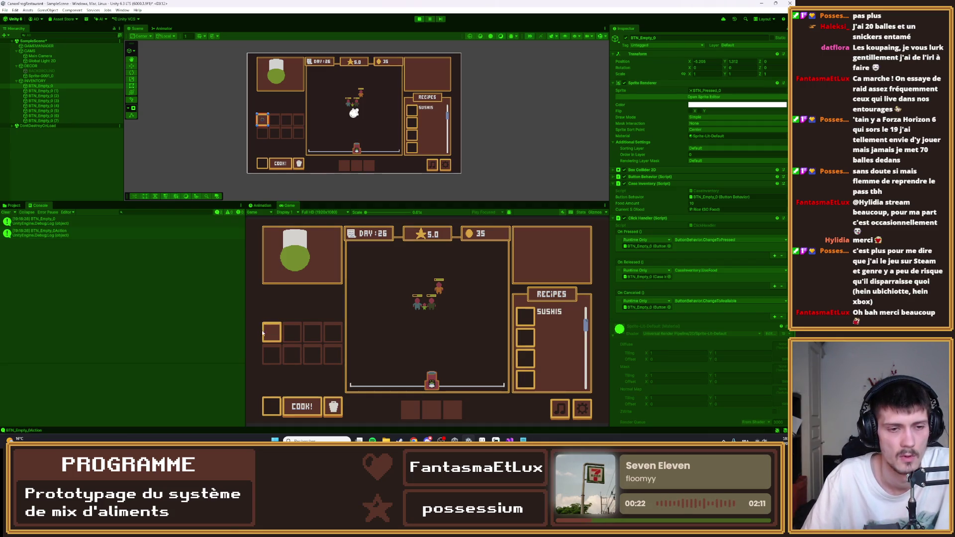
pyautogui.moveTo(250, 333); pyautogui.dragTo(248, 333)
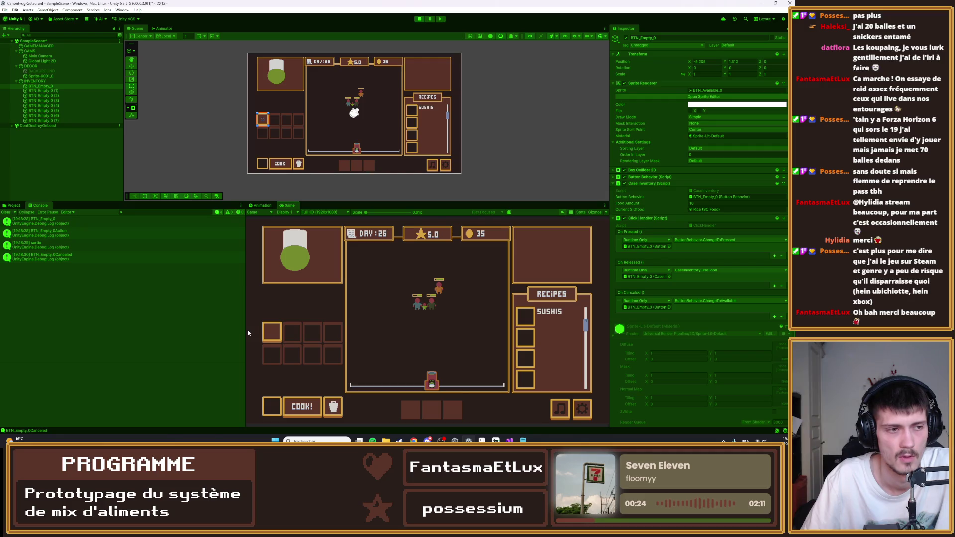
pyautogui.click(271, 331)
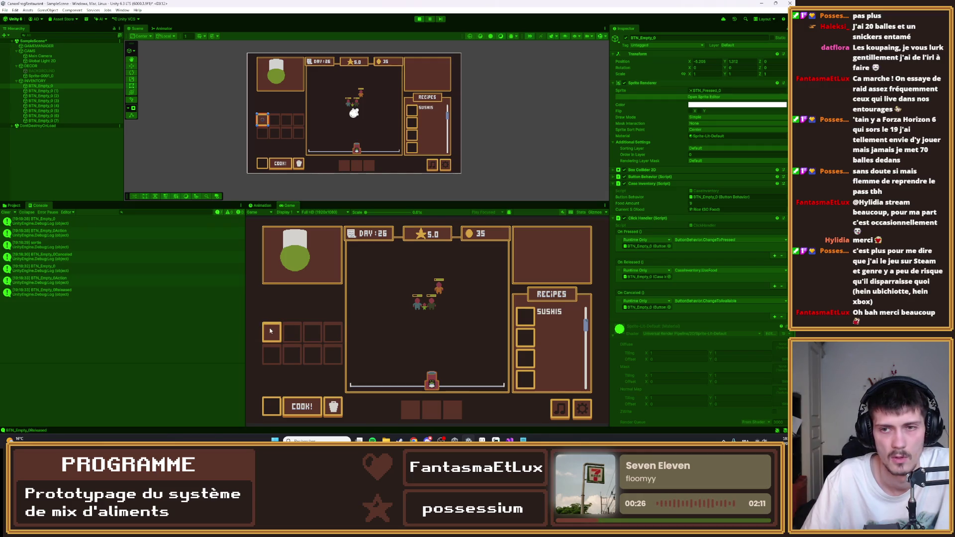
pyautogui.click(270, 331)
pyautogui.click(271, 331)
pyautogui.click(270, 331)
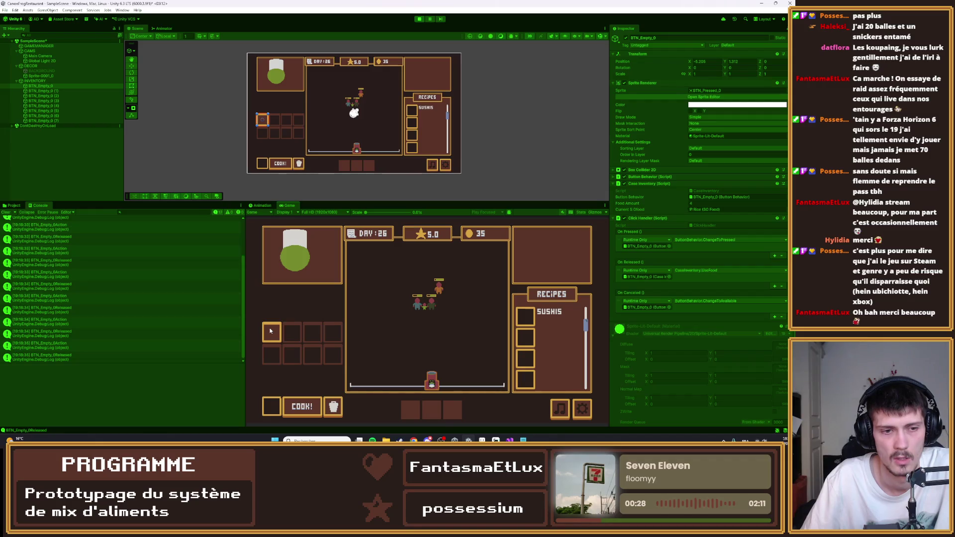
pyautogui.click(267, 332)
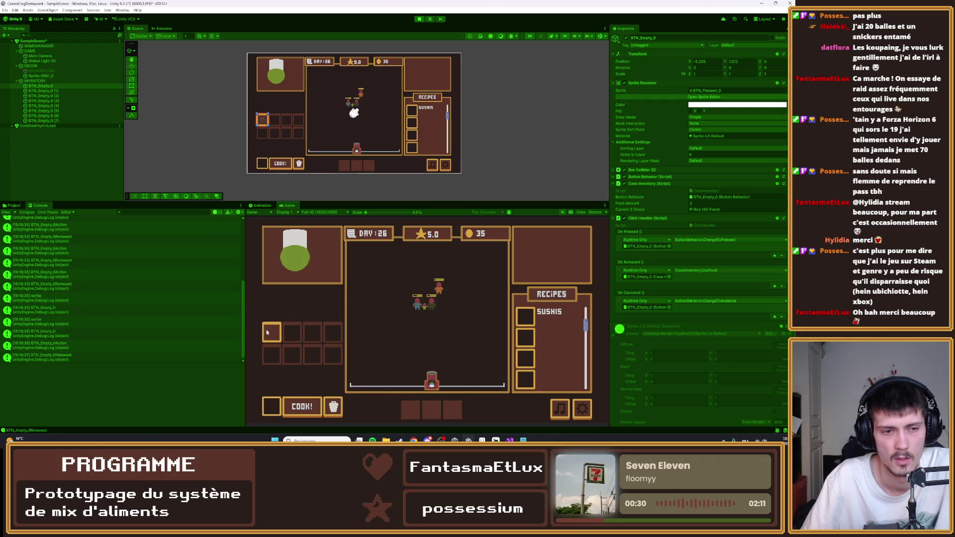
pyautogui.click(420, 19)
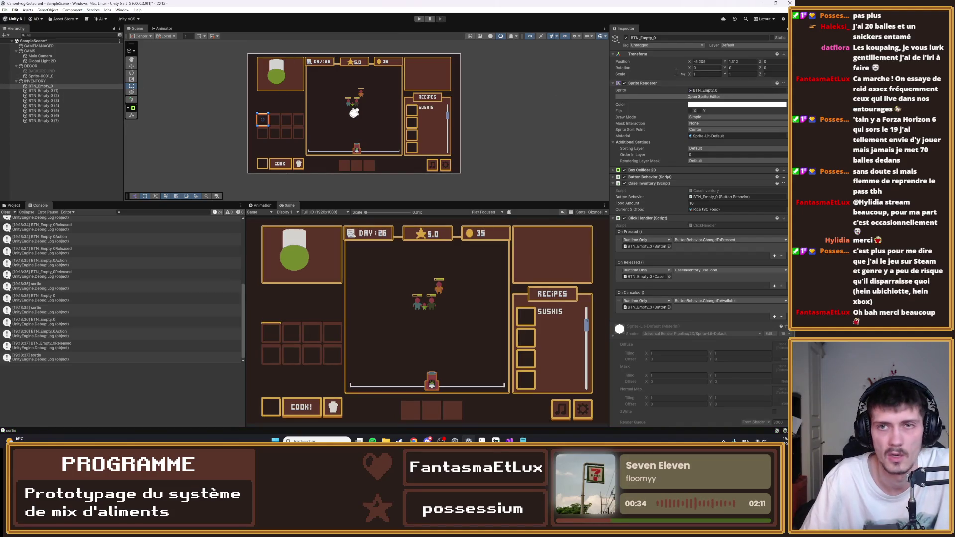
# - Deactivate the Sprite-0001_0 background sprite and run the game again
pyautogui.click(41, 75)
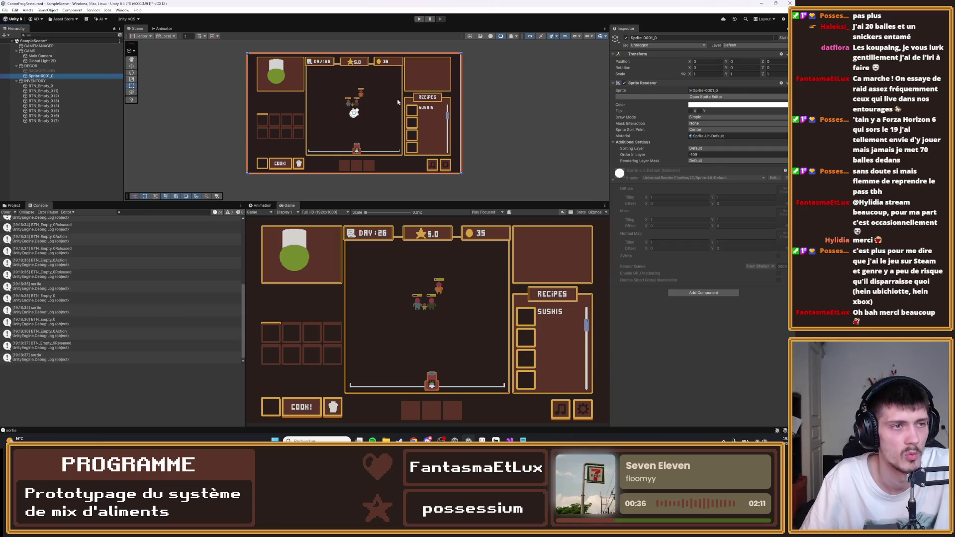
pyautogui.click(625, 38)
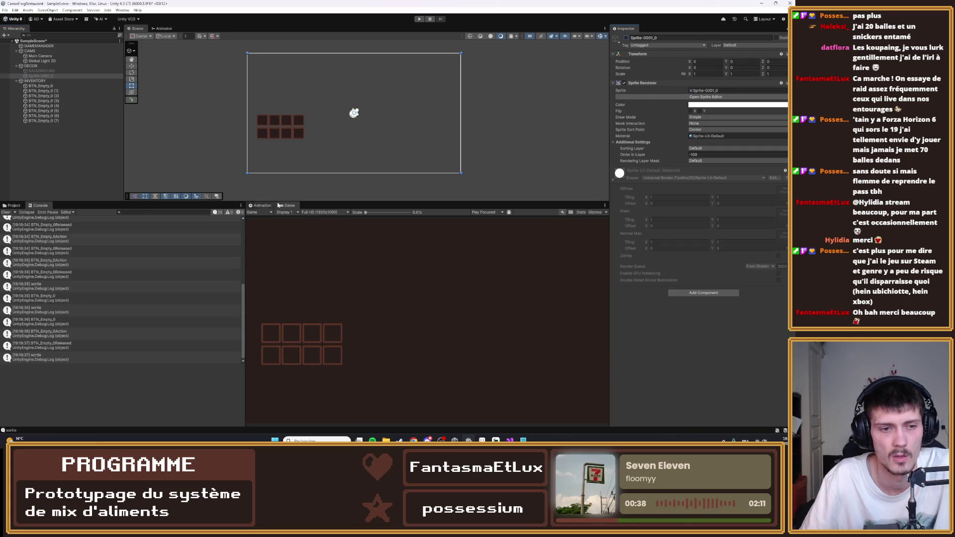
pyautogui.click(420, 19)
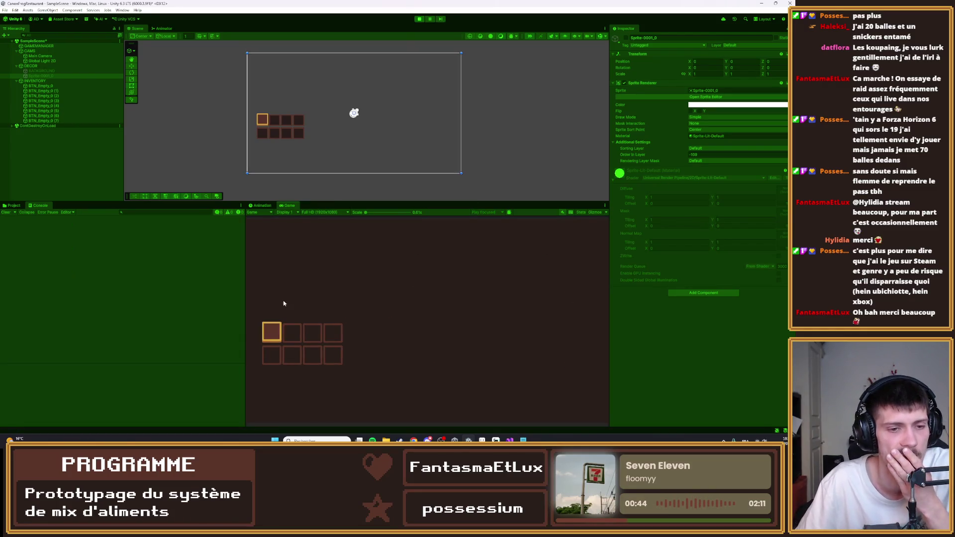
# - Click the first slot until its Food Amount reaches 0, then stop the game
pyautogui.click(271, 332)
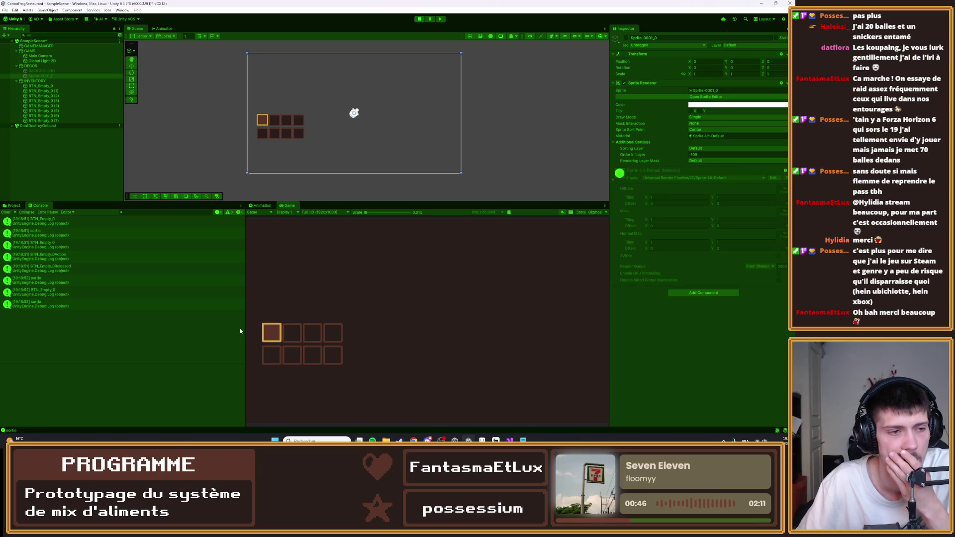
pyautogui.click(271, 335)
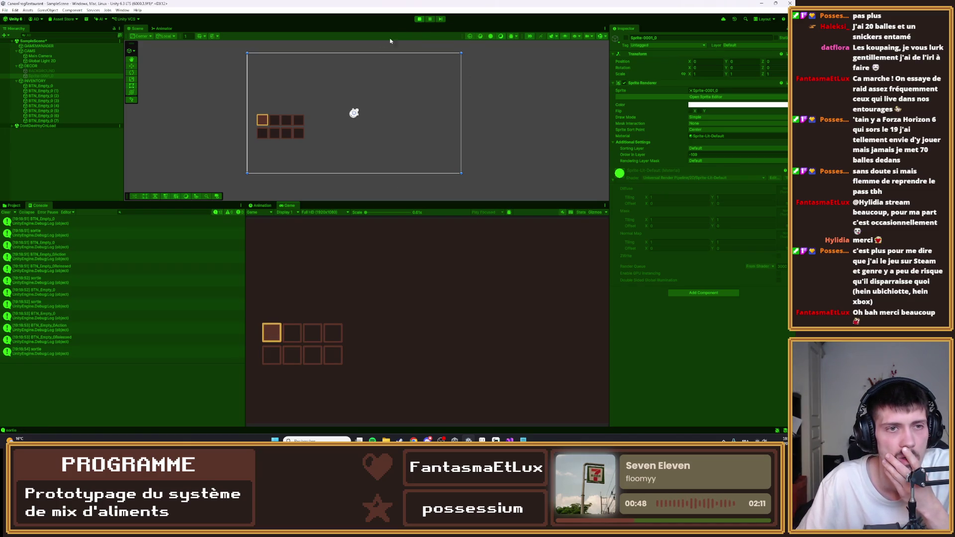
pyautogui.click(40, 86)
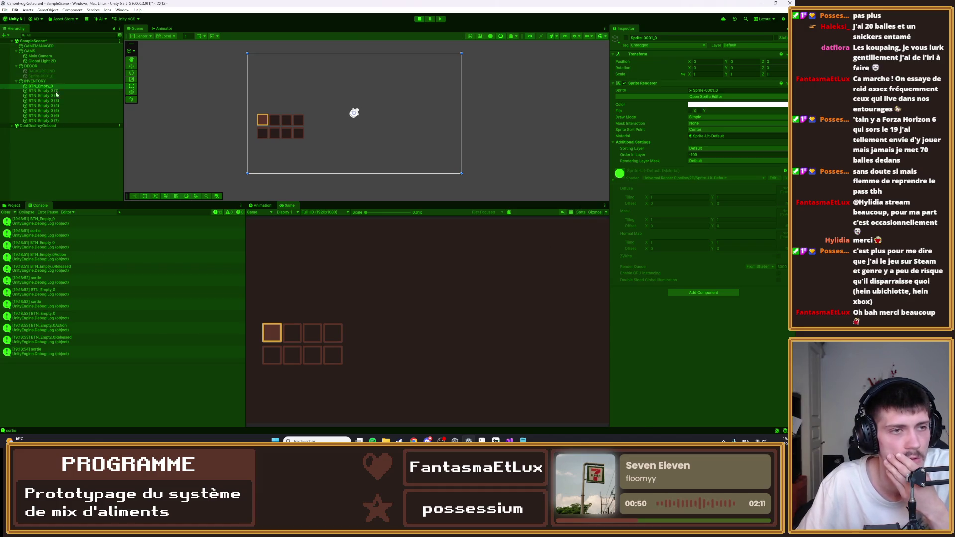
pyautogui.click(265, 335)
pyautogui.click(264, 334)
pyautogui.click(265, 335)
pyautogui.click(264, 334)
pyautogui.click(265, 334)
pyautogui.click(265, 334)
pyautogui.click(265, 334)
pyautogui.click(263, 335)
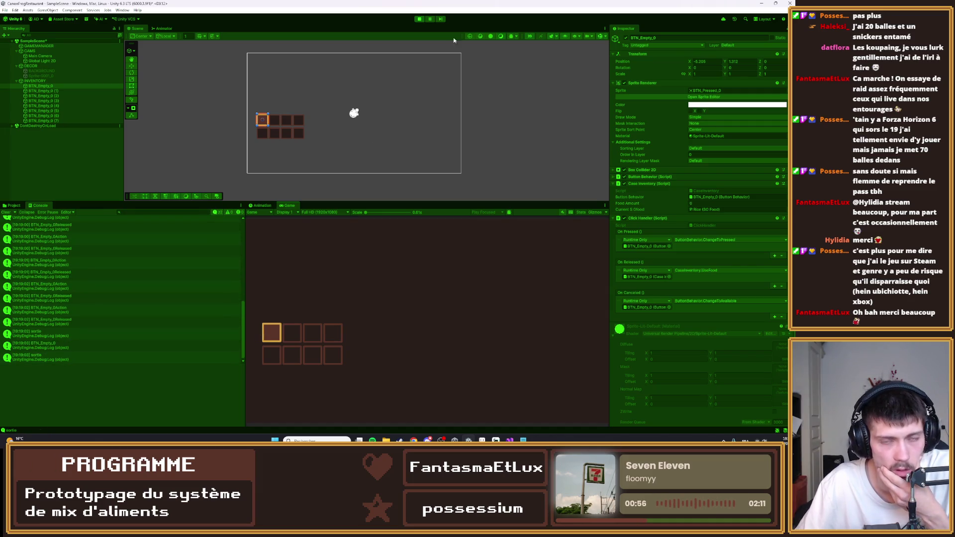
pyautogui.click(419, 19)
# - Select BTN_Empty_0, check its release event target, and open CaseInventory in Visual Studio
pyautogui.click(509, 441)
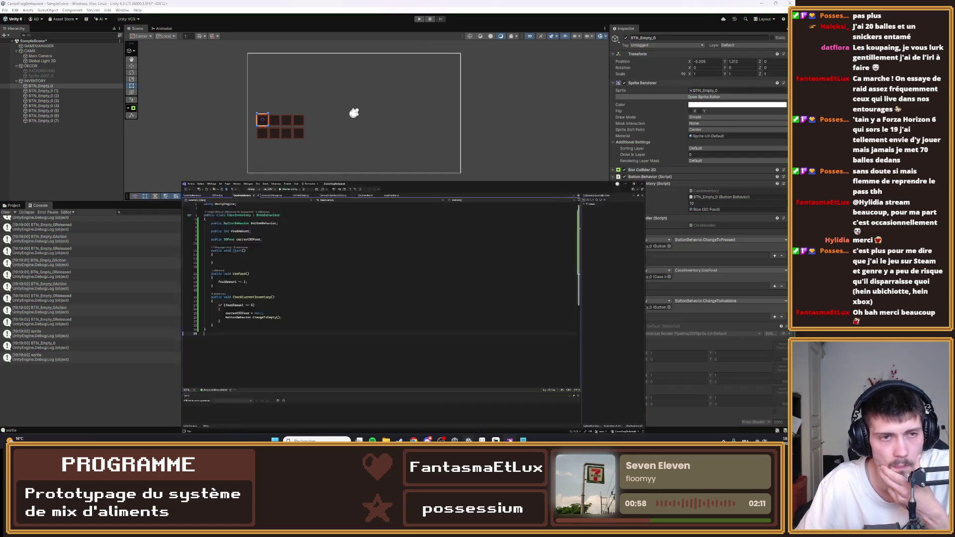
pyautogui.click(509, 441)
pyautogui.click(41, 85)
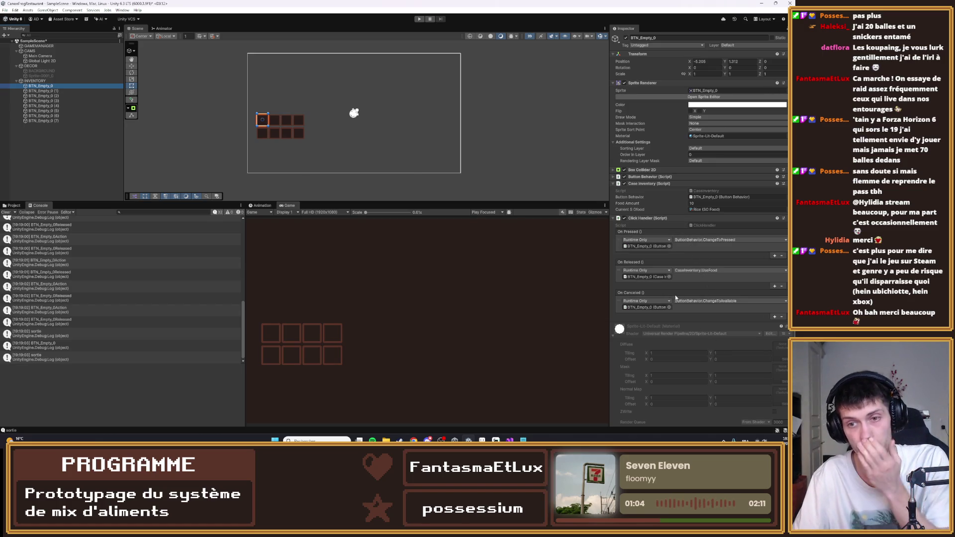
pyautogui.click(634, 277)
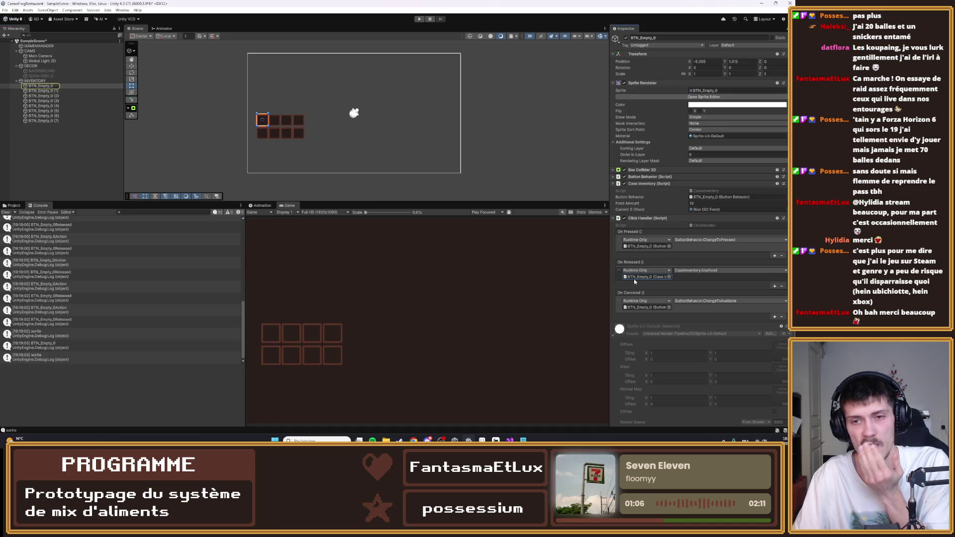
pyautogui.click(46, 87)
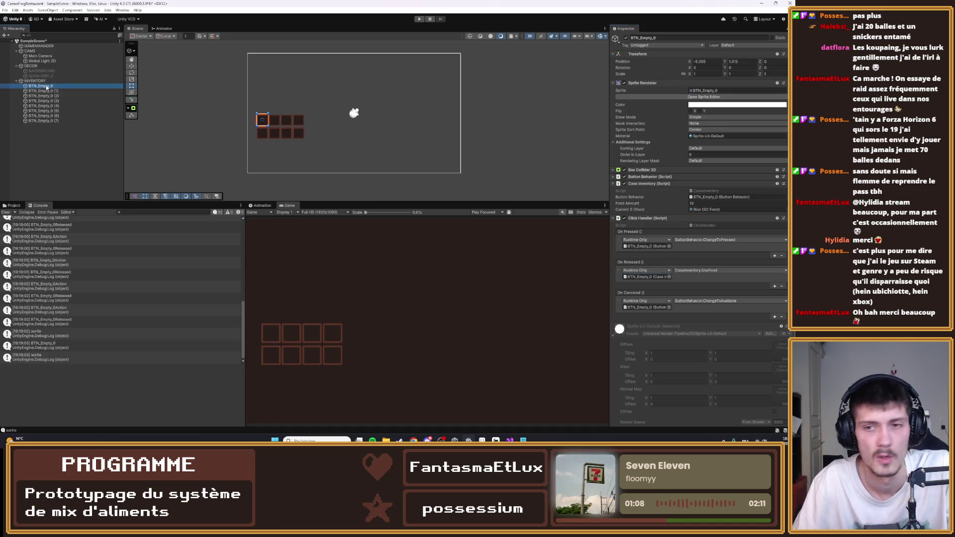
pyautogui.doubleClick(709, 191)
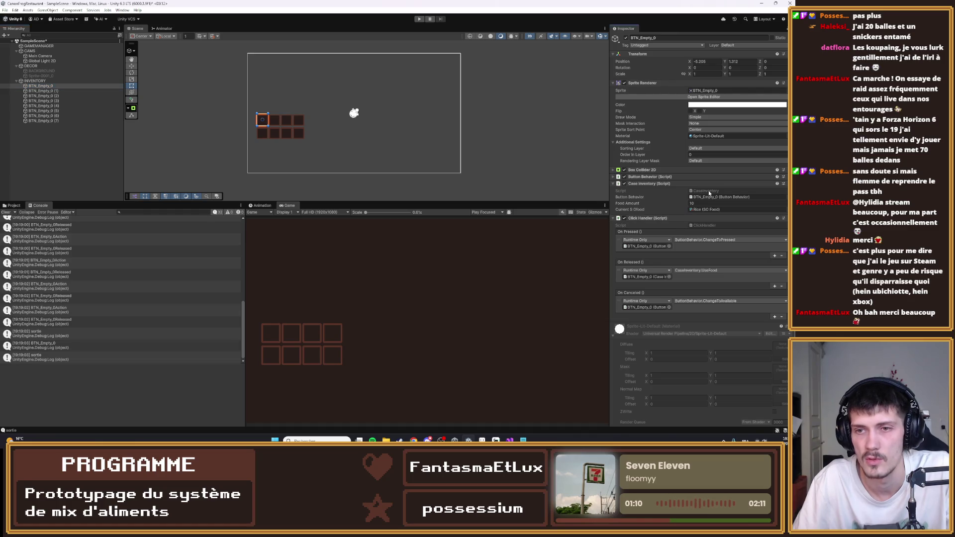
pyautogui.click(152, 174)
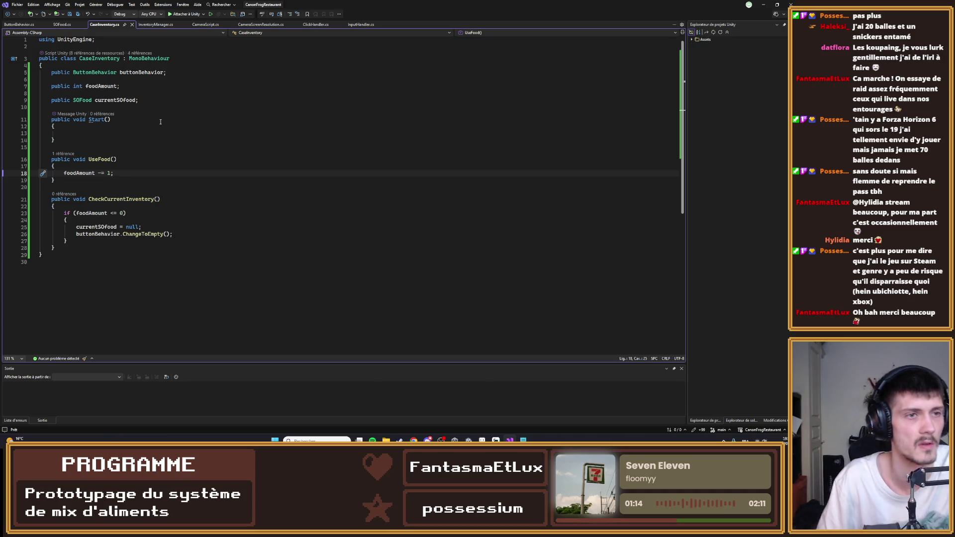
# - Add a CheckCurrentInventory(); call after the foodAmount decrement in UseFood
pyautogui.press('Return')
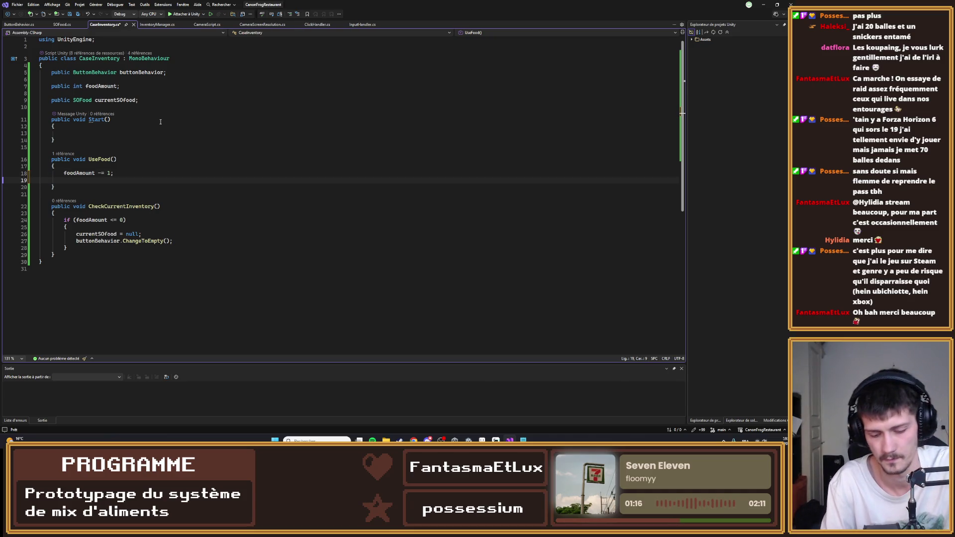
pyautogui.write('buttonBehavior.')
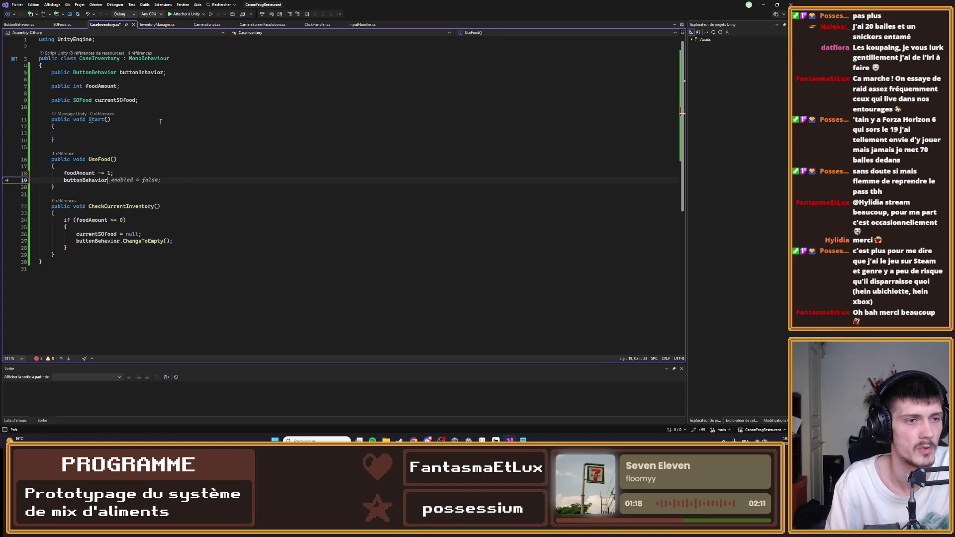
pyautogui.press('BackSpace')
pyautogui.press('BackSpace')
pyautogui.press('BackSpace')
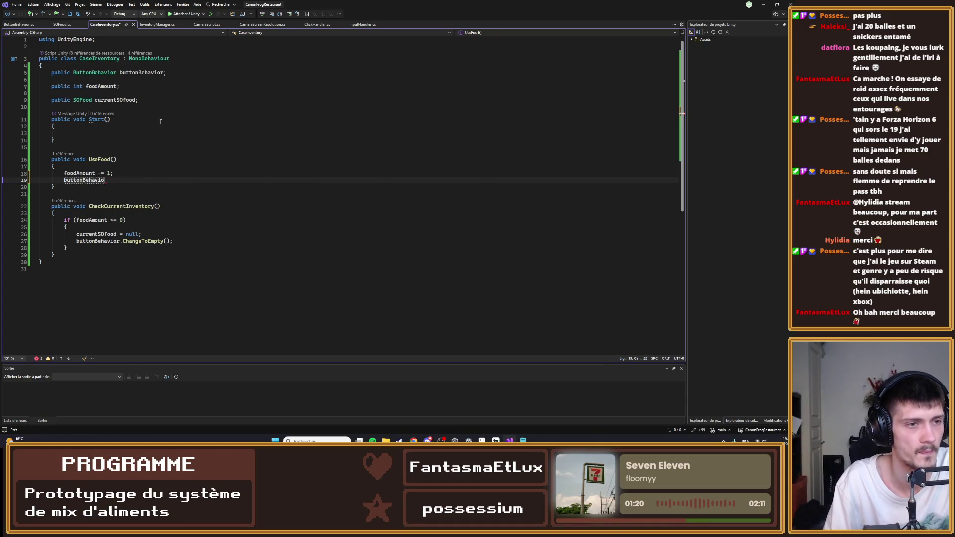
pyautogui.press('BackSpace')
pyautogui.press('BackSpace')
pyautogui.press('BackSpace')
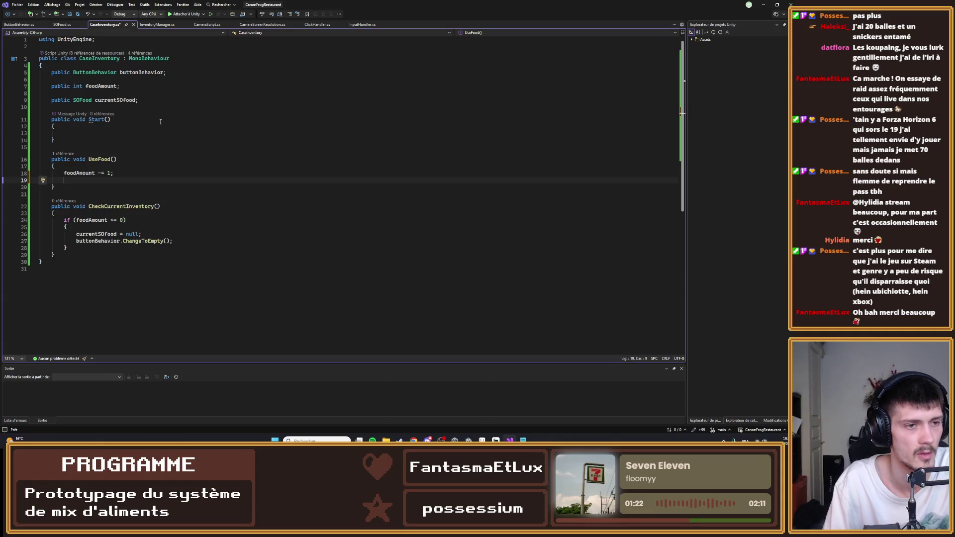
pyautogui.hotkey('ctrl', 'space')
pyautogui.write('chec')
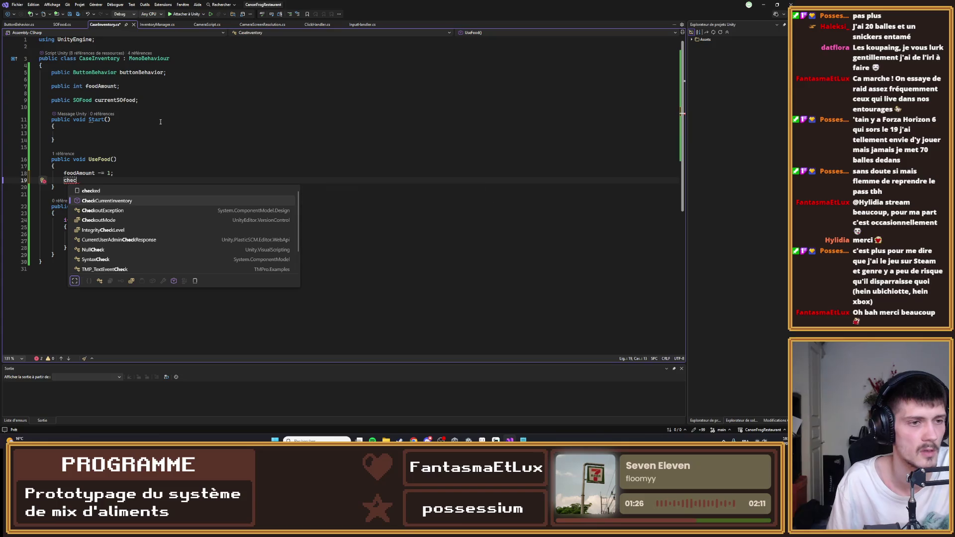
pyautogui.press('Tab')
pyautogui.write('();')
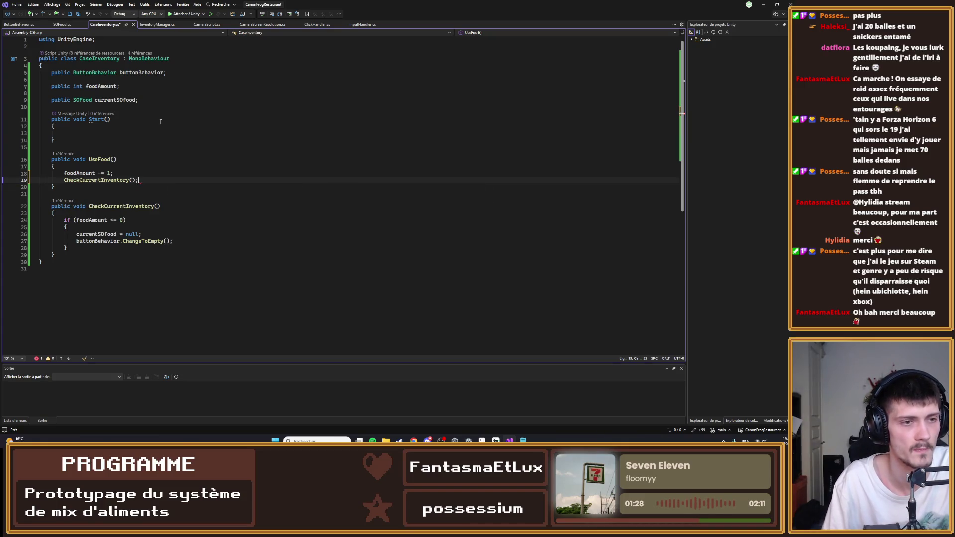
# - Add an else branch calling buttonBehavior.ChangeToAvailable(), save the script and return to Unity
pyautogui.click(70, 248)
pyautogui.press('Return')
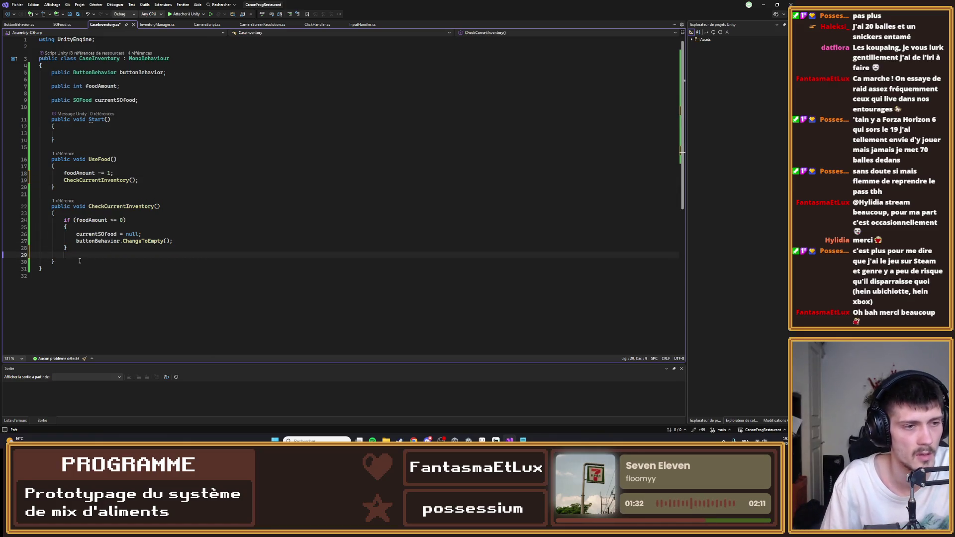
pyautogui.write('else')
pyautogui.press('Tab')
pyautogui.press('Tab')
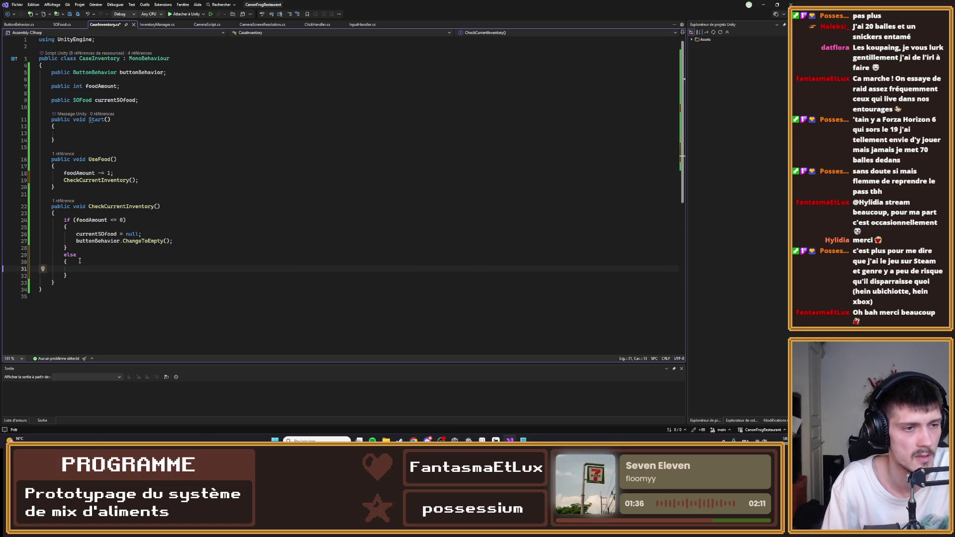
pyautogui.write('buttonBehavior.')
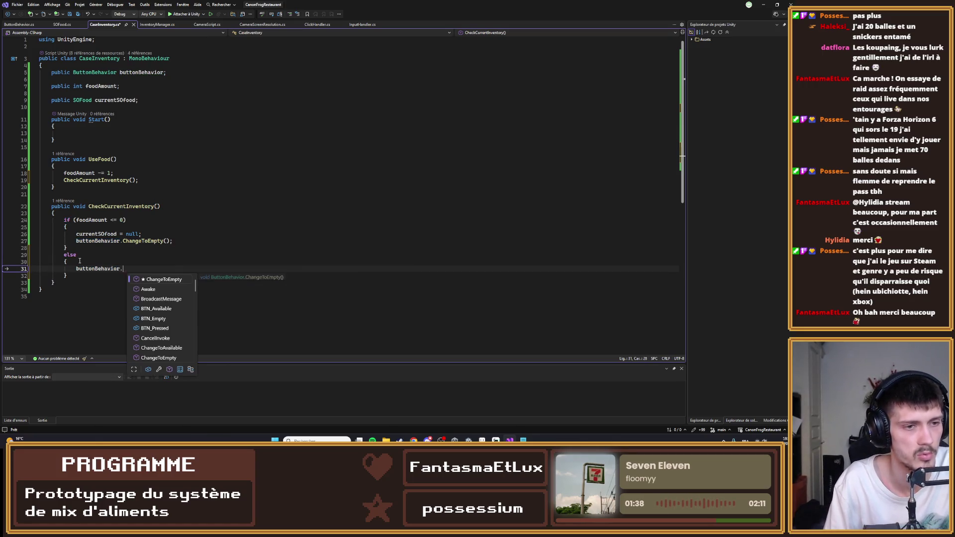
pyautogui.write('chan')
pyautogui.press('Down')
pyautogui.press('Tab')
pyautogui.write('();')
pyautogui.hotkey('ctrl', 's')
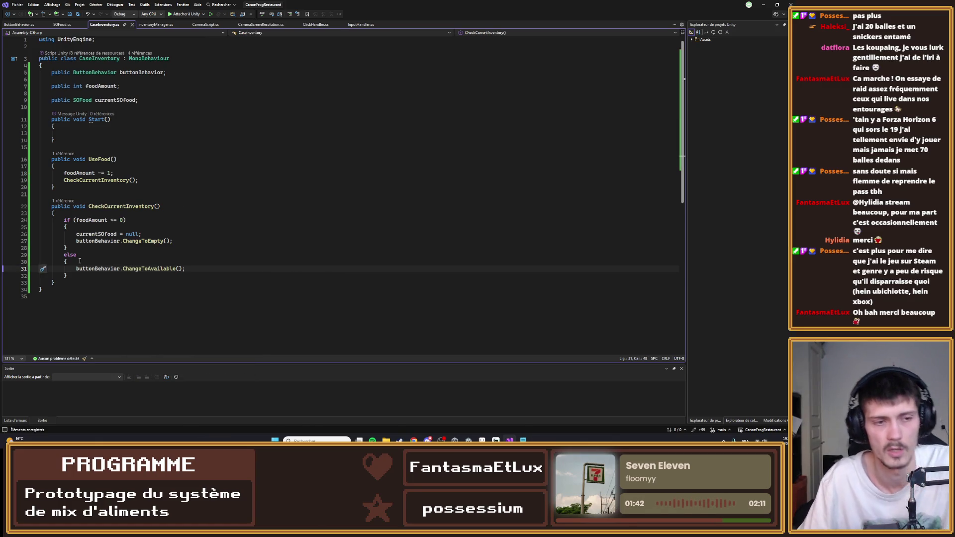
pyautogui.hotkey('alt', 'Tab')
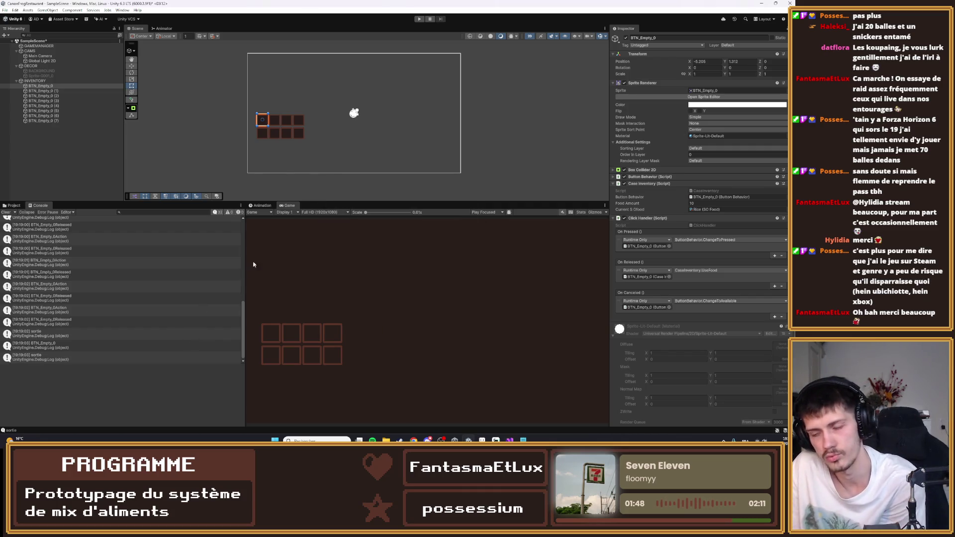
# - Play the game and click the first slot until its food runs out, then stop
pyautogui.hotkey('ctrl', 'p')
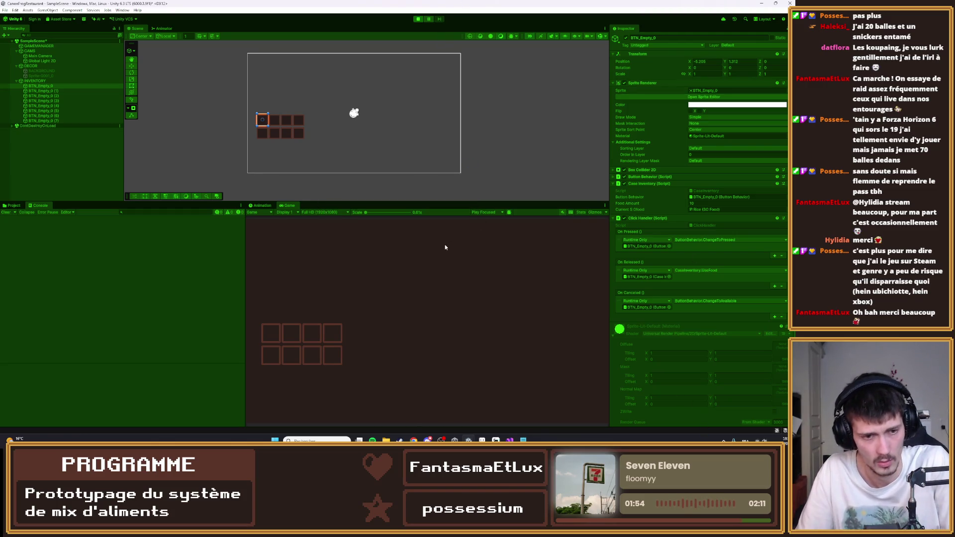
pyautogui.click(273, 335)
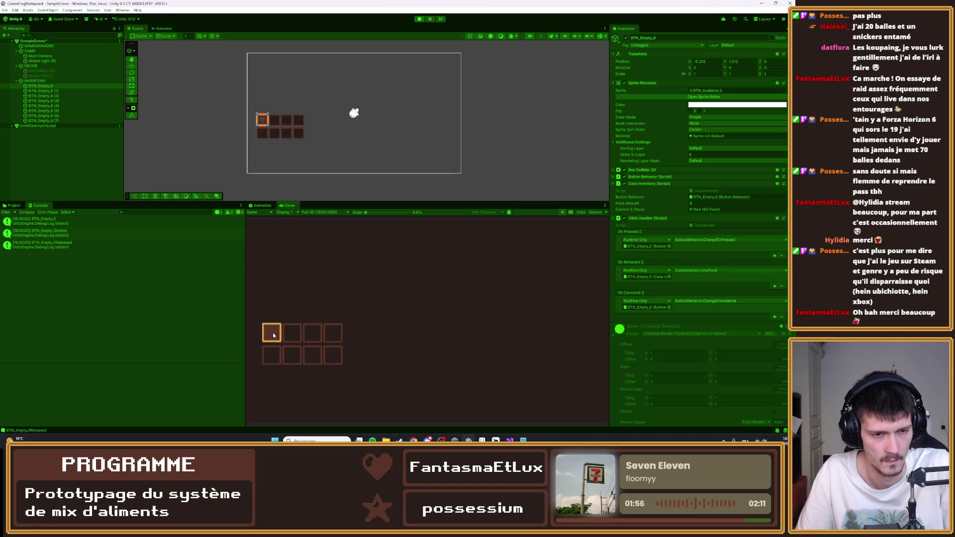
pyautogui.doubleClick(273, 335)
pyautogui.doubleClick(273, 335)
pyautogui.doubleClick(273, 335)
pyautogui.click(271, 333)
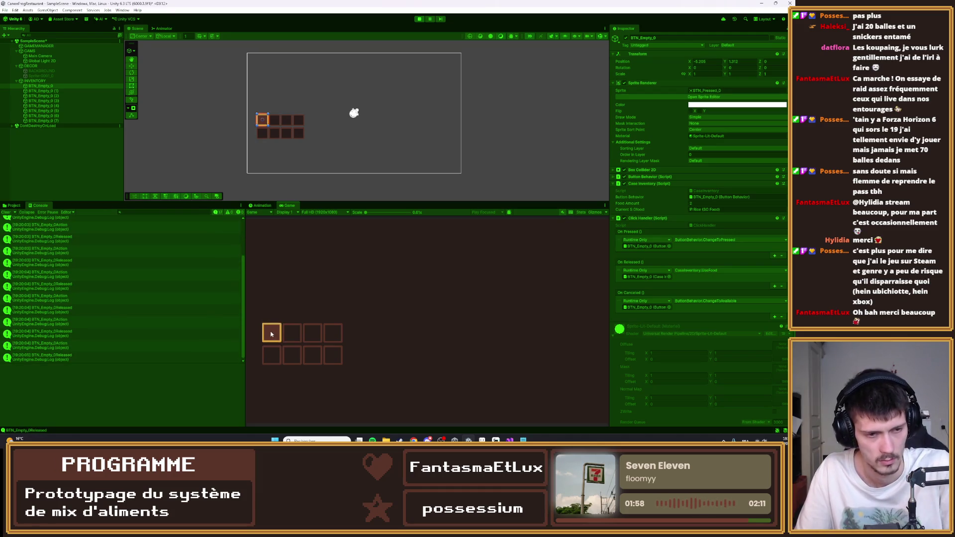
pyautogui.doubleClick(272, 334)
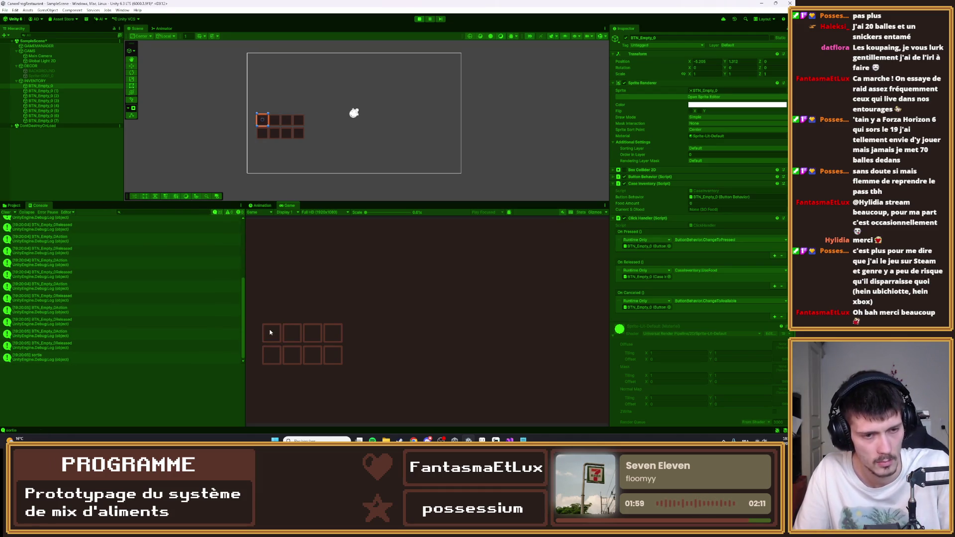
pyautogui.click(418, 20)
# - Retest by restarting Play mode, emptying the first slot with repeated clicks, and stopping
pyautogui.click(419, 19)
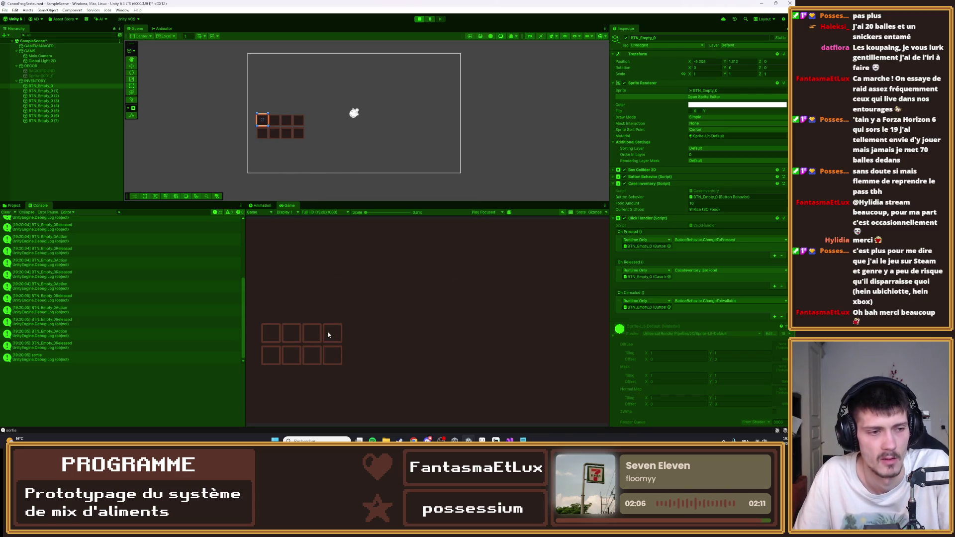
pyautogui.click(270, 331)
pyautogui.click(271, 331)
pyautogui.click(271, 331)
pyautogui.click(271, 331)
pyautogui.click(270, 331)
pyautogui.click(271, 331)
pyautogui.click(271, 331)
pyautogui.click(271, 331)
pyautogui.click(272, 331)
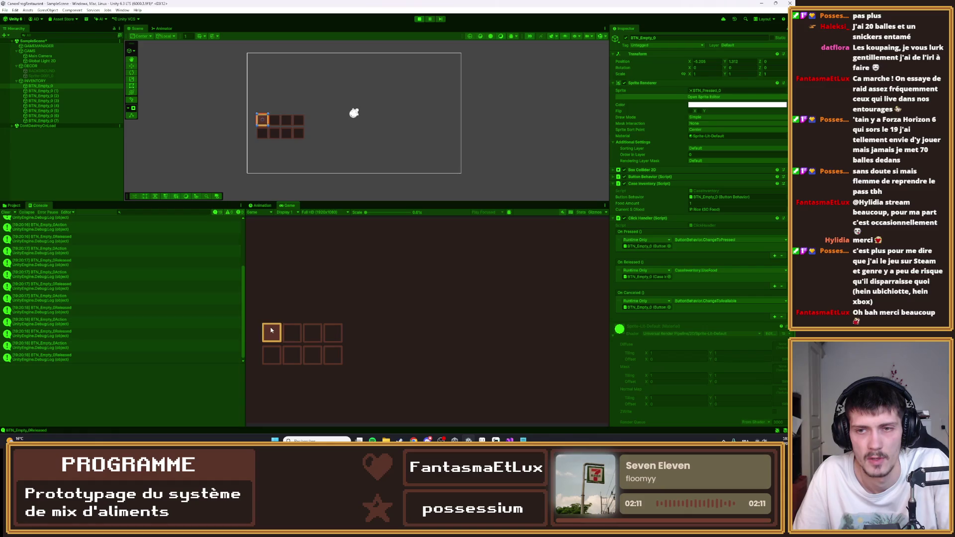
pyautogui.click(272, 331)
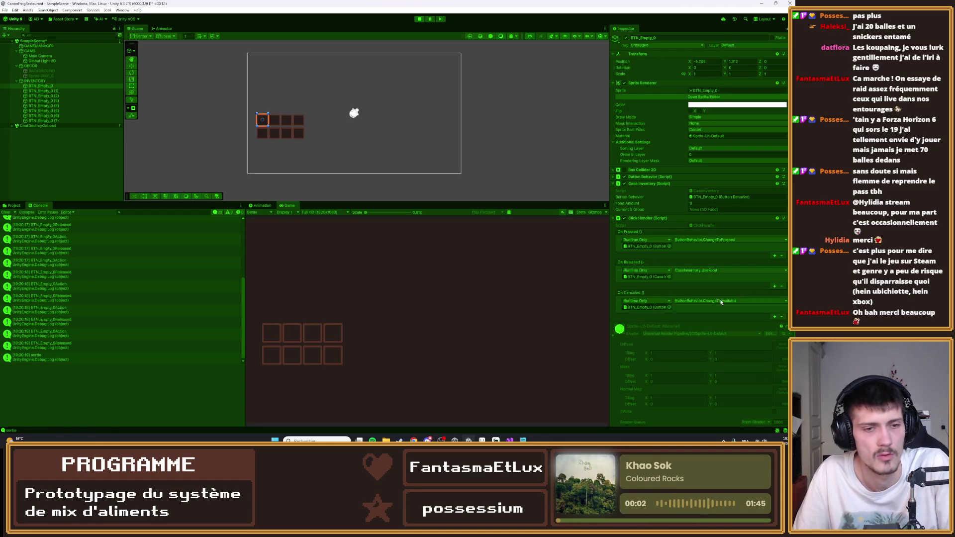
pyautogui.click(420, 21)
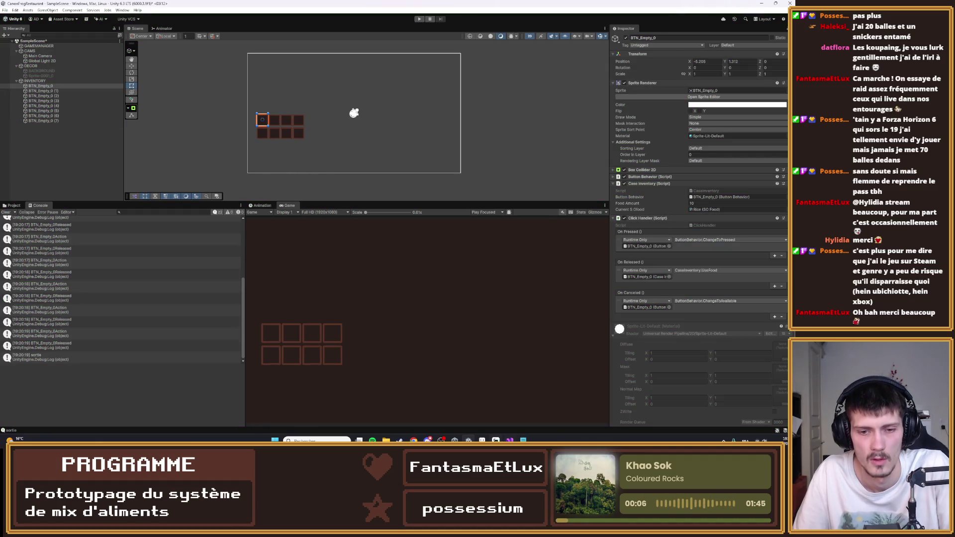
pyautogui.hotkey('alt', 'Tab')
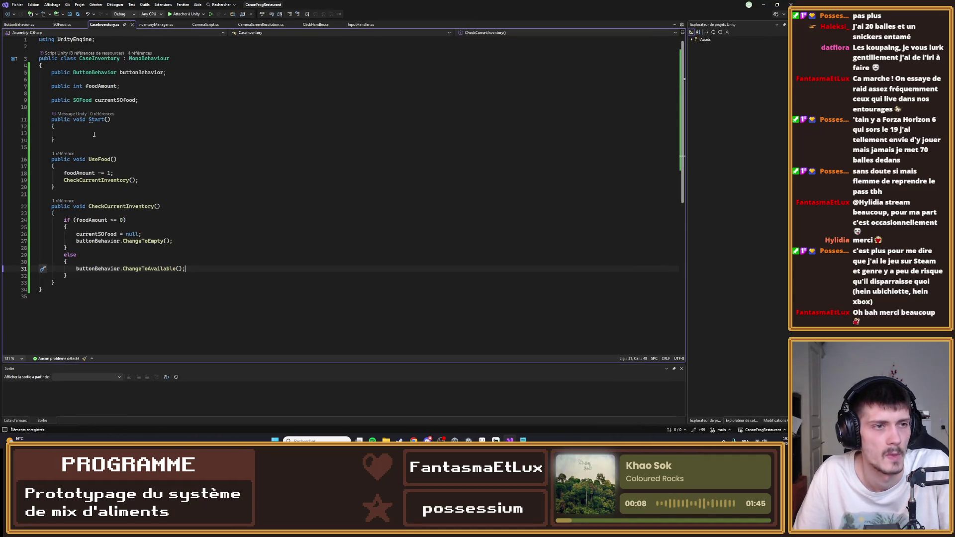
pyautogui.click(94, 134)
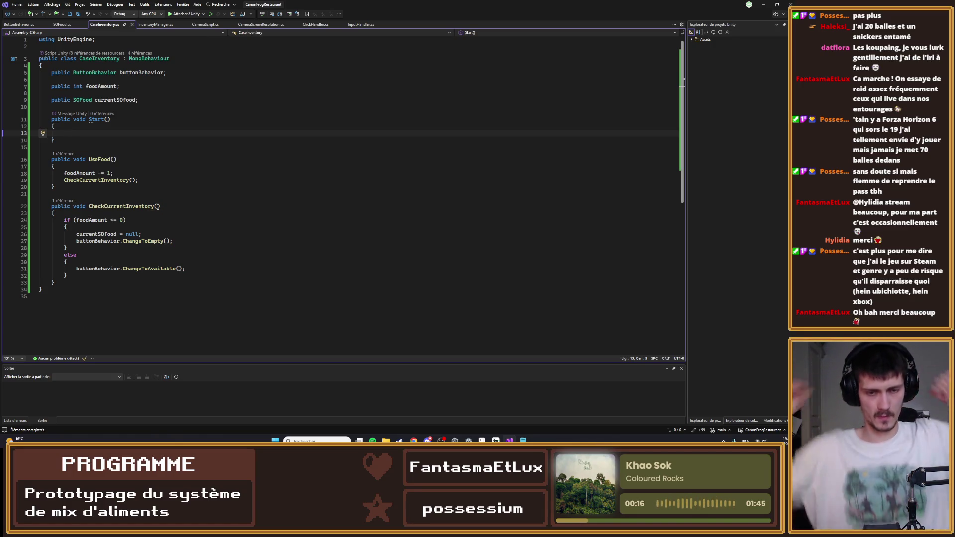
pyautogui.hotkey('alt', 'Tab')
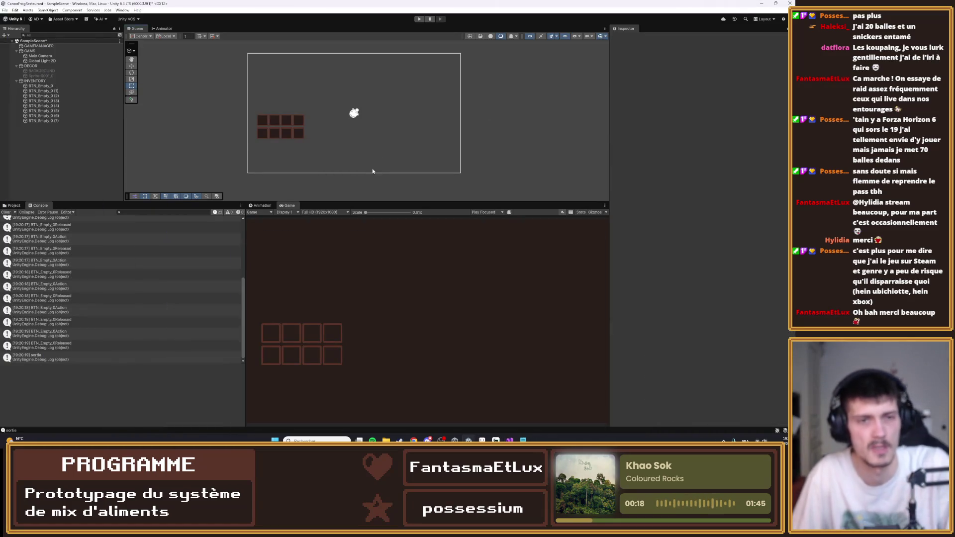
pyautogui.hotkey('alt', 'Tab')
pyautogui.hotkey('alt', 'Tab')
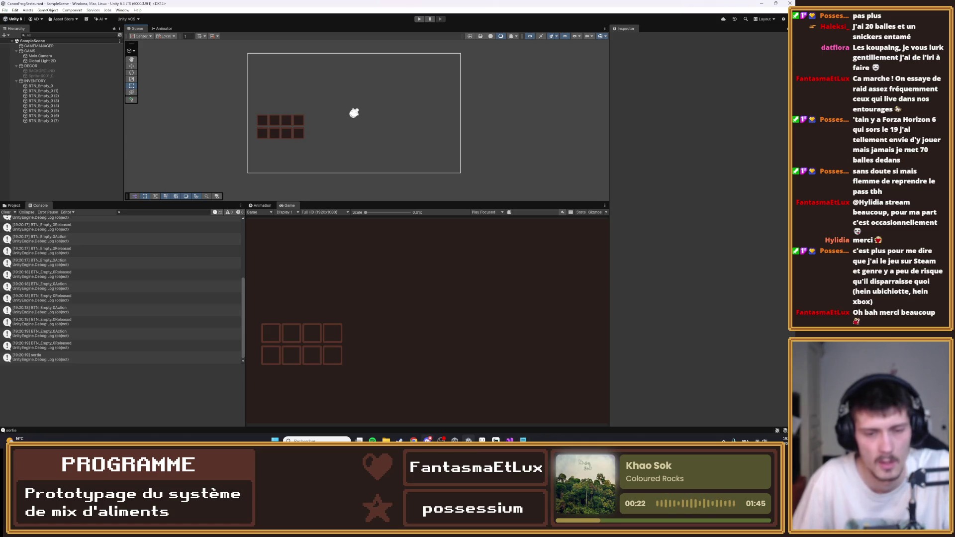
pyautogui.click(313, 440)
# - Launch the Fork git client from Windows search and bring it to the front
pyautogui.write('fork')
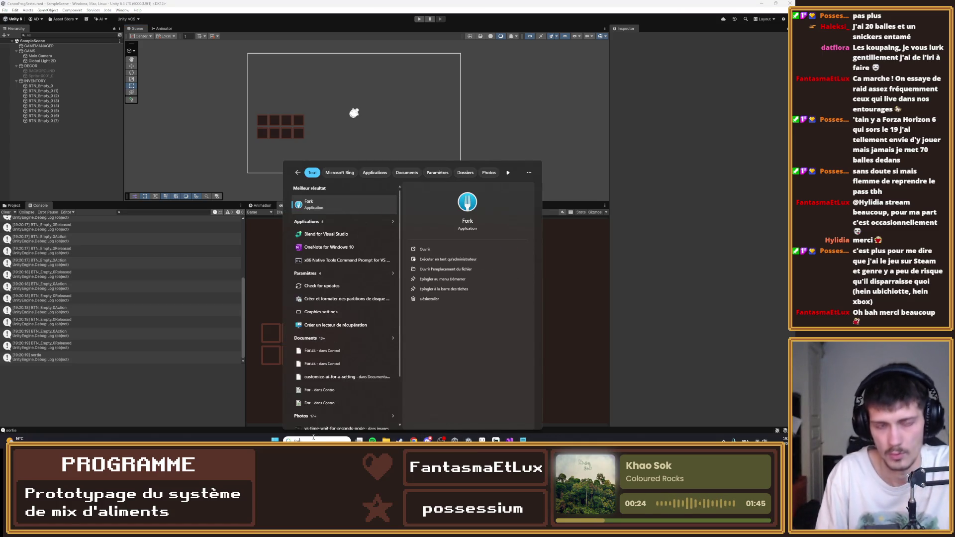
pyautogui.press('Return')
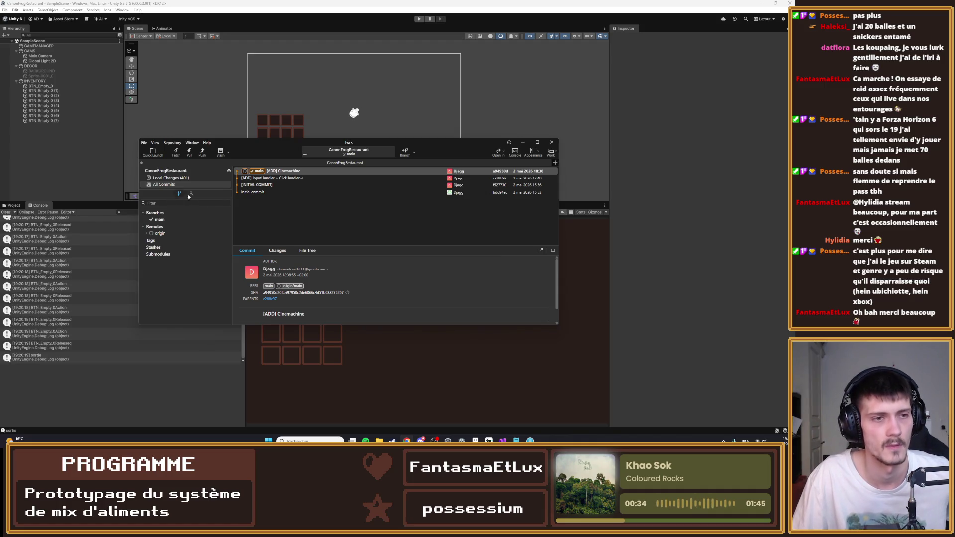
pyautogui.click(162, 386)
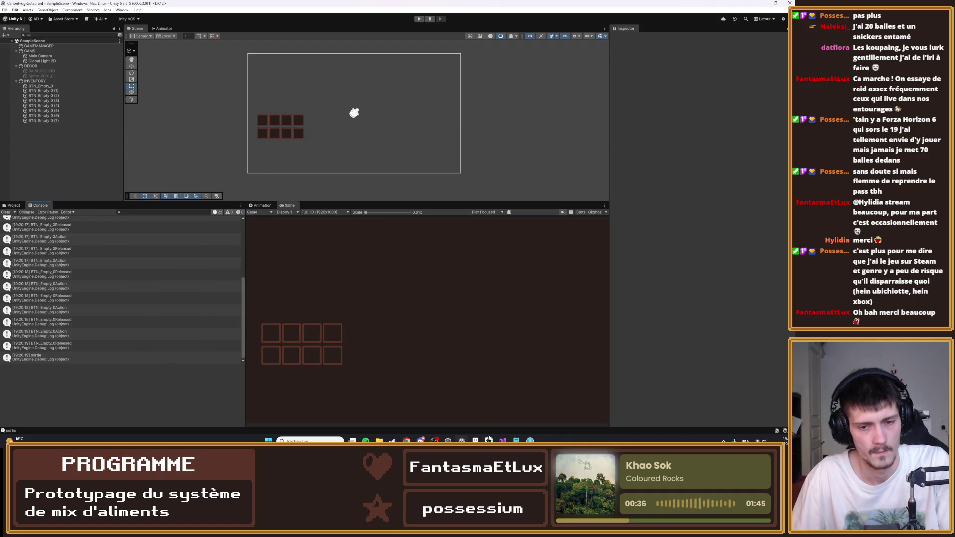
pyautogui.click(517, 440)
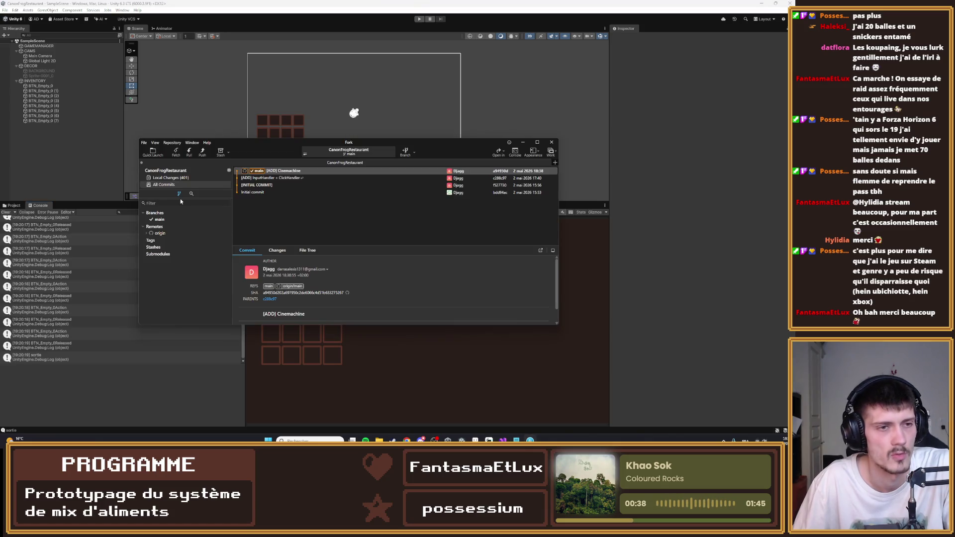
# - Stage SampleScene.unity and all remaining changes, including 300_Scripts, then begin the '[ADD' summary
pyautogui.click(170, 178)
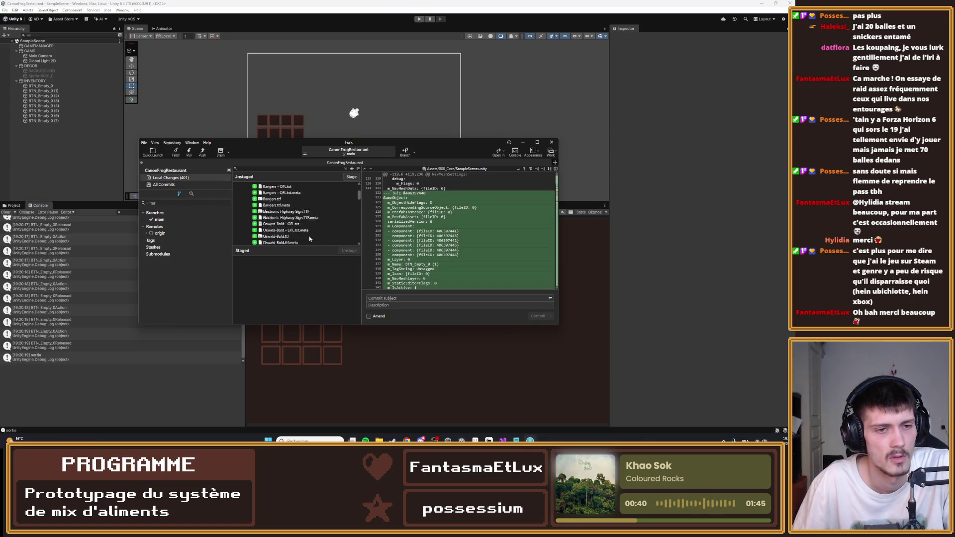
pyautogui.scroll(5, 307, 241)
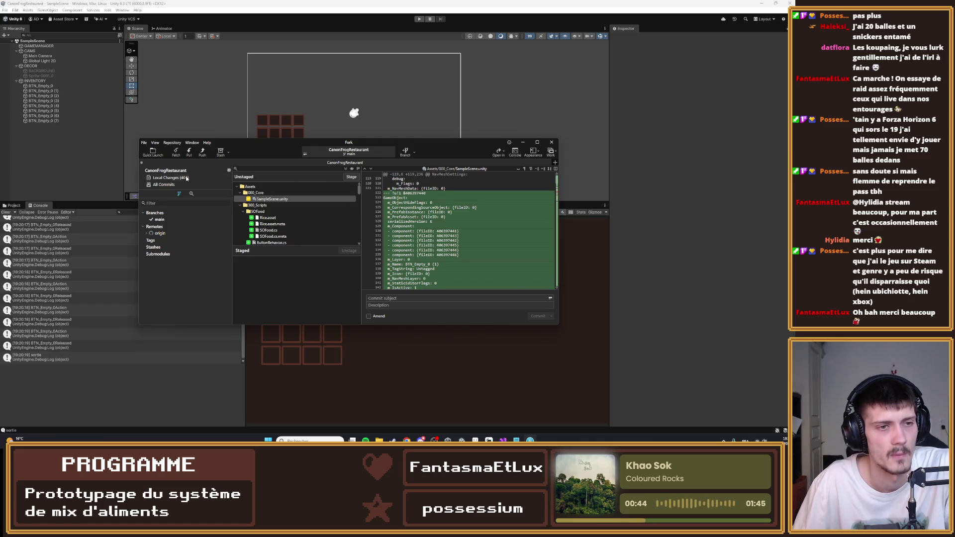
pyautogui.click(353, 178)
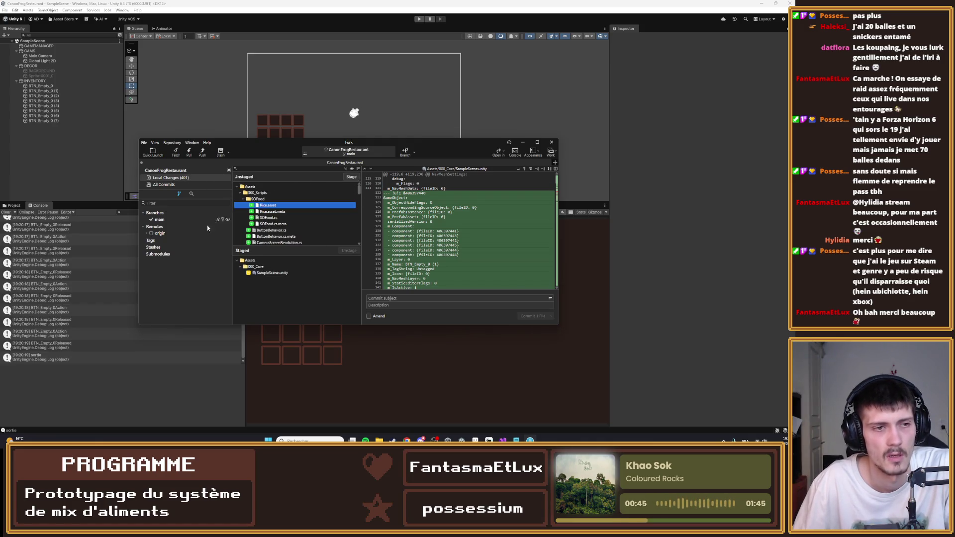
pyautogui.keyDown('ctrl'); pyautogui.click(321, 192); pyautogui.keyUp('ctrl')
pyautogui.click(352, 177)
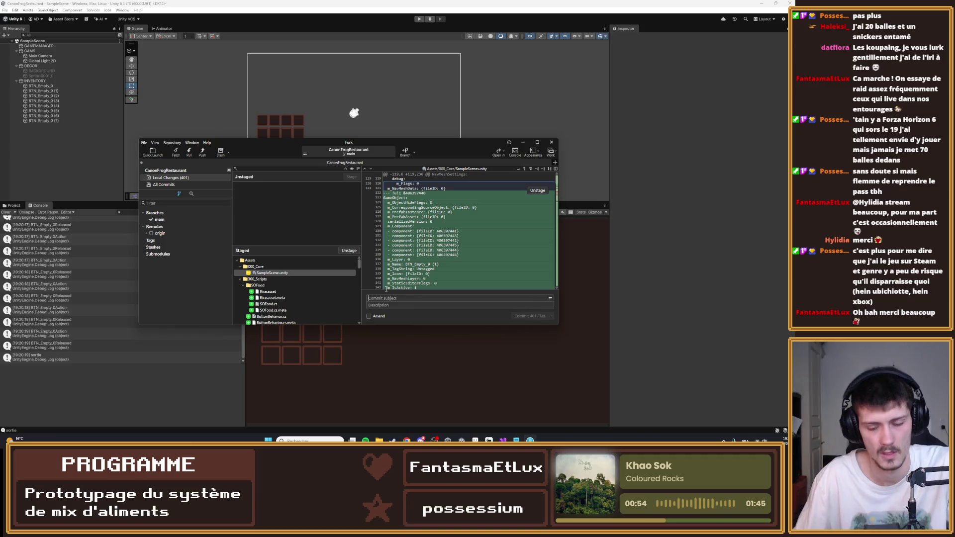
pyautogui.write('[ADD] Te')
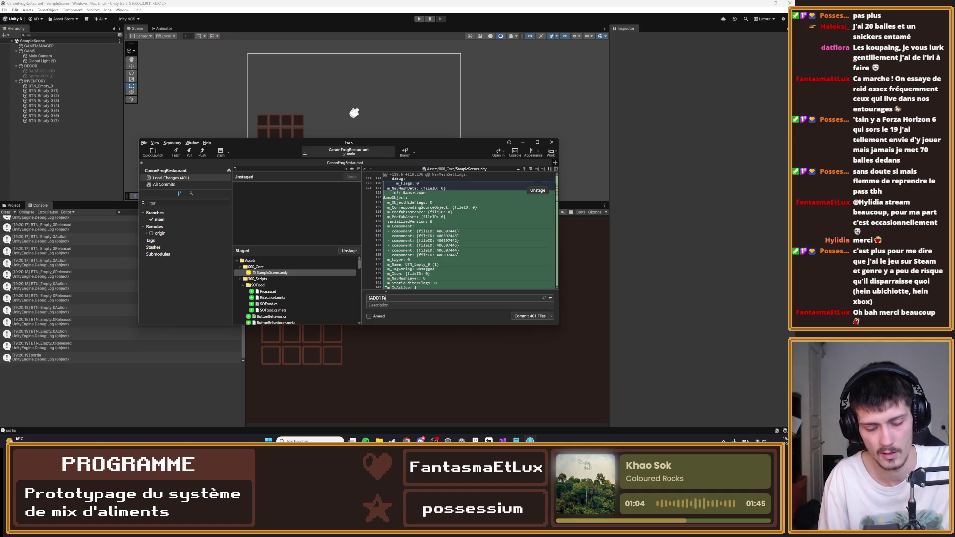
# - Type the summary '[ADD] TextMeshPro + FoodButton Integration and Logic', deleting the stray trailing text
pyautogui.write('MeshPro + Bu')
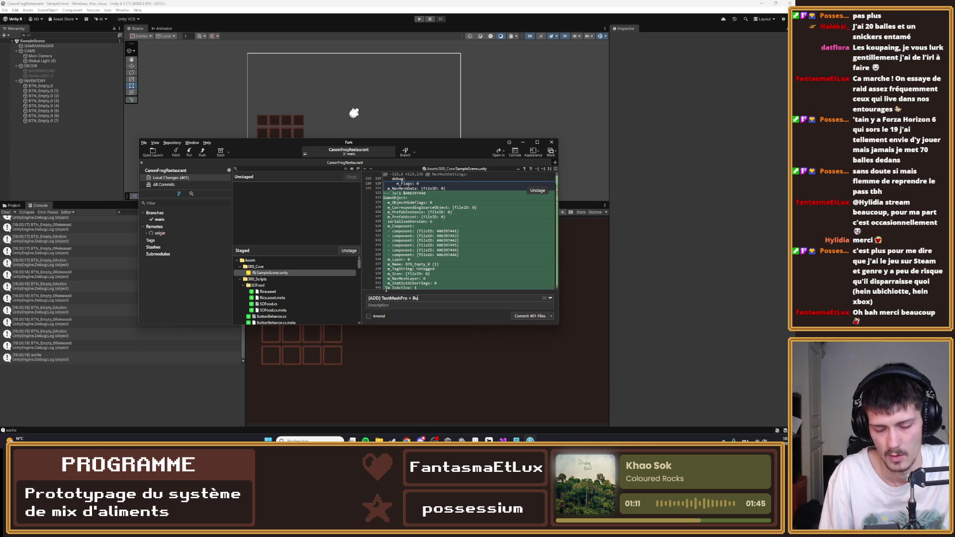
pyautogui.press('BackSpace')
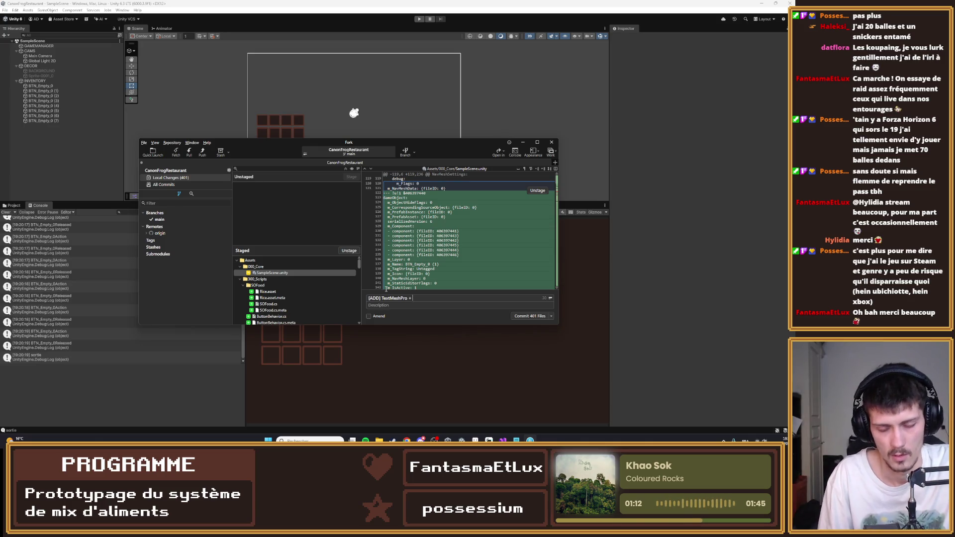
pyautogui.write('Button ')
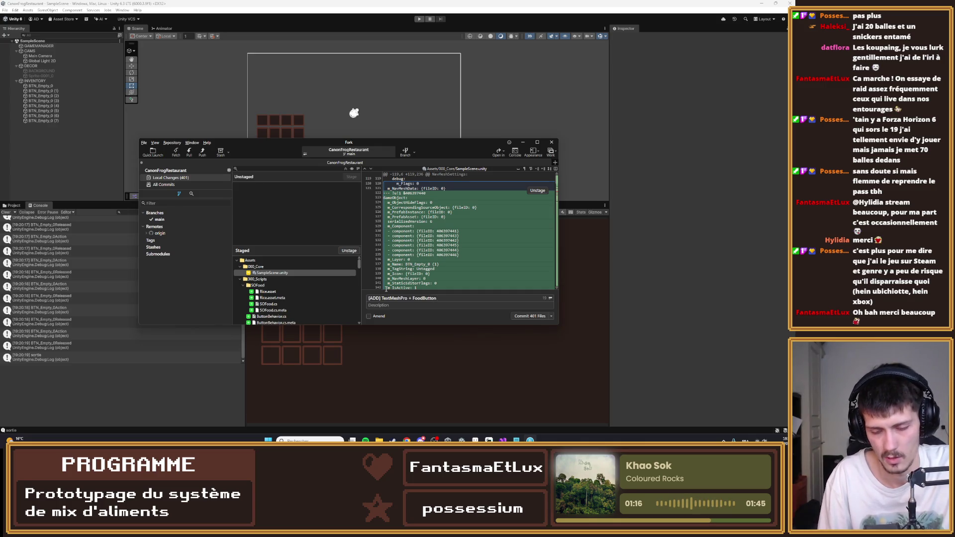
pyautogui.write('Inte')
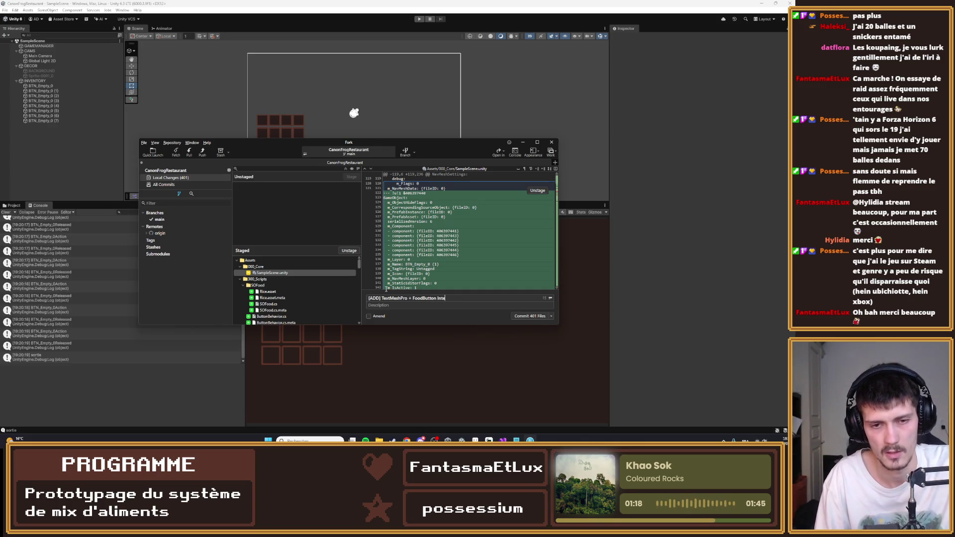
pyautogui.write('gration,')
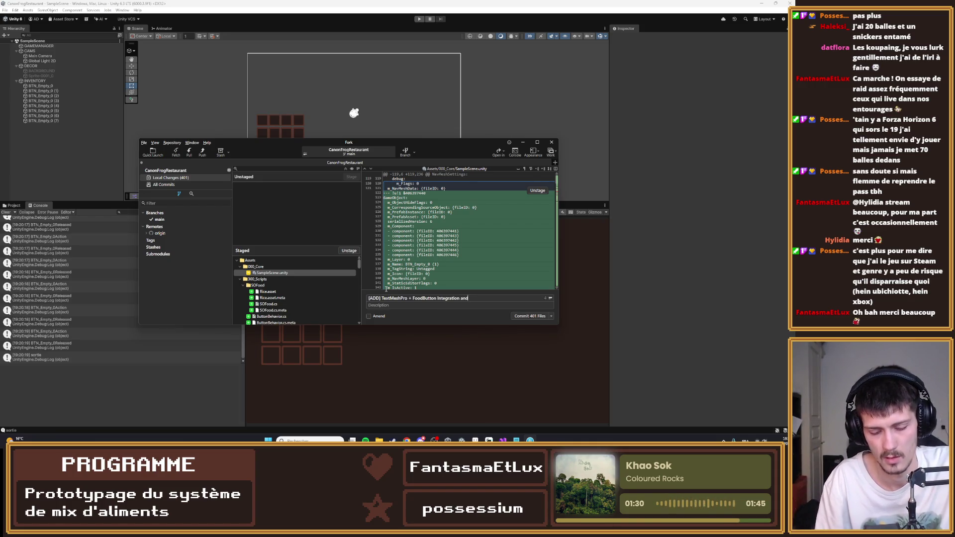
pyautogui.write('Logic')
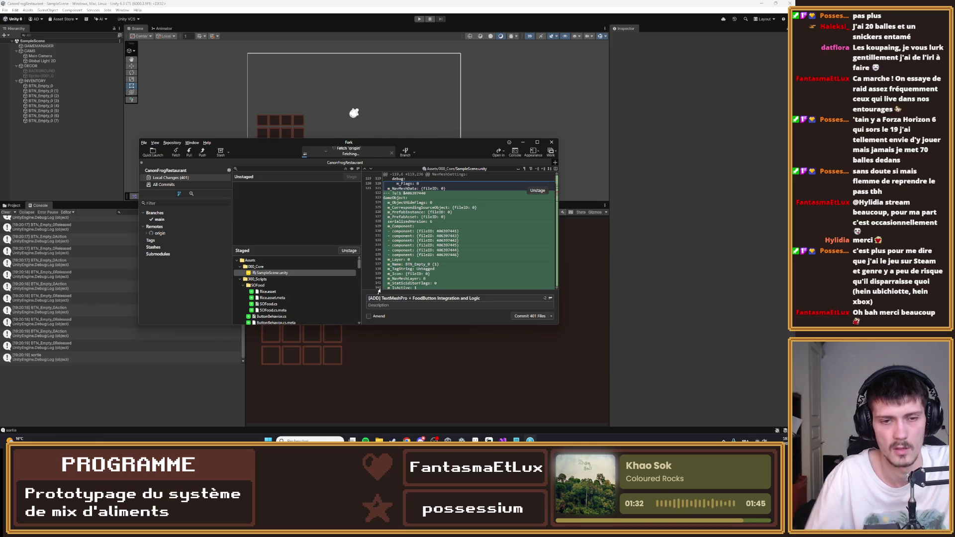
pyautogui.click(395, 305)
pyautogui.press('ctrl')
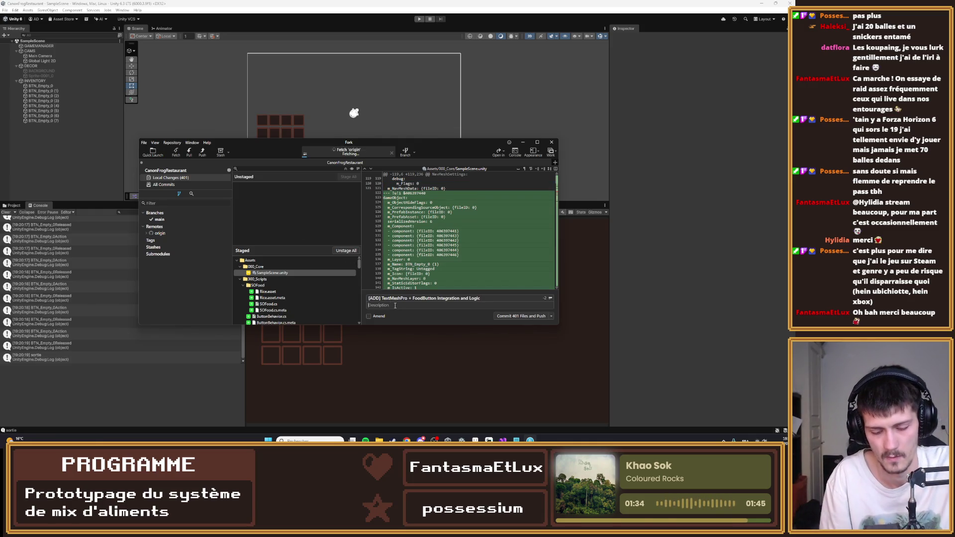
pyautogui.write('Add')
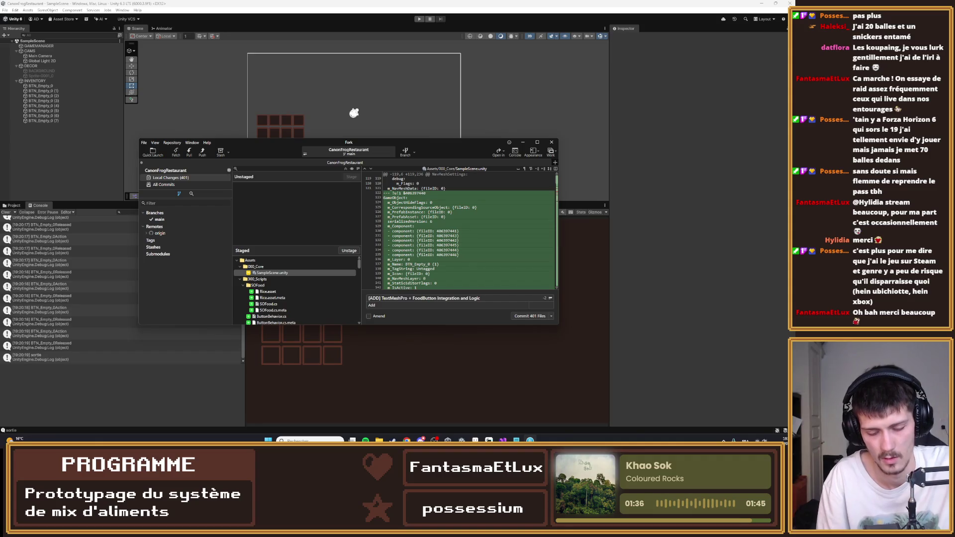
pyautogui.press('BackSpace')
pyautogui.press('BackSpace')
pyautogui.press('BackSpace')
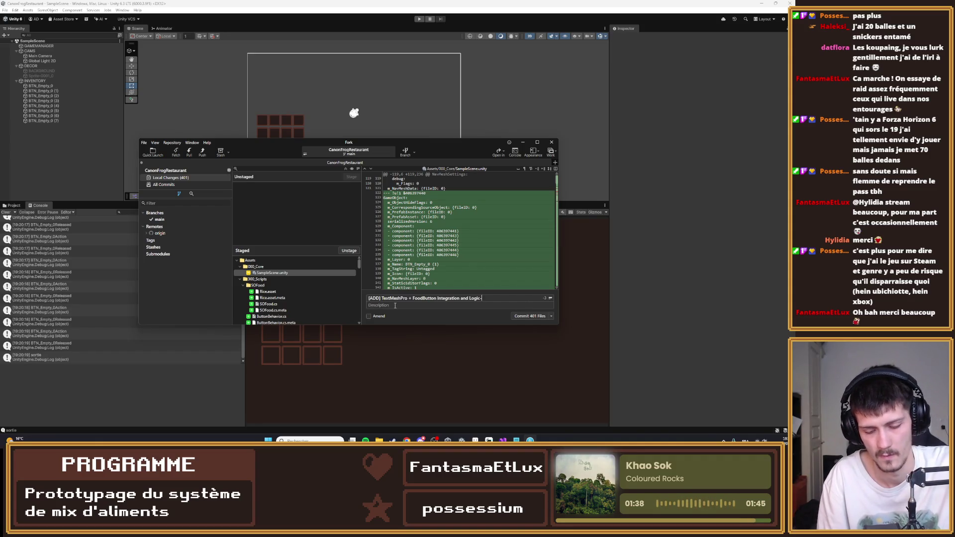
pyautogui.write('- Ajout de TextMeshPro')
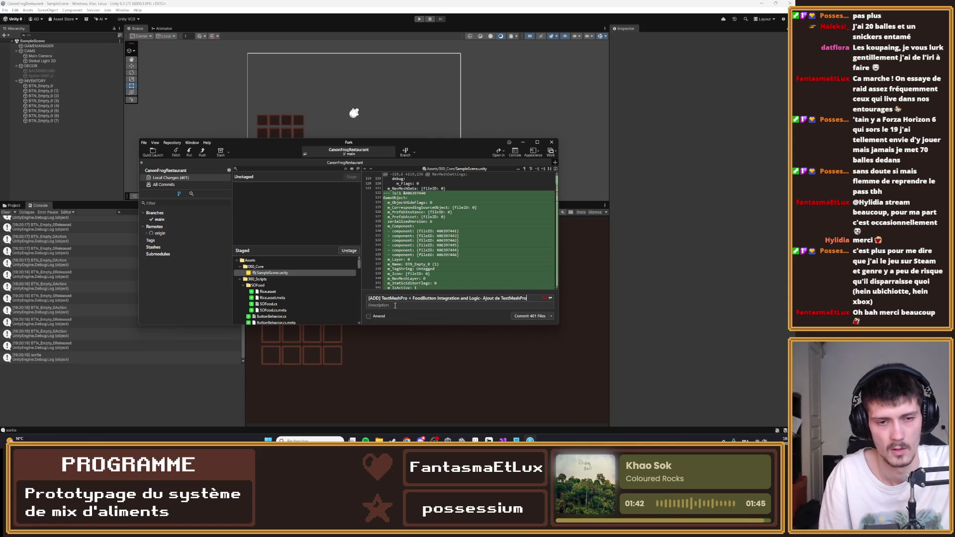
pyautogui.click(395, 306)
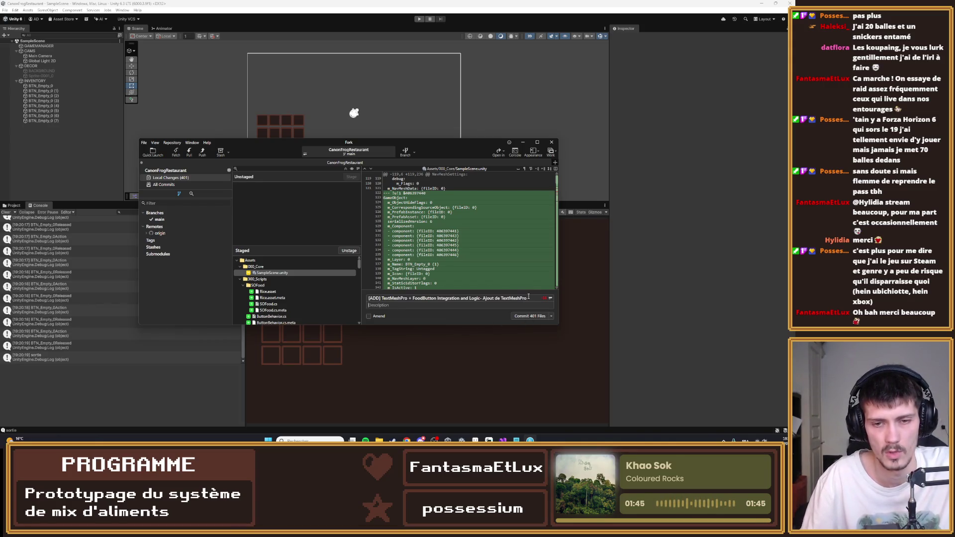
pyautogui.moveTo(528, 298); pyautogui.dragTo(481, 299)
pyautogui.press('BackSpace')
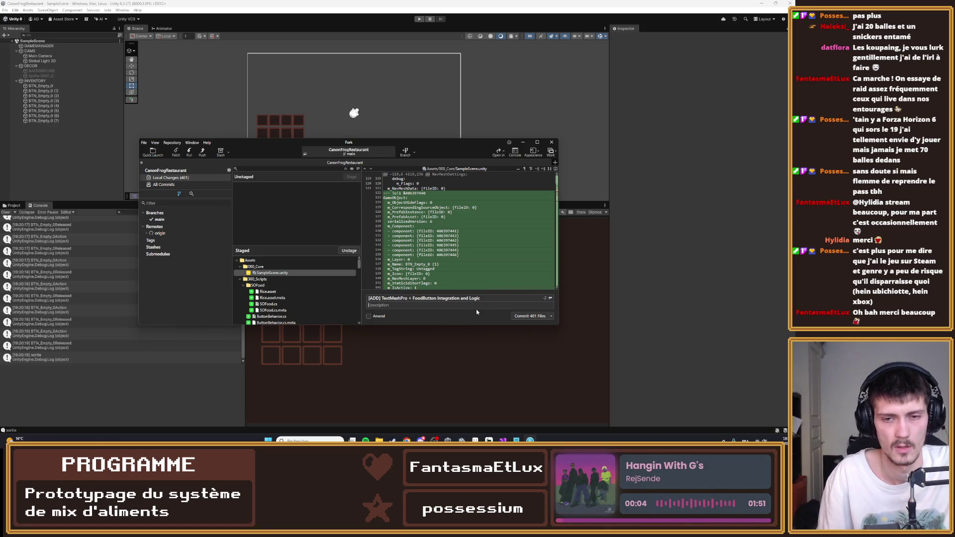
# - Write a French commit description covering the TextMeshPro addition and button sprite and food logic
pyautogui.write('A')
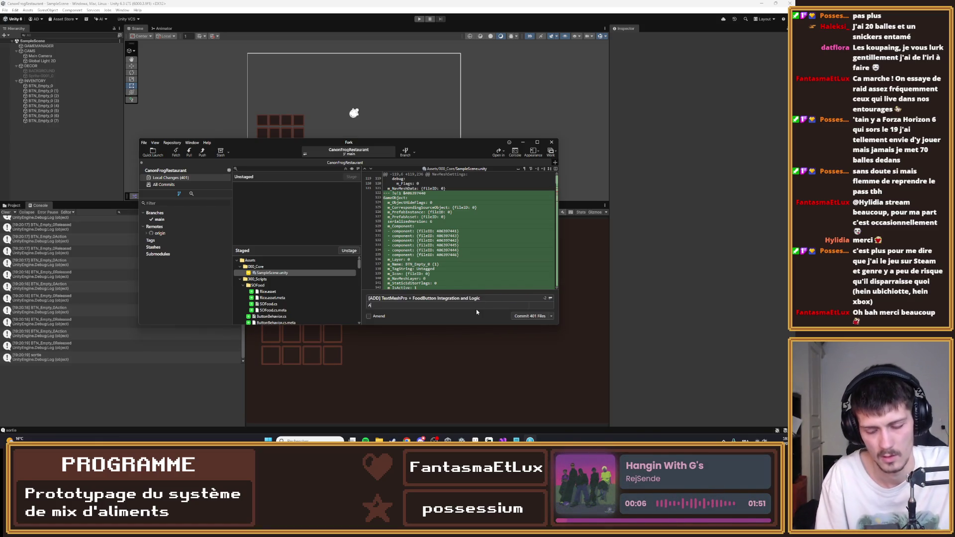
pyautogui.write('jout de TextMeshPro')
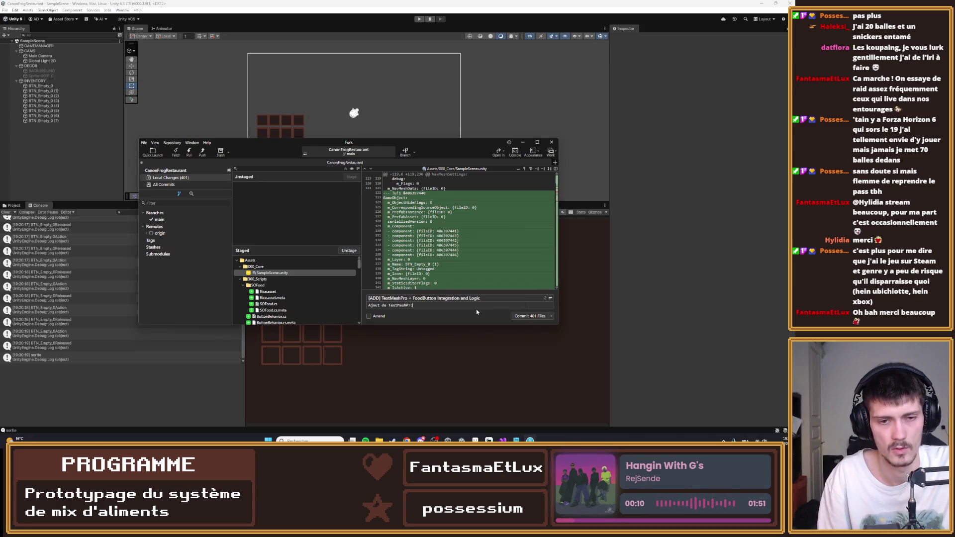
pyautogui.press('Return')
pyautogui.write('A')
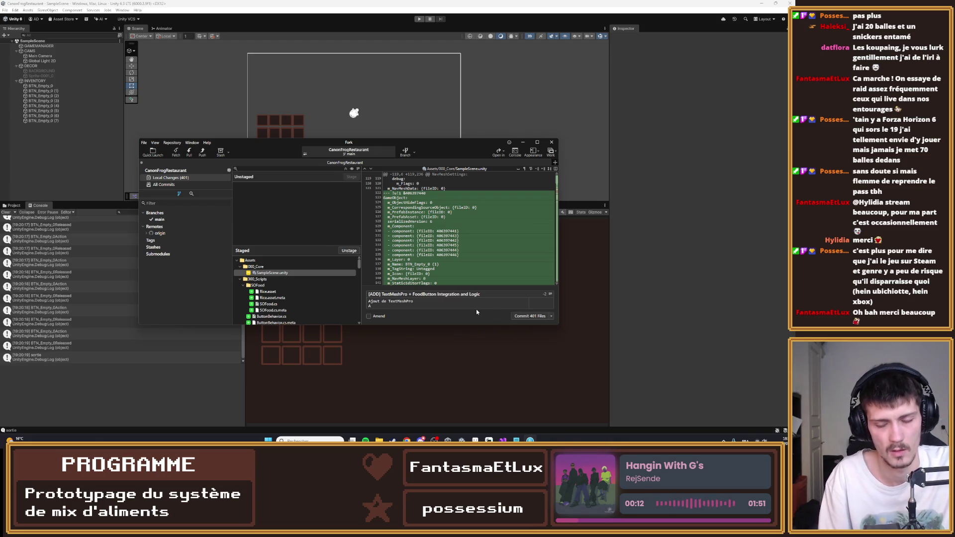
pyautogui.write('jout d')
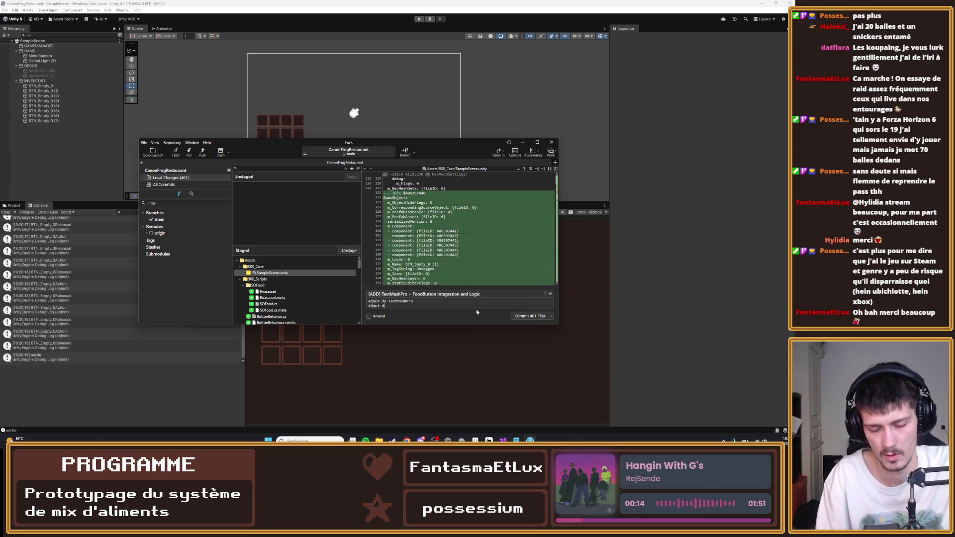
pyautogui.write("'integration")
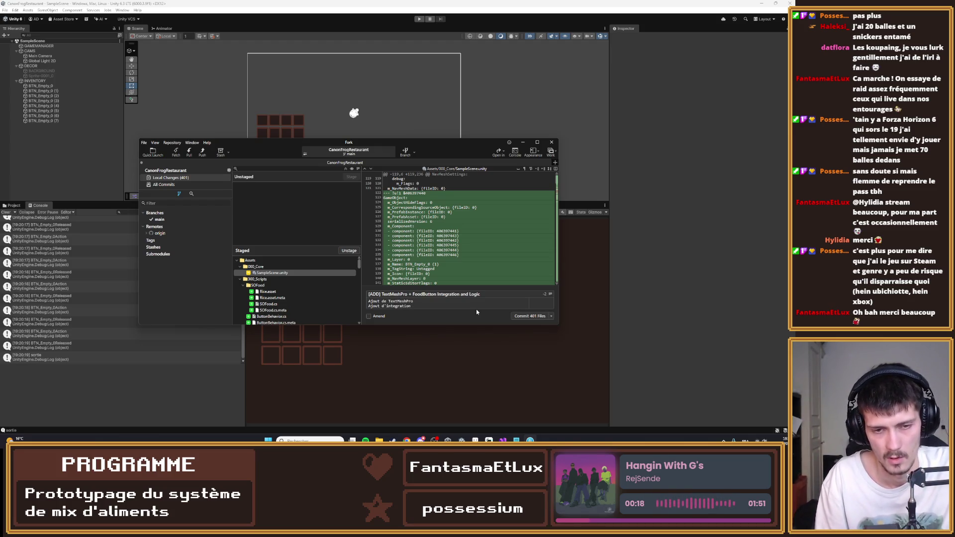
pyautogui.write(' de lo')
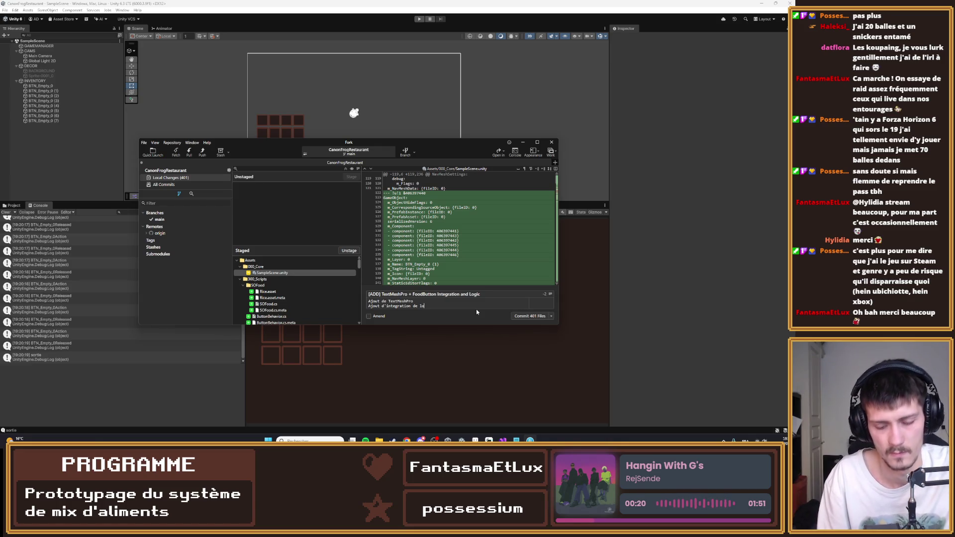
pyautogui.write('gique du sp')
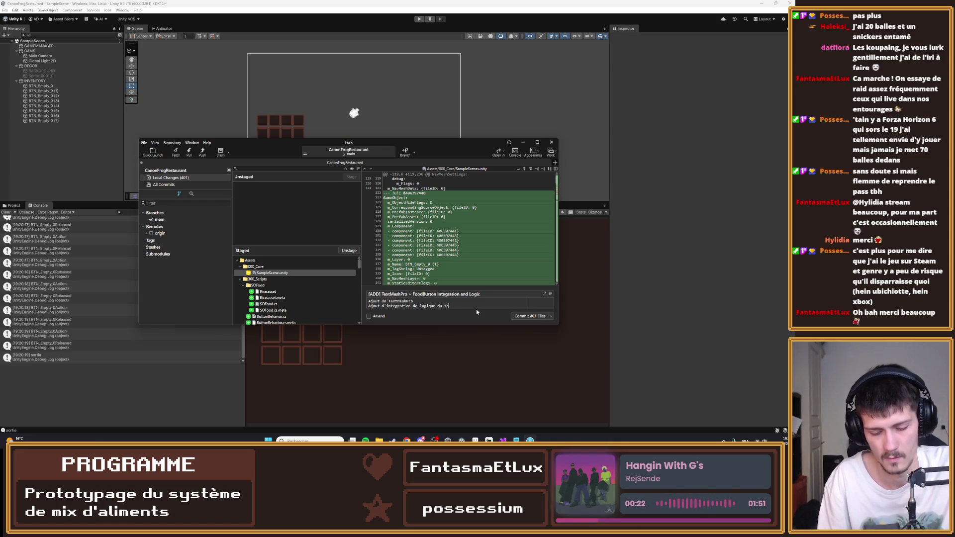
pyautogui.write('rite des boutons')
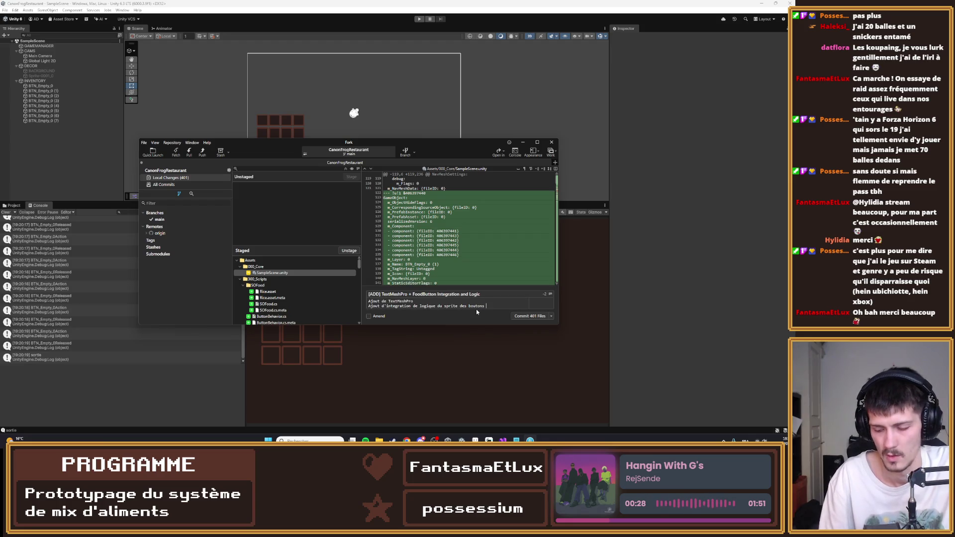
pyautogui.write('de')
pyautogui.press('BackSpace')
pyautogui.press('BackSpace')
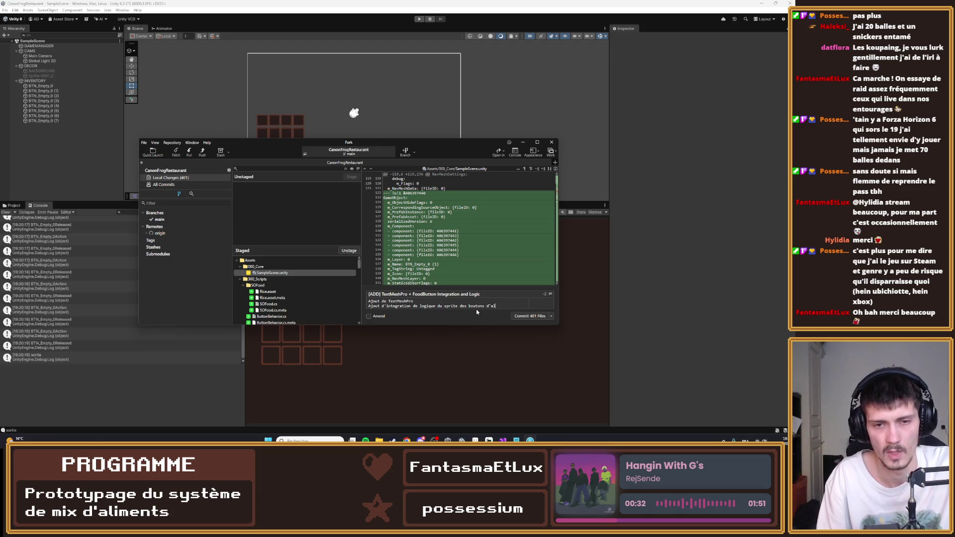
pyautogui.press('BackSpace')
pyautogui.press('BackSpace')
pyautogui.press('BackSpace')
pyautogui.write('liments + l')
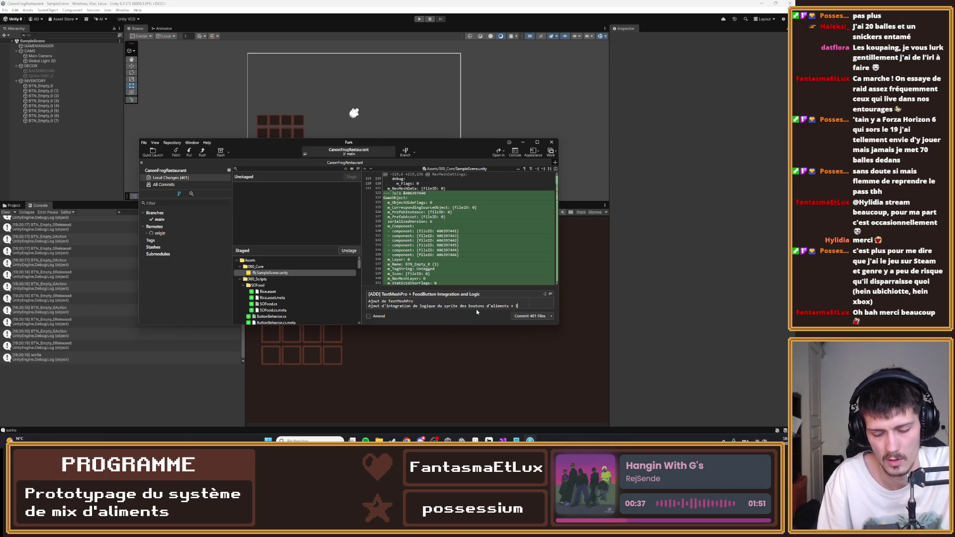
pyautogui.write('ogique')
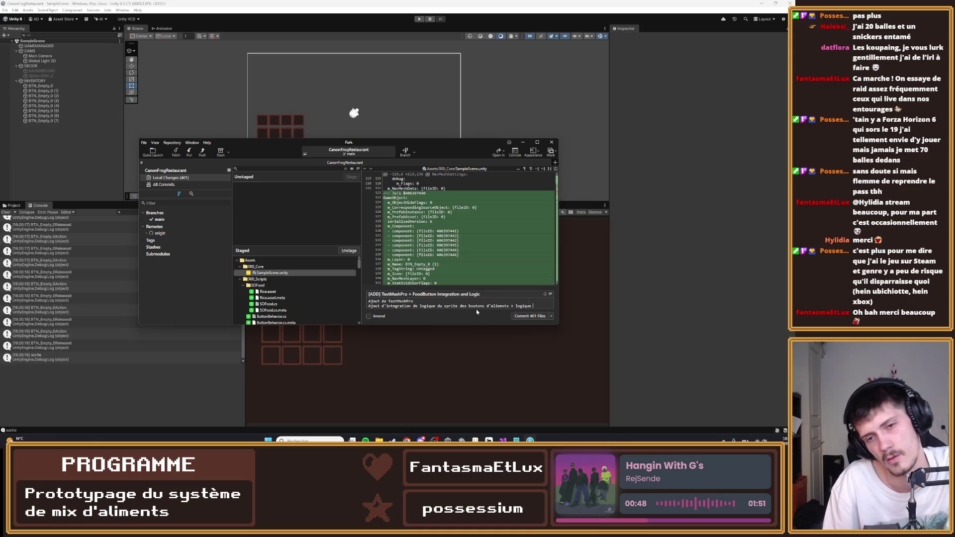
pyautogui.write('de dimin')
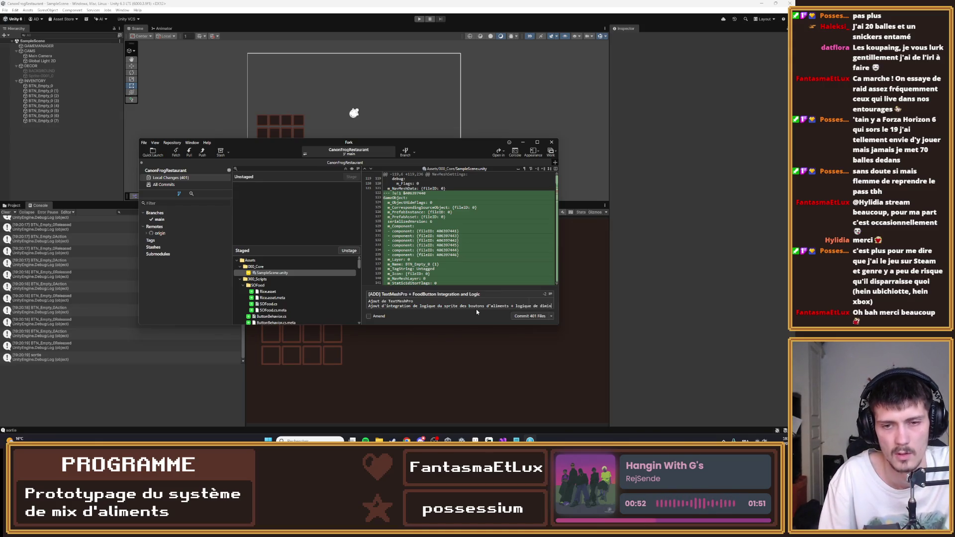
pyautogui.write('ution de ')
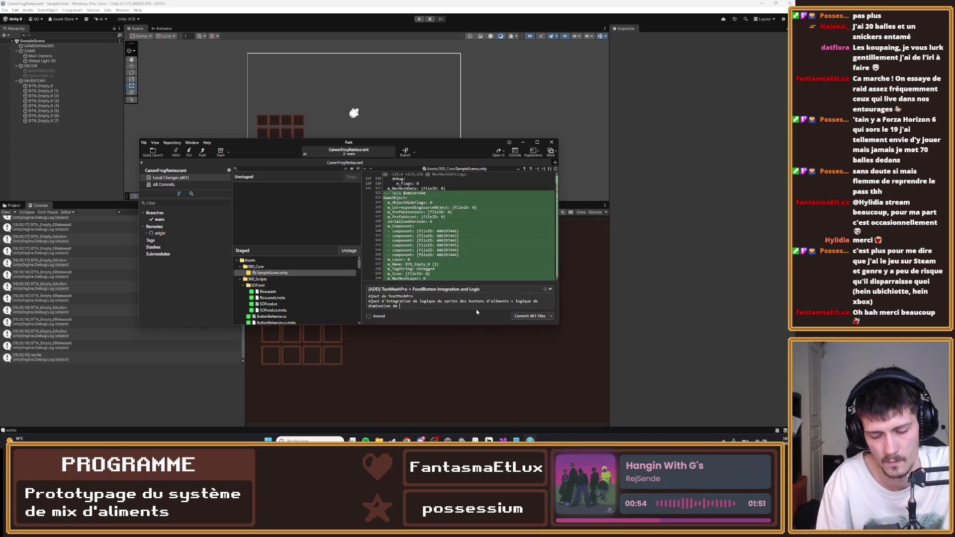
pyautogui.write('la nour')
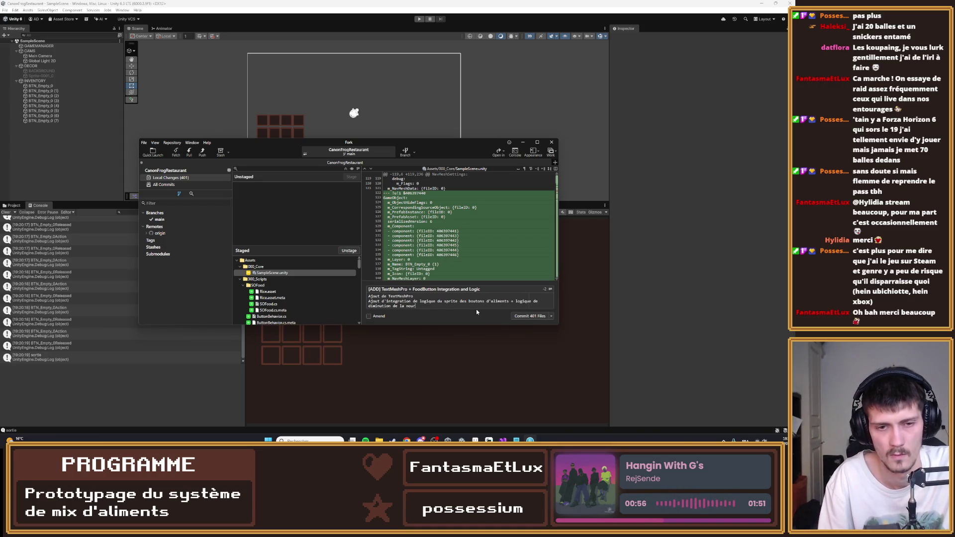
pyautogui.write('iiture dans')
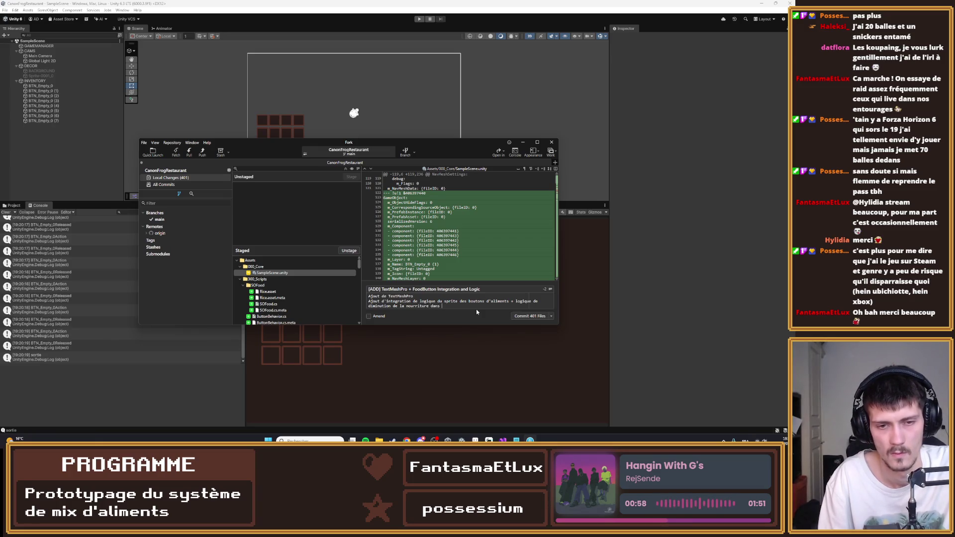
pyautogui.write('inventaire')
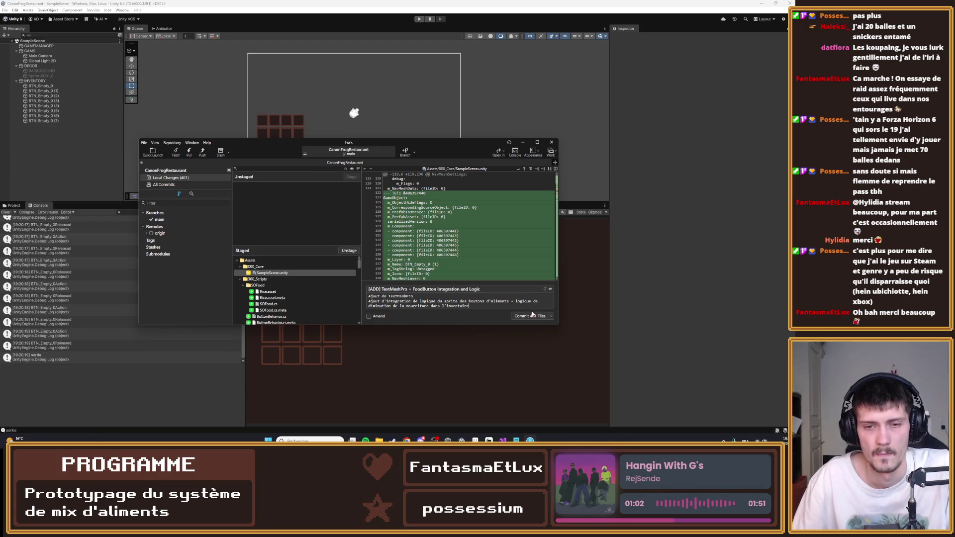
# - Commit the 401 staged files, push main to origin, and close Fork
pyautogui.click(530, 316)
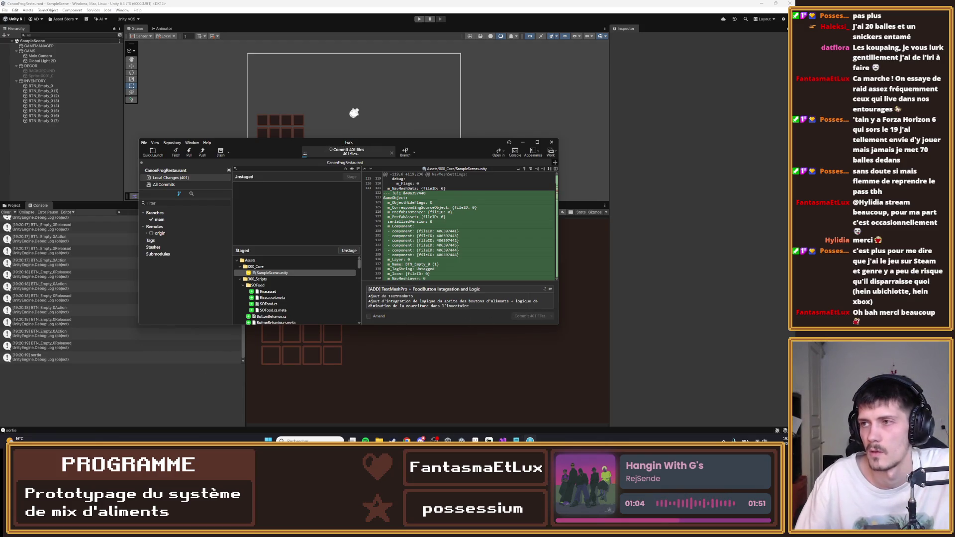
pyautogui.click(202, 152)
pyautogui.press('Return')
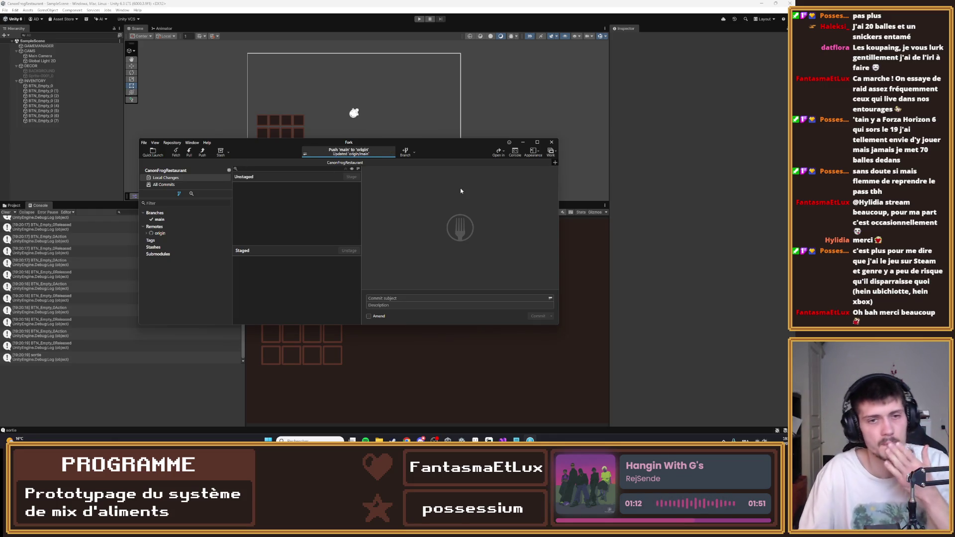
pyautogui.click(523, 143)
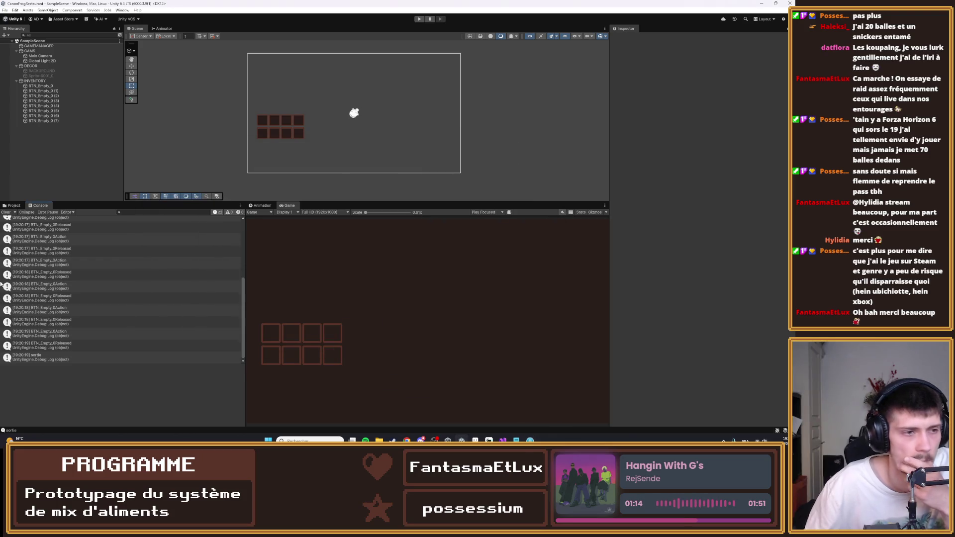
# - Open the ClickHandler script on BTN_Empty_0 from 300_Scripts in Visual Studio
pyautogui.click(13, 205)
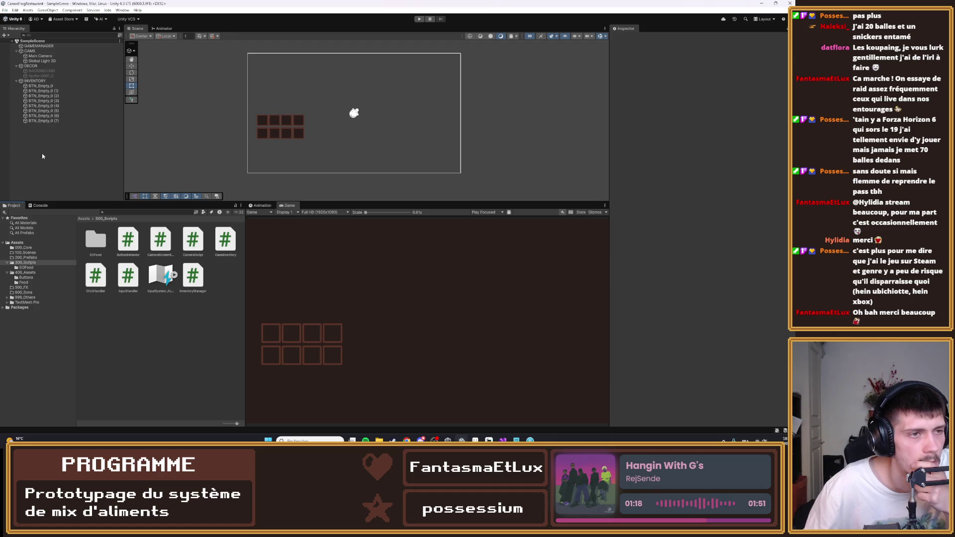
pyautogui.click(43, 90)
pyautogui.click(40, 86)
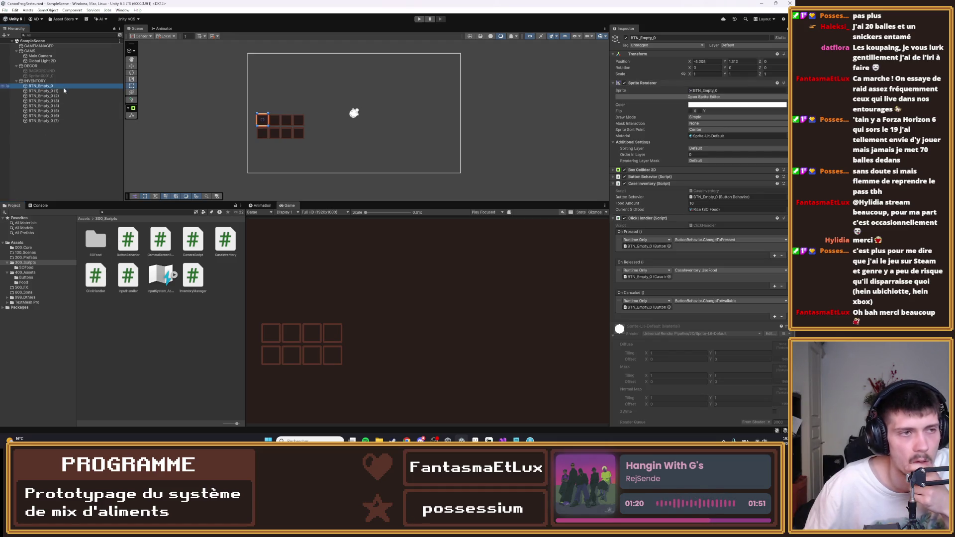
pyautogui.doubleClick(705, 225)
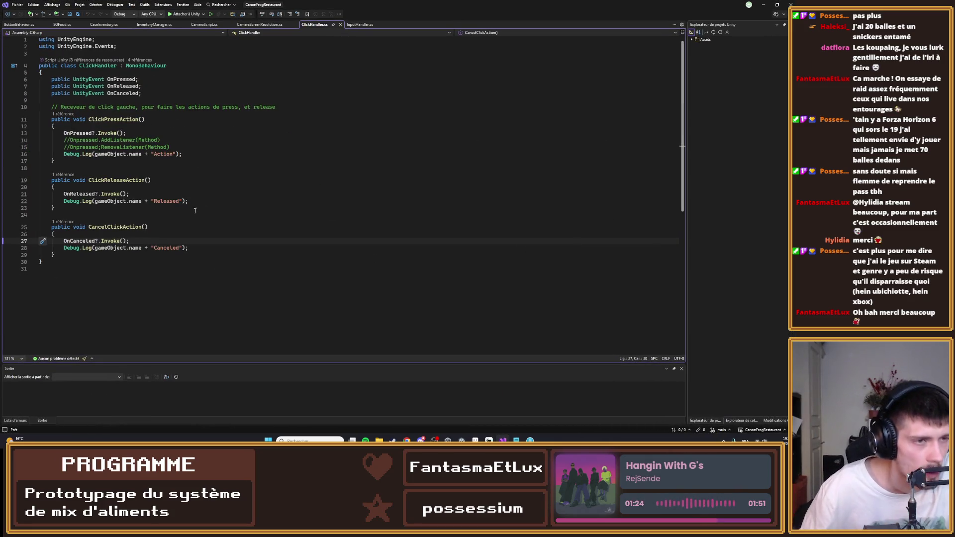
# - Delete the Canceled, Released and Action Debug.Log lines from ClickHandler.cs and save
pyautogui.tripleClick(146, 250)
pyautogui.press('Delete')
pyautogui.tripleClick(135, 201)
pyautogui.press('Delete')
pyautogui.click(126, 155)
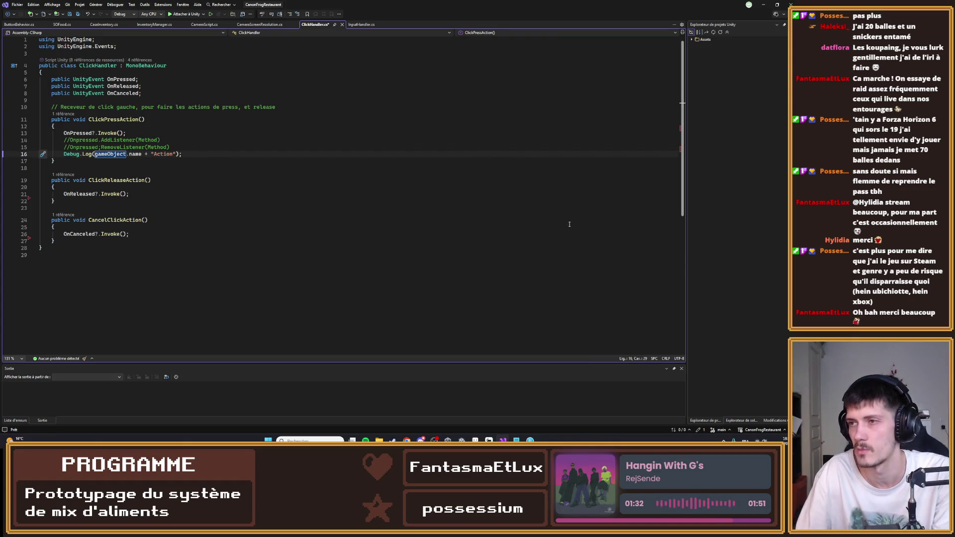
pyautogui.tripleClick(163, 155)
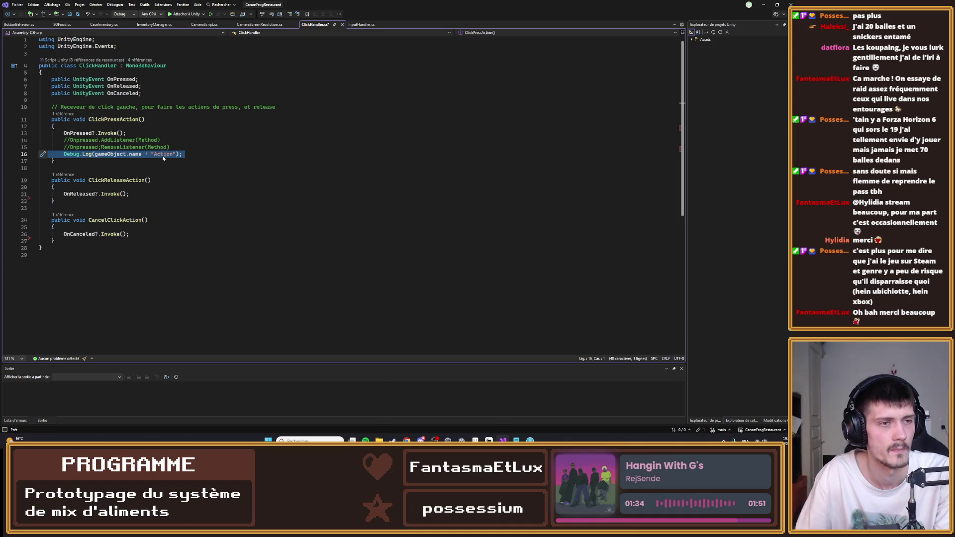
pyautogui.press('Delete')
pyautogui.hotkey('ctrl', 's')
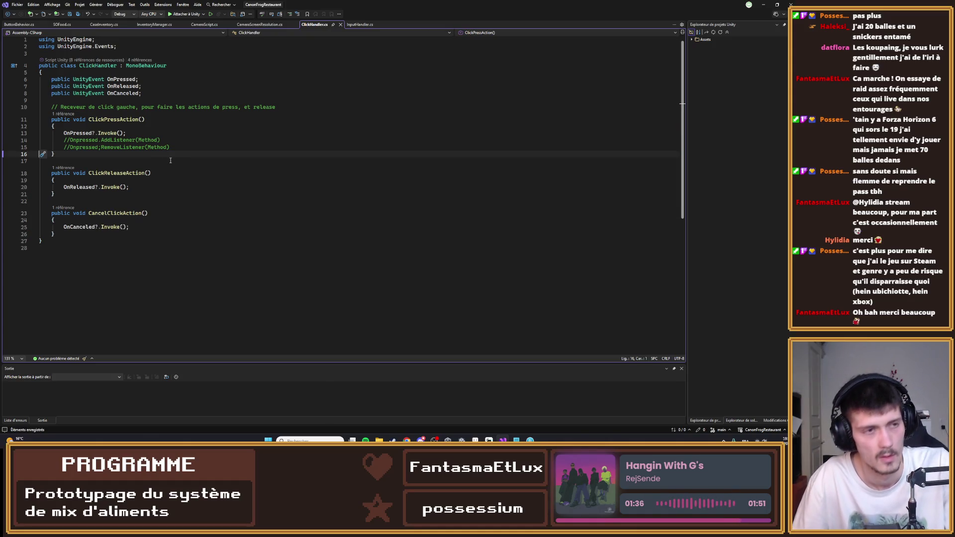
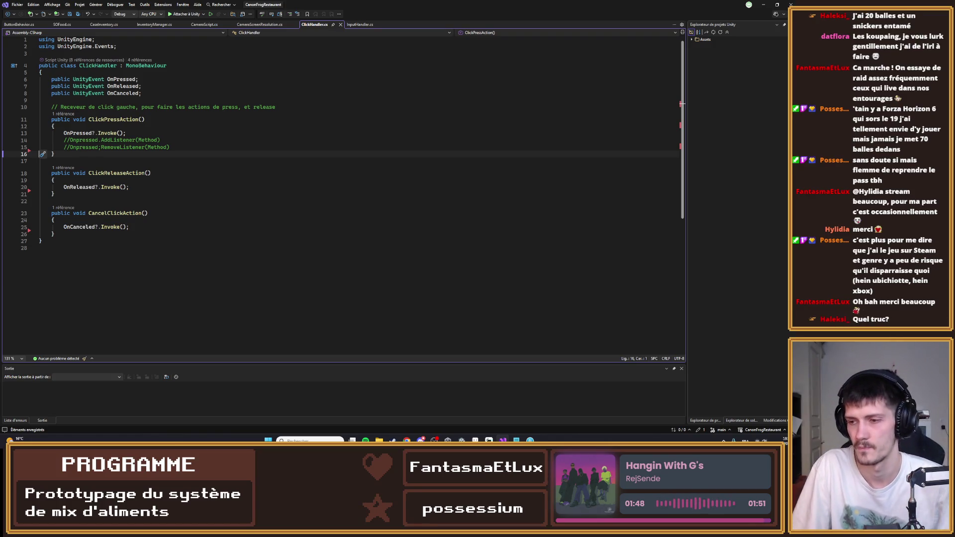
# - Keep ClickHandler.cs's listener lines commented out and return to Unity so the code recompiles
pyautogui.click(608, 147)
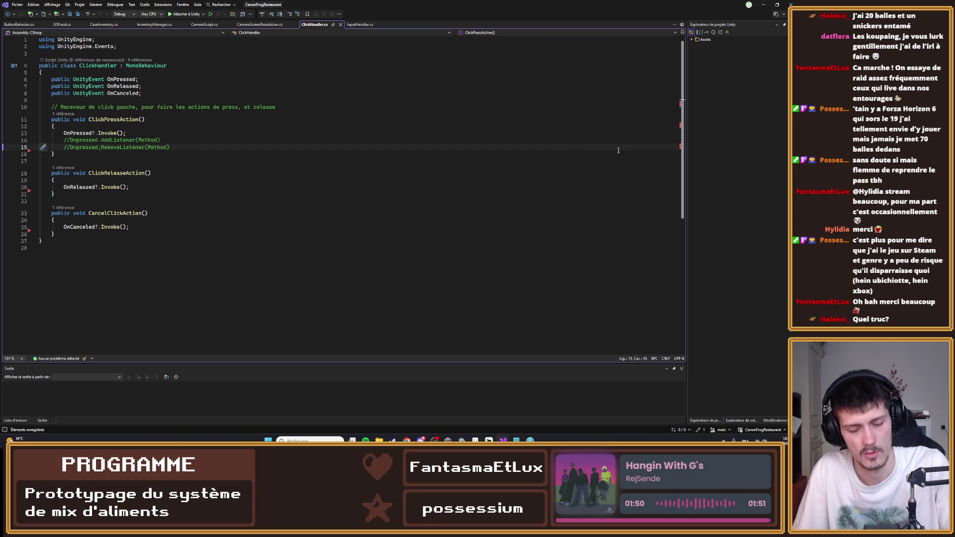
pyautogui.click(765, 4)
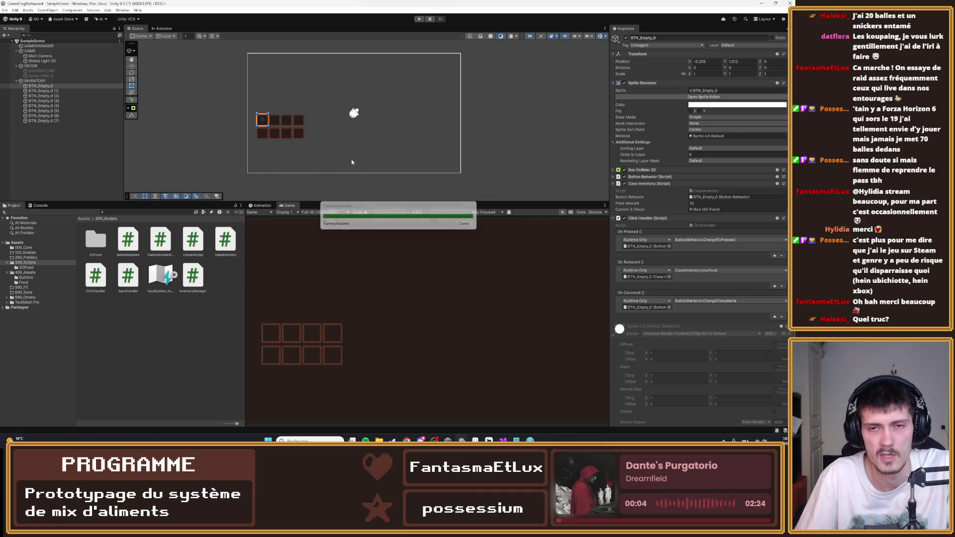
pyautogui.hotkey('ctrl', 'p')
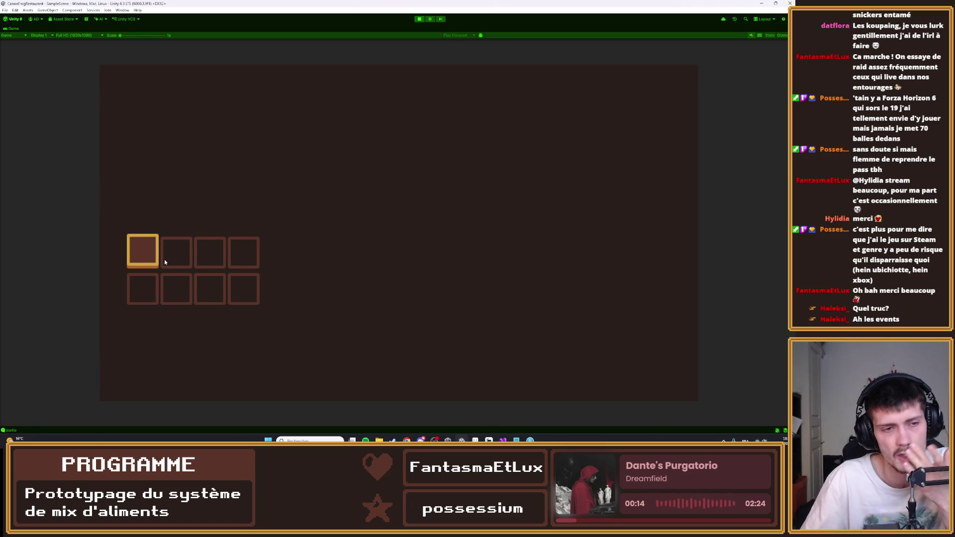
pyautogui.click(139, 251)
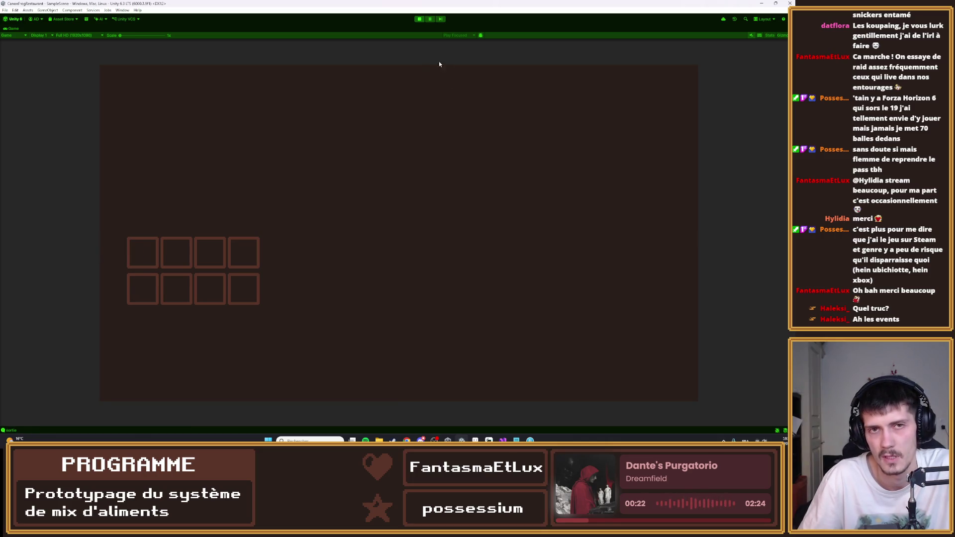
pyautogui.click(419, 19)
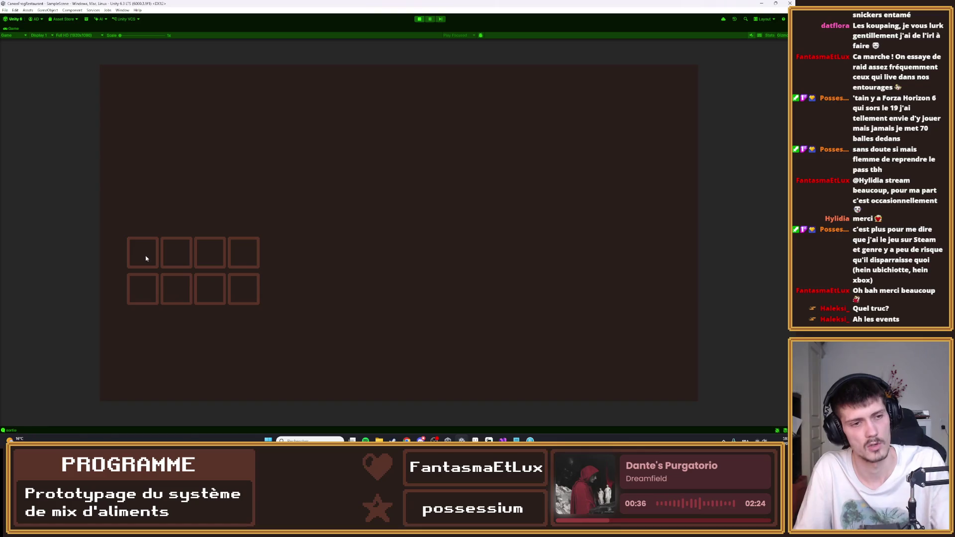
pyautogui.click(419, 20)
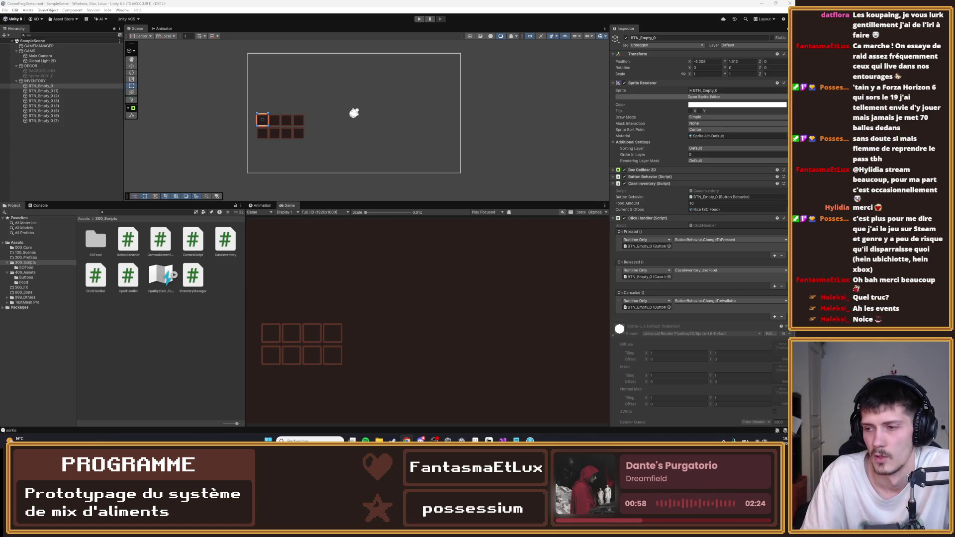
# - Create an empty child object named FoodSprite under BTN_Empty_0 and frame it in the scene
pyautogui.click(273, 288)
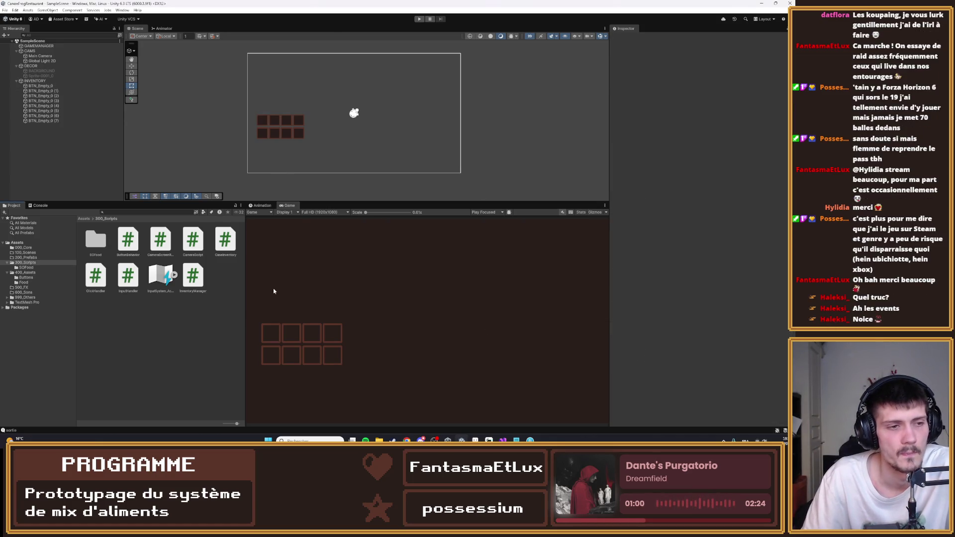
pyautogui.click(46, 86)
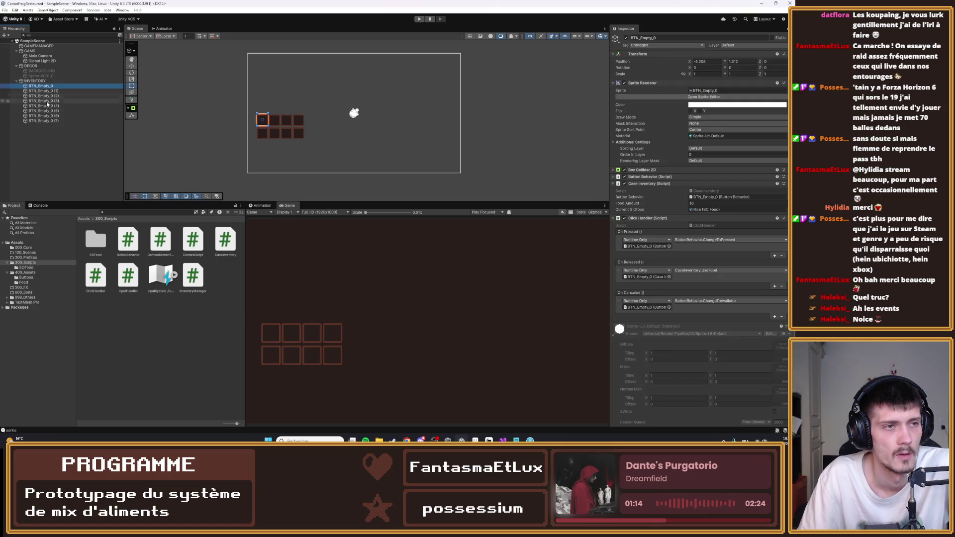
pyautogui.rightClick(49, 86)
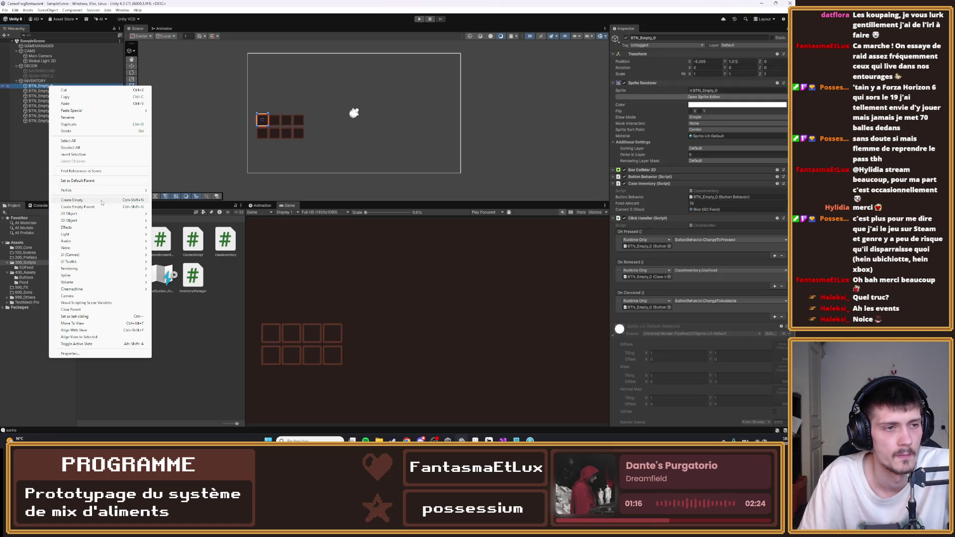
pyautogui.click(101, 201)
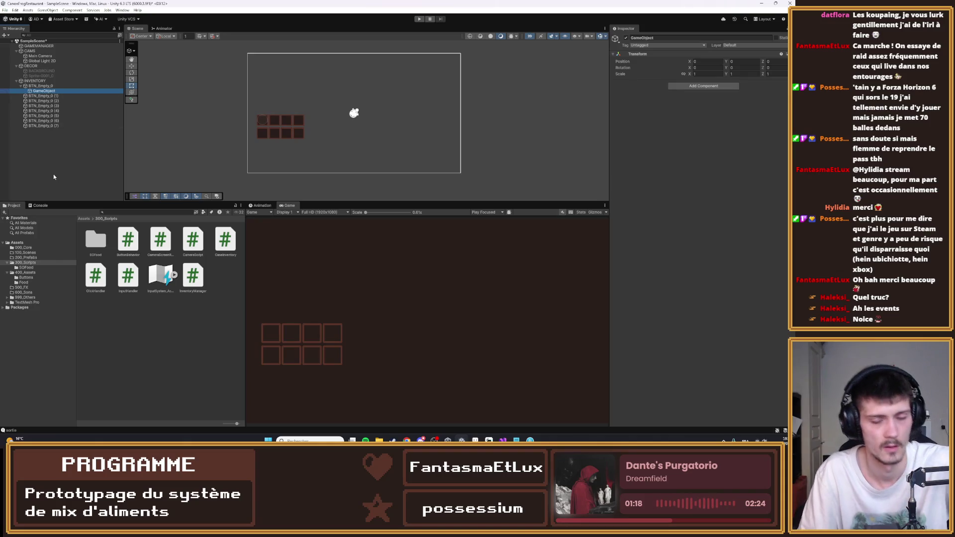
pyautogui.write('Spr')
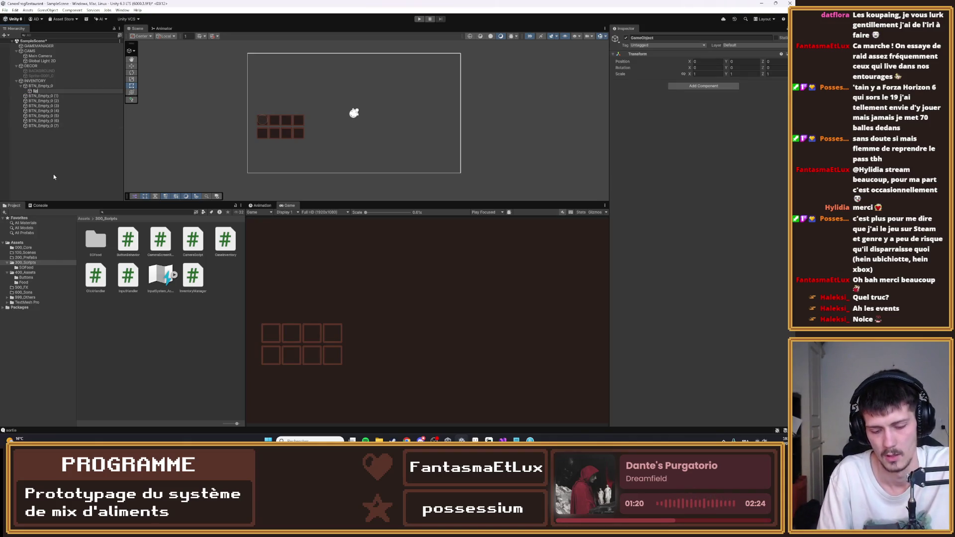
pyautogui.press('BackSpace')
pyautogui.press('BackSpace')
pyautogui.press('BackSpace')
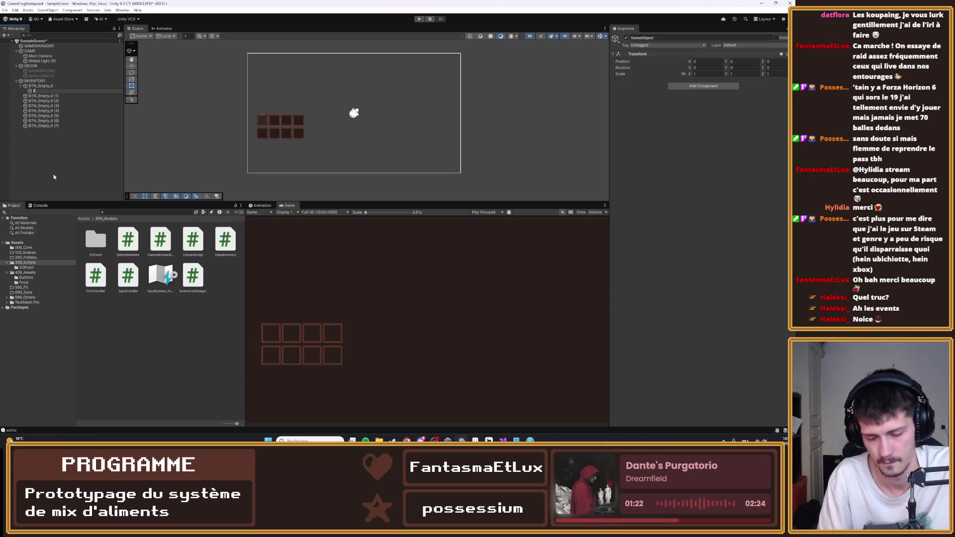
pyautogui.write('FoodSp')
pyautogui.press('Return')
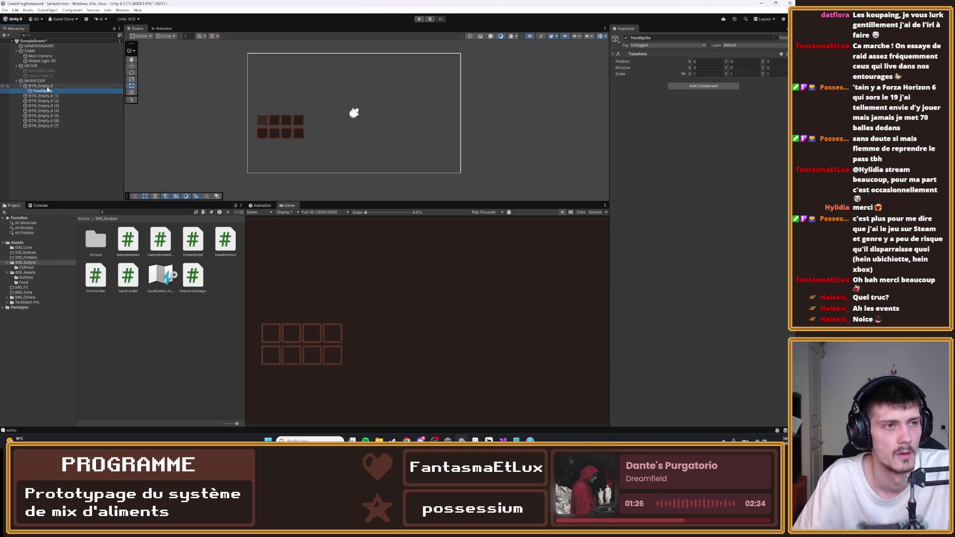
pyautogui.doubleClick(38, 92)
pyautogui.doubleClick(39, 92)
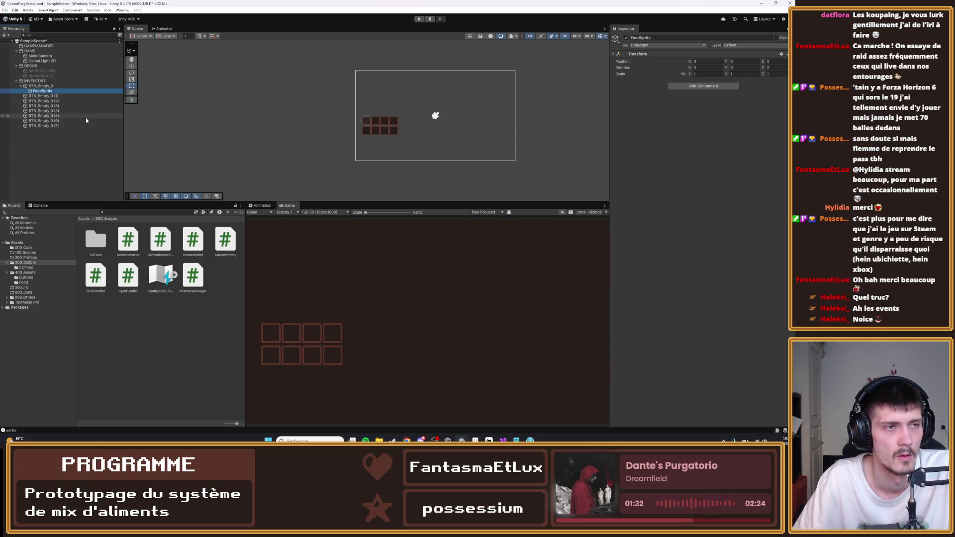
# - Drag the Food_Rice sprite from 400_Assets/Food onto BTN_Empty_0 in the Hierarchy
pyautogui.click(20, 86)
pyautogui.click(35, 81)
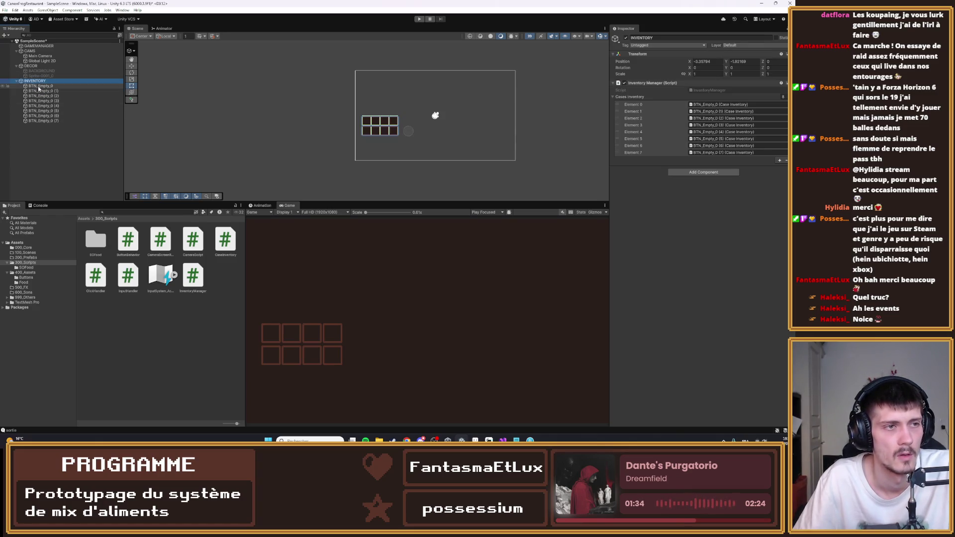
pyautogui.click(39, 86)
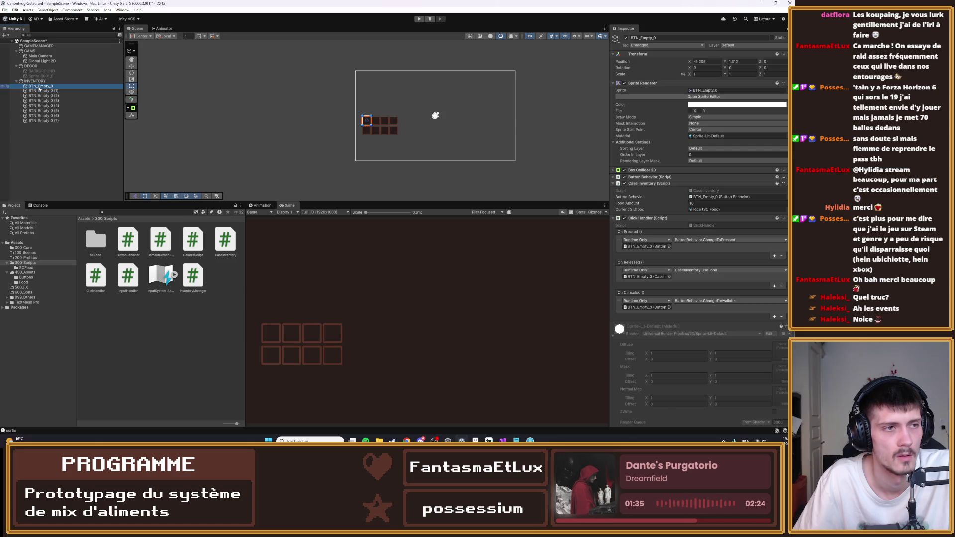
pyautogui.click(27, 273)
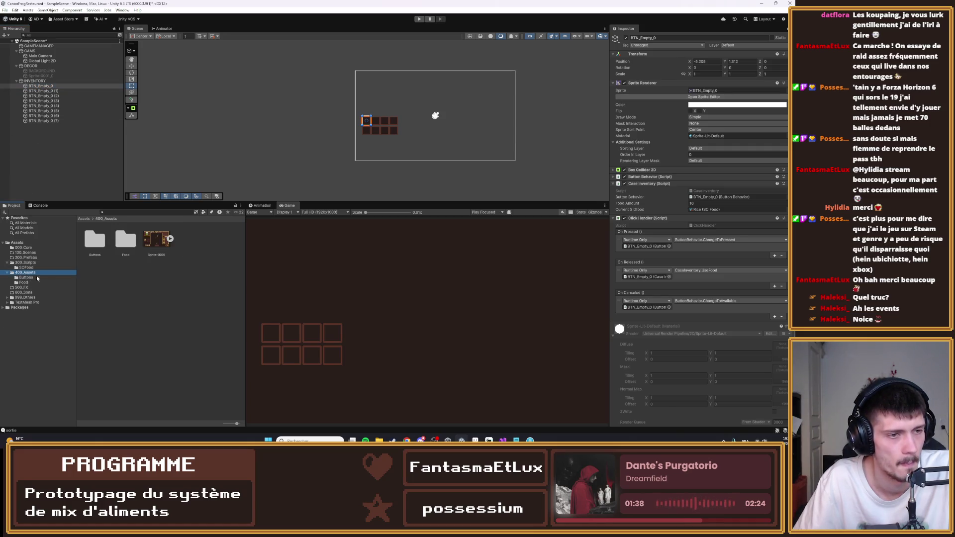
pyautogui.click(126, 240)
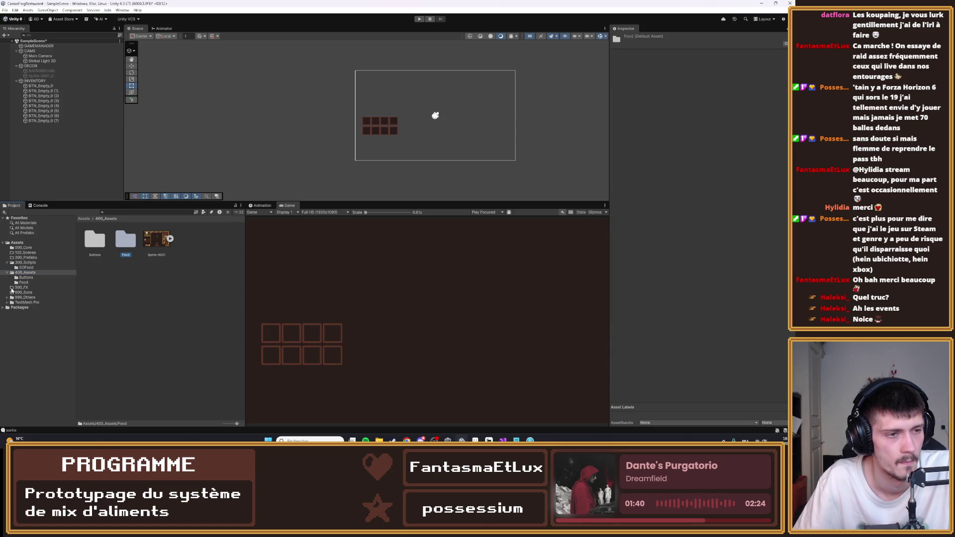
pyautogui.click(24, 273)
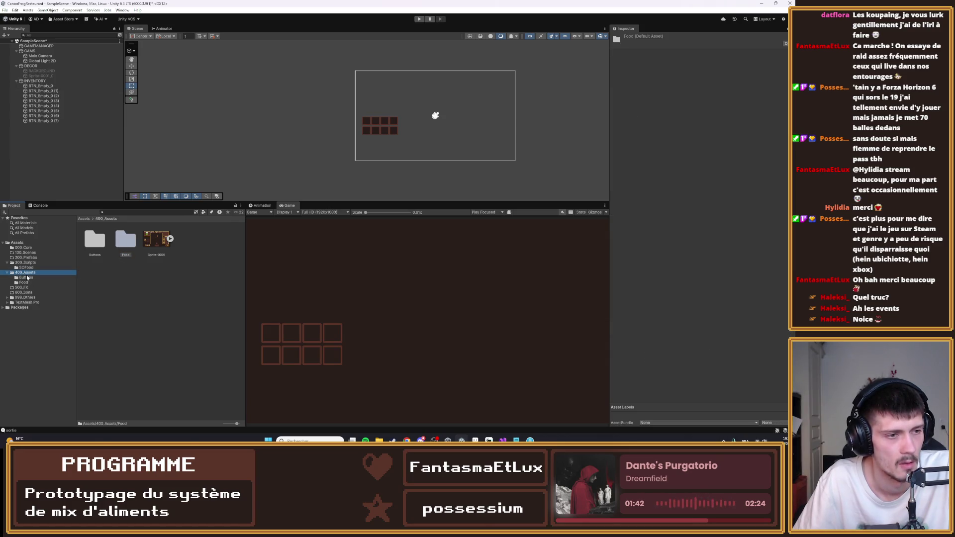
pyautogui.click(23, 282)
pyautogui.moveTo(42, 88); pyautogui.dragTo(42, 89)
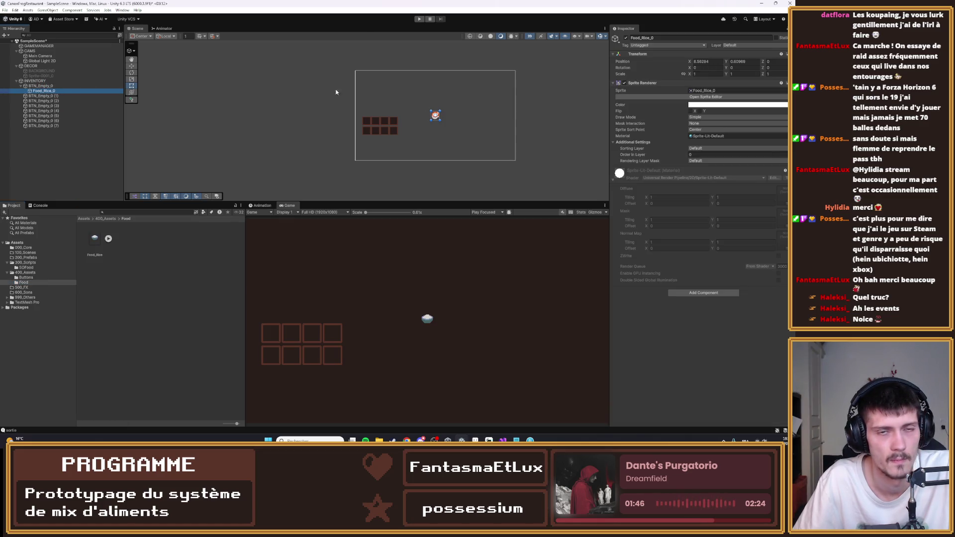
# - Reposition Food_Rice_0 onto the first slot, clearing X and setting Y to 0
pyautogui.click(63, 86)
pyautogui.click(44, 91)
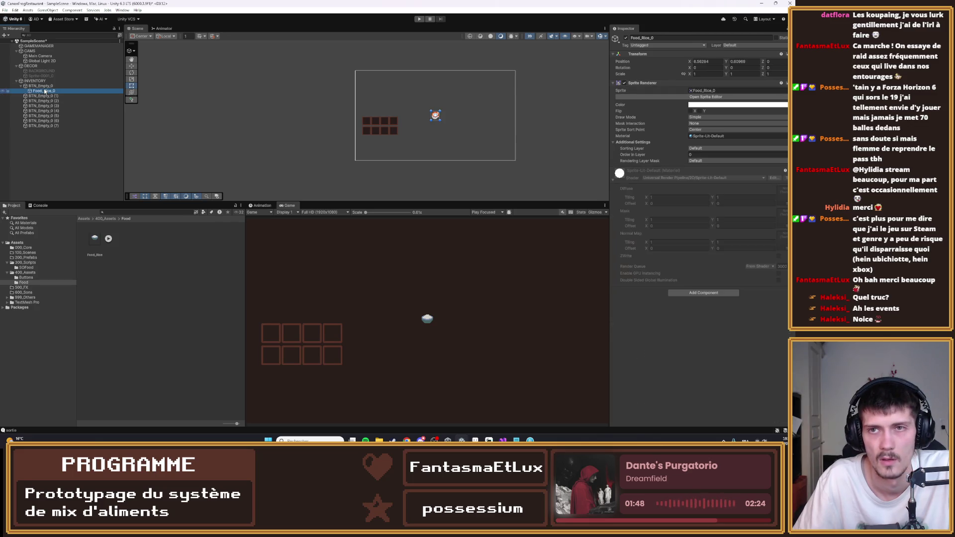
pyautogui.click(702, 61)
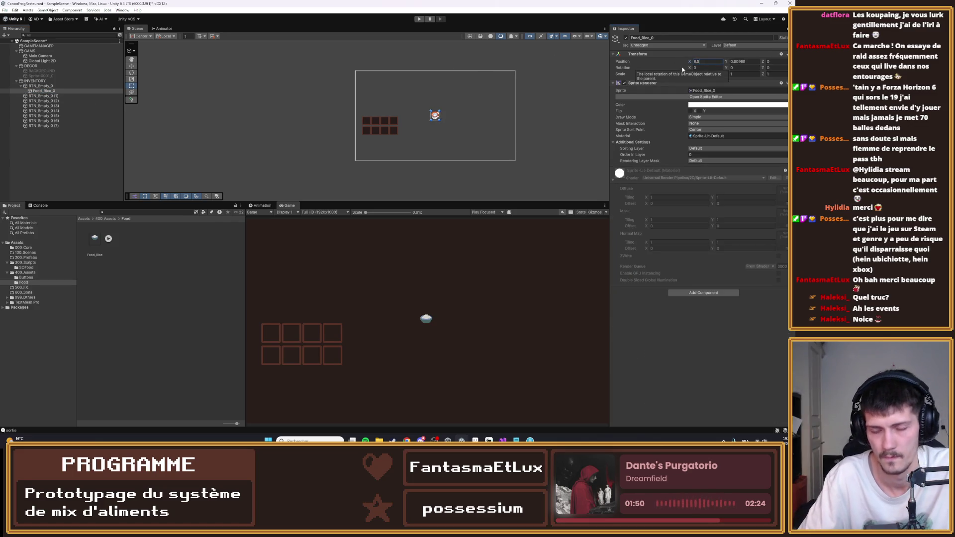
pyautogui.write('0')
pyautogui.press('BackSpace')
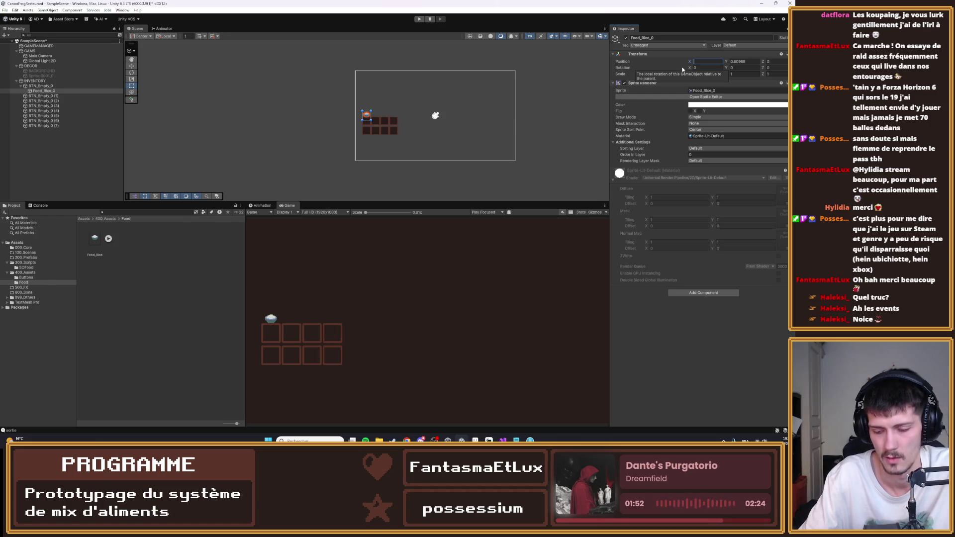
pyautogui.press('Tab')
pyautogui.write('0')
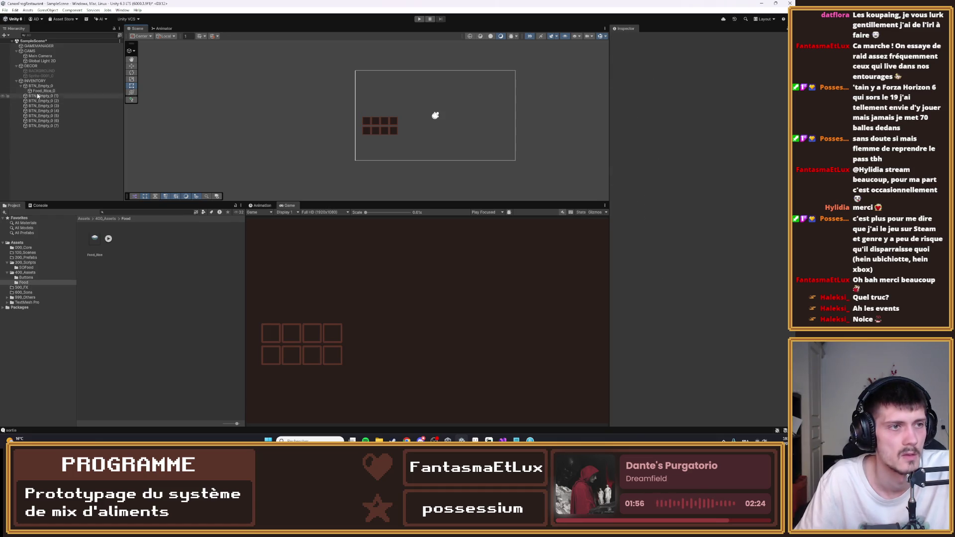
# - Set Food_Rice_0's Order in Layer to 1
pyautogui.click(43, 87)
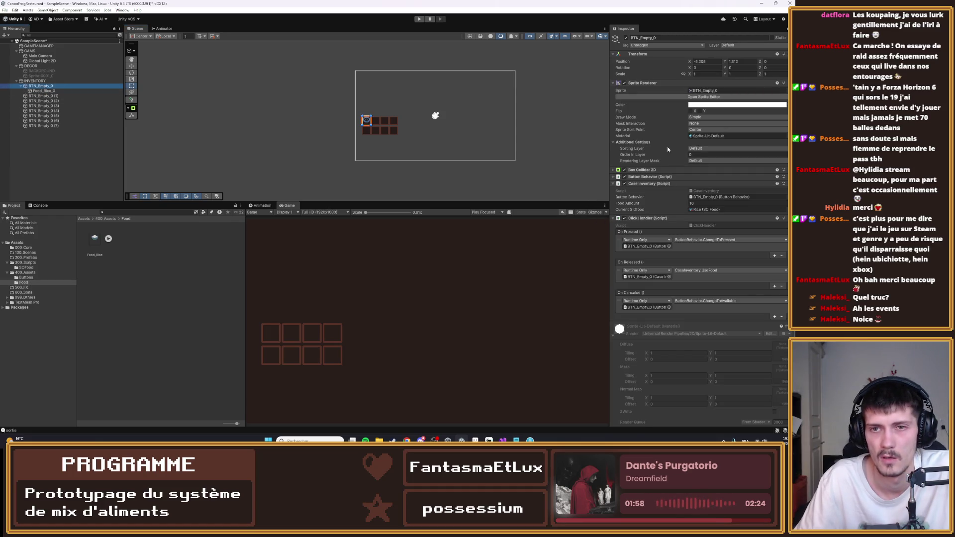
pyautogui.click(45, 91)
pyautogui.click(693, 154)
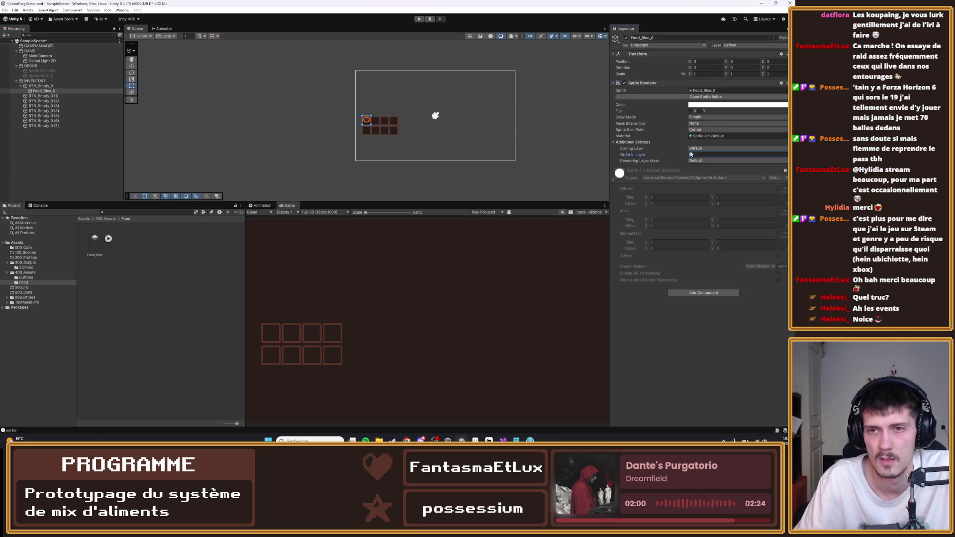
pyautogui.write('1')
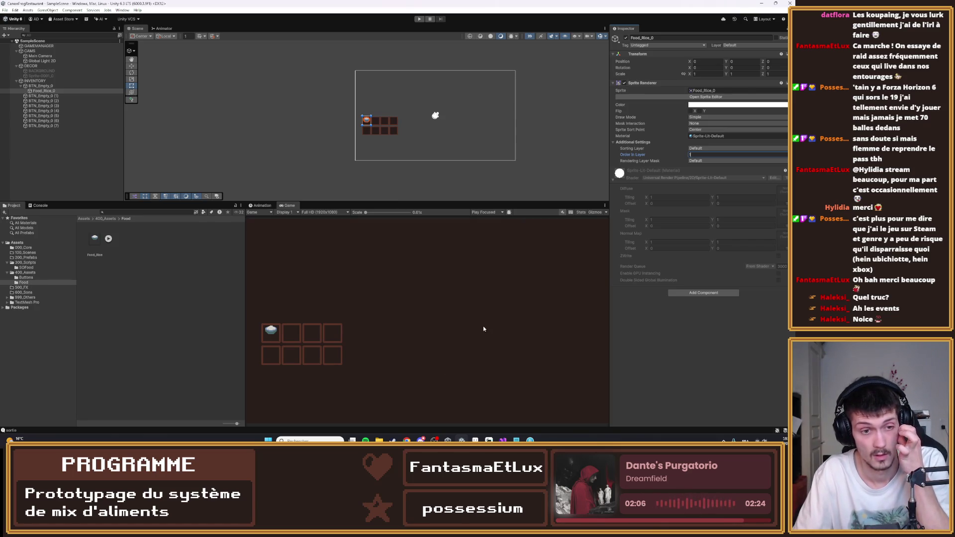
pyautogui.click(645, 373)
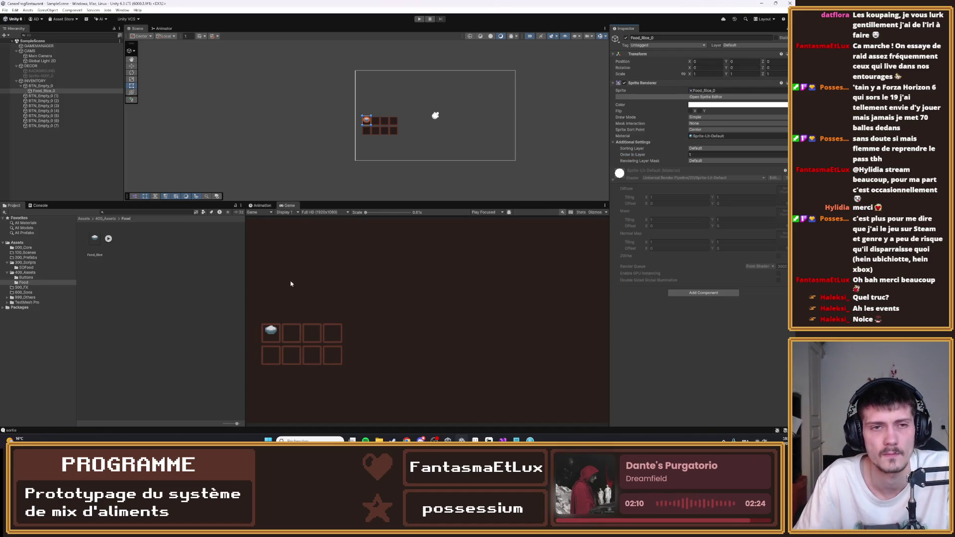
# - Clear Food_Rice_0's Sprite Renderer sprite to None
pyautogui.click(41, 86)
pyautogui.click(50, 92)
pyautogui.press('Up')
pyautogui.press('Down')
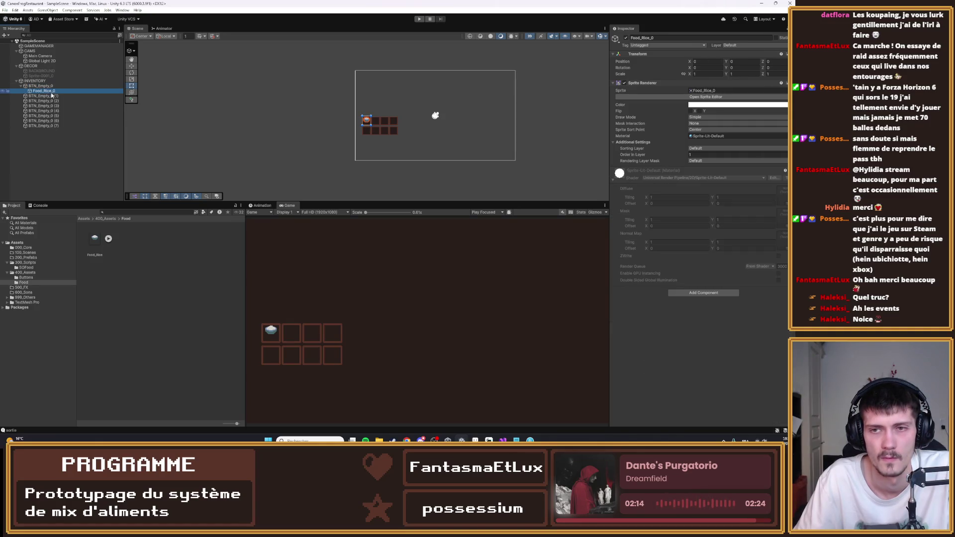
pyautogui.click(707, 90)
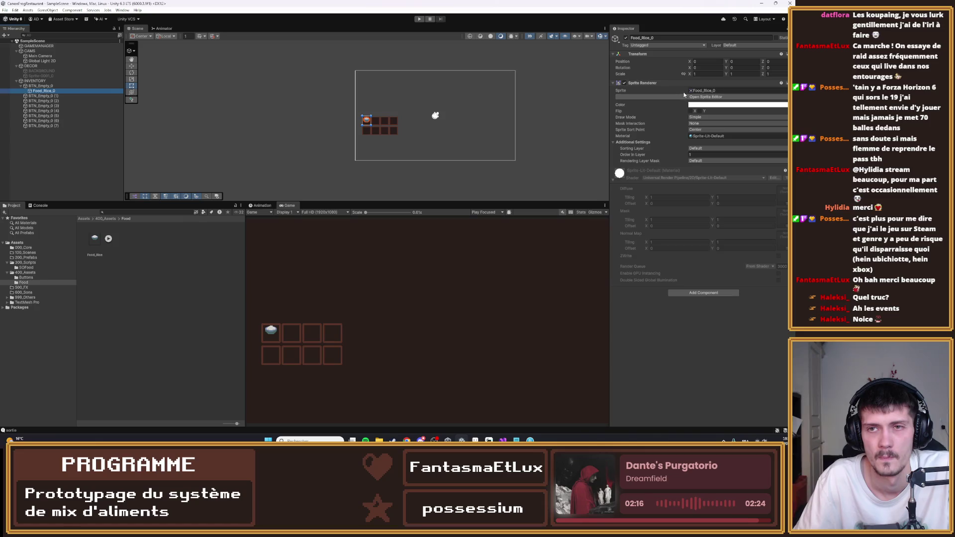
pyautogui.press('Delete')
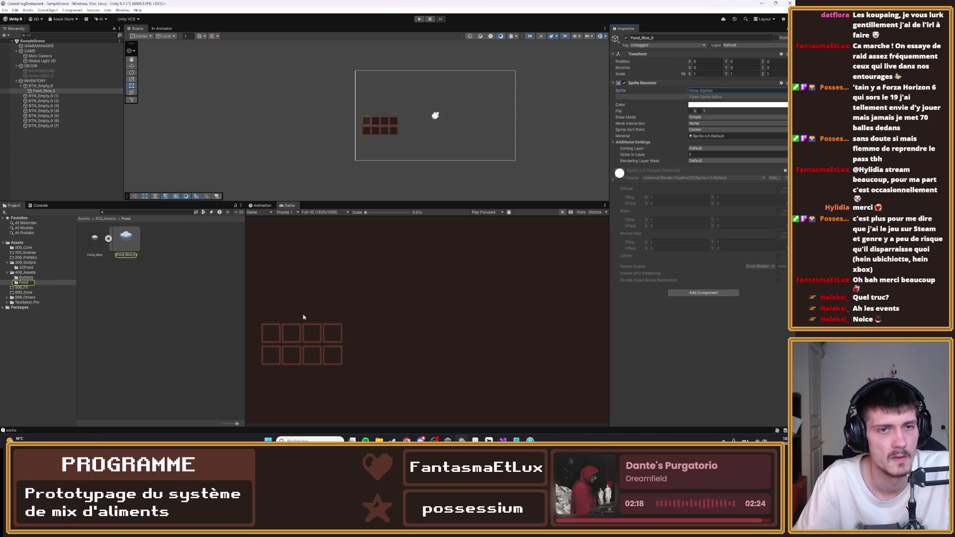
# - Rename Food_Rice_0 to FoodSprite
pyautogui.click(44, 91)
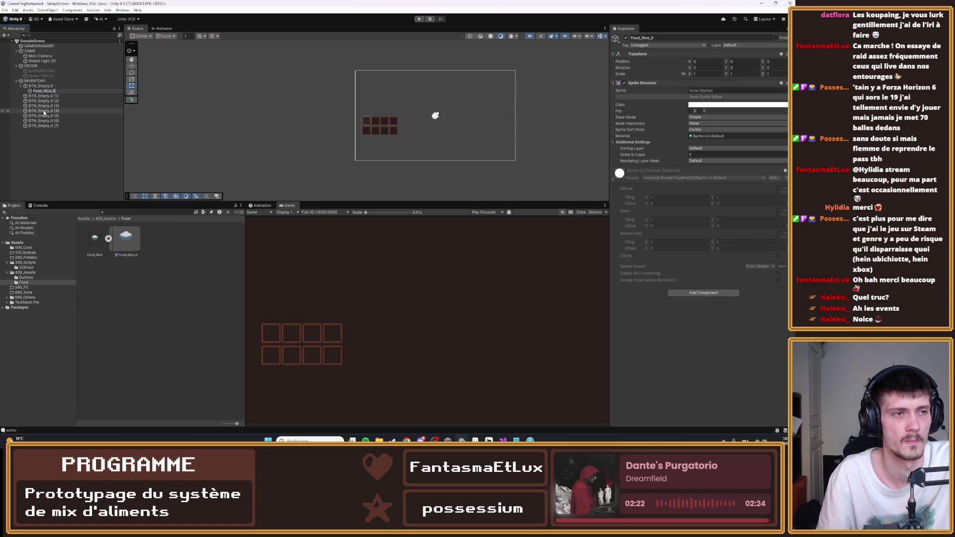
pyautogui.press('BackSpace')
pyautogui.press('BackSpace')
pyautogui.press('BackSpace')
pyautogui.write('Sprit')
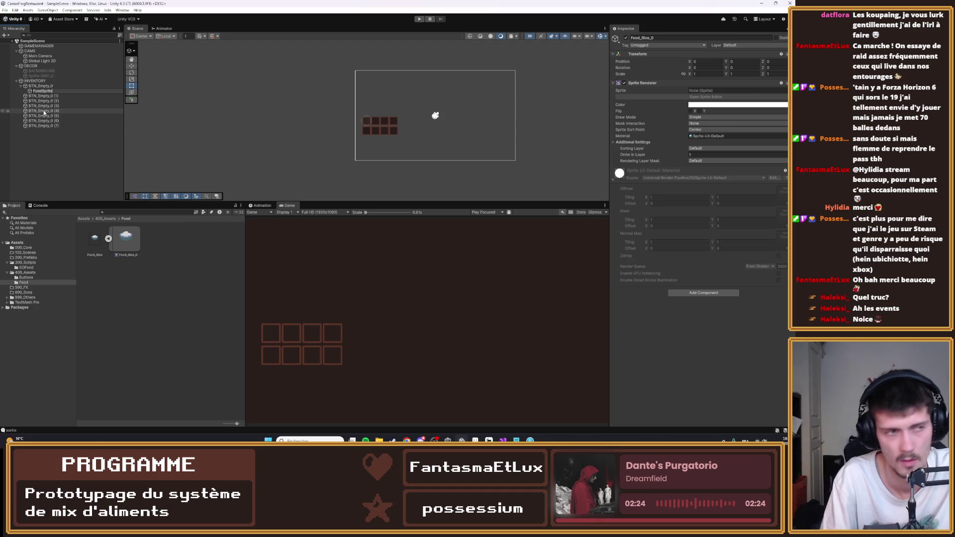
pyautogui.press('Return')
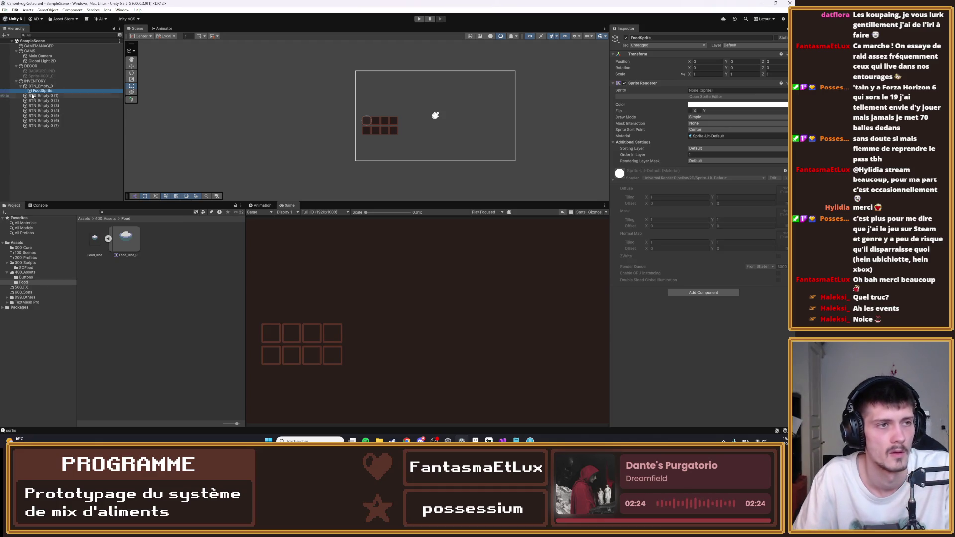
# - Undo an accidental duplication of the second slot BTN_Empty_0 (1)
pyautogui.click(42, 97)
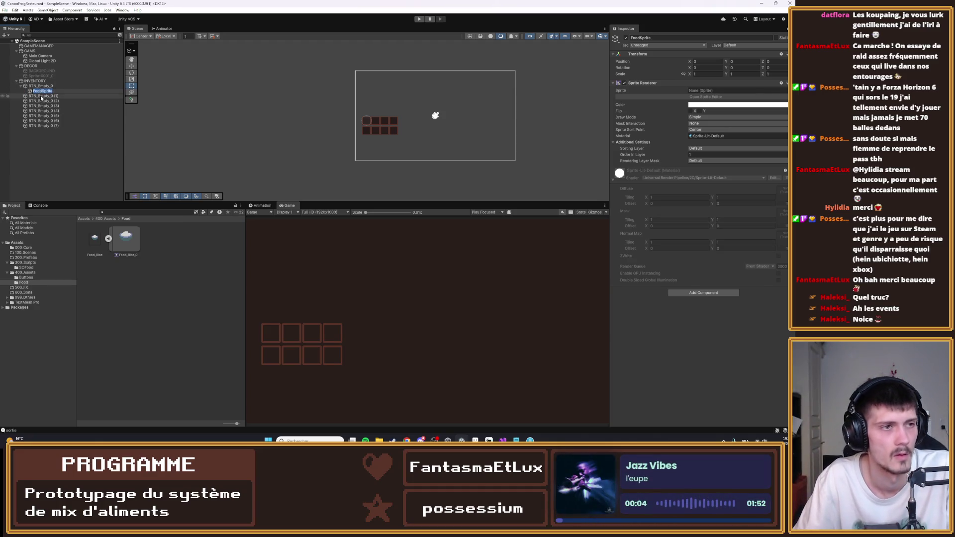
pyautogui.hotkey('ctrl', 'd')
pyautogui.hotkey('ctrl', 'z')
pyautogui.click(40, 92)
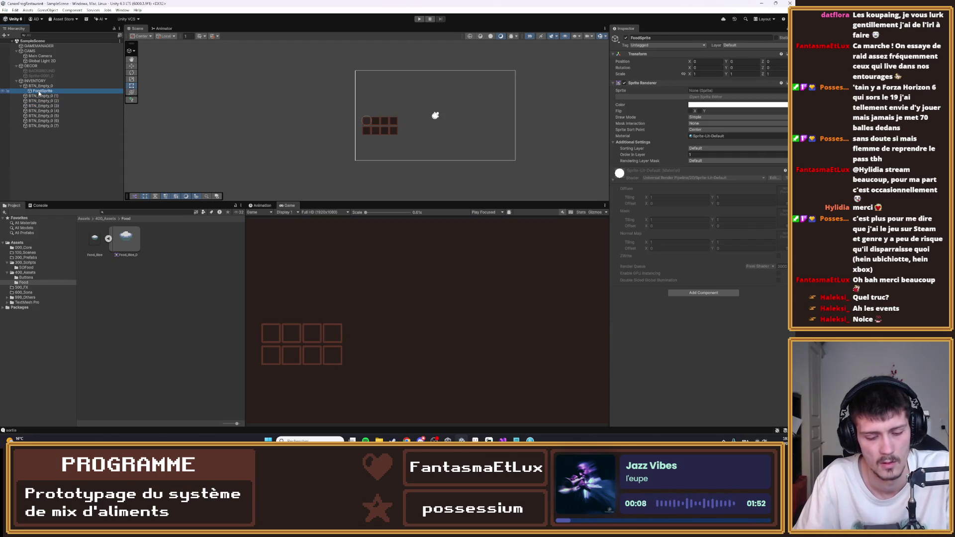
pyautogui.click(32, 96)
pyautogui.click(40, 92)
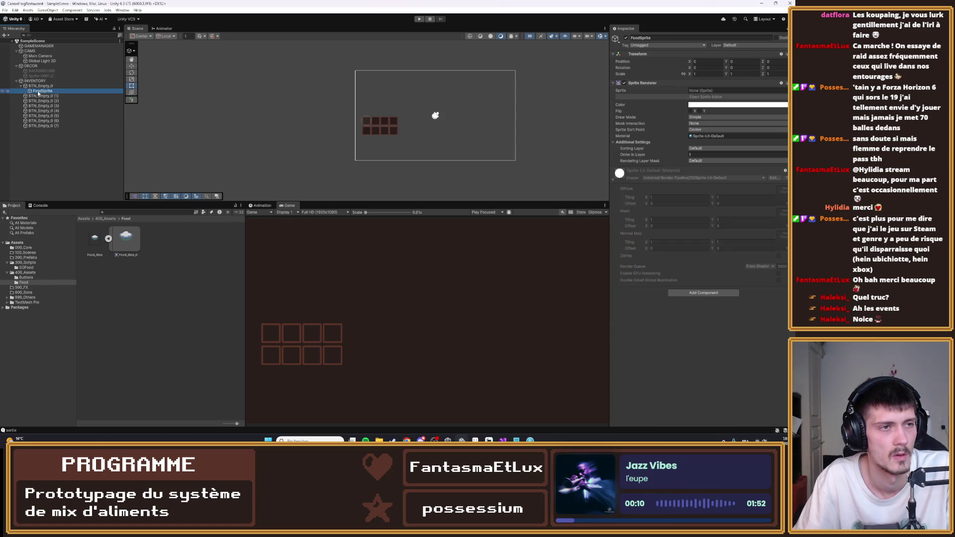
# - Duplicate FoodSprite and move the copy under the second slot BTN_Empty_0 (1)
pyautogui.moveTo(39, 93); pyautogui.dragTo(43, 94)
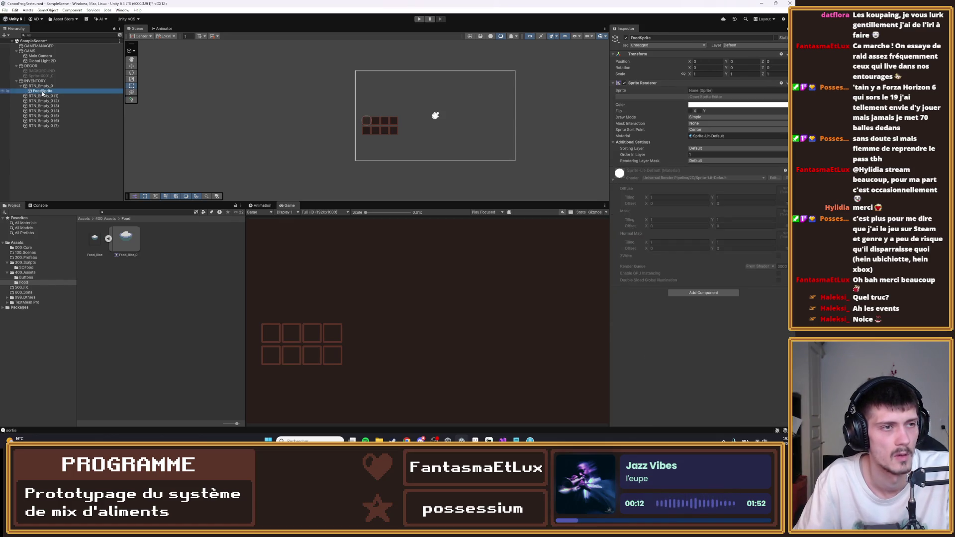
pyautogui.hotkey('ctrl', 'd')
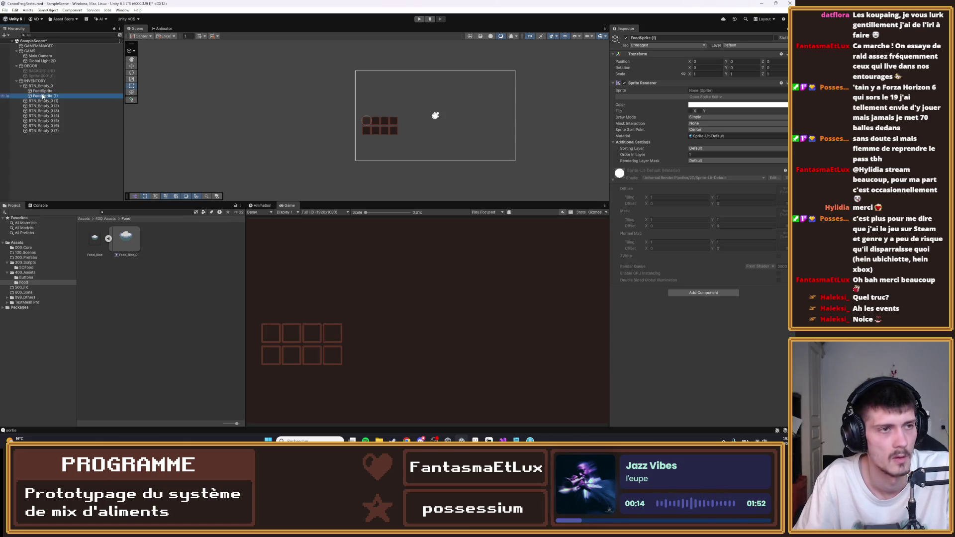
pyautogui.moveTo(41, 95); pyautogui.dragTo(39, 100)
pyautogui.press('Up')
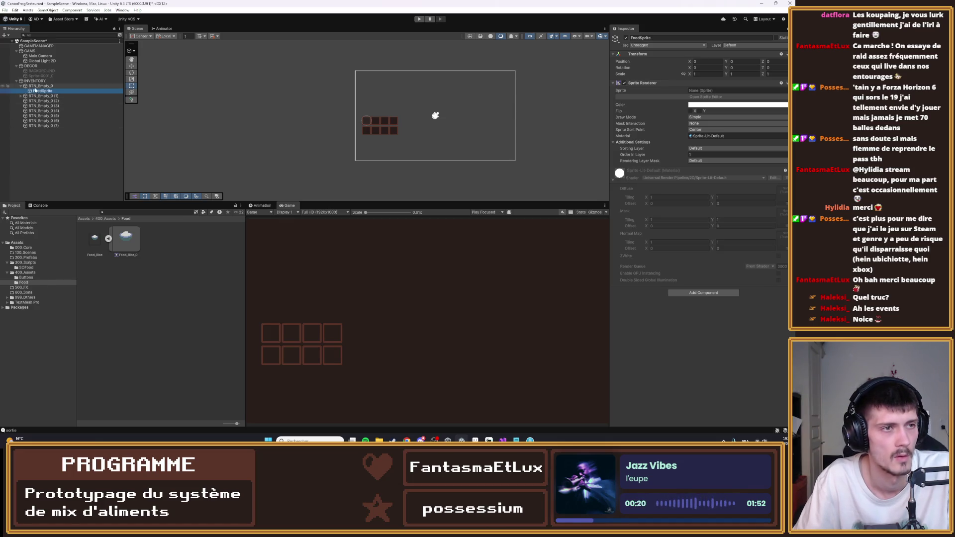
pyautogui.press('Down')
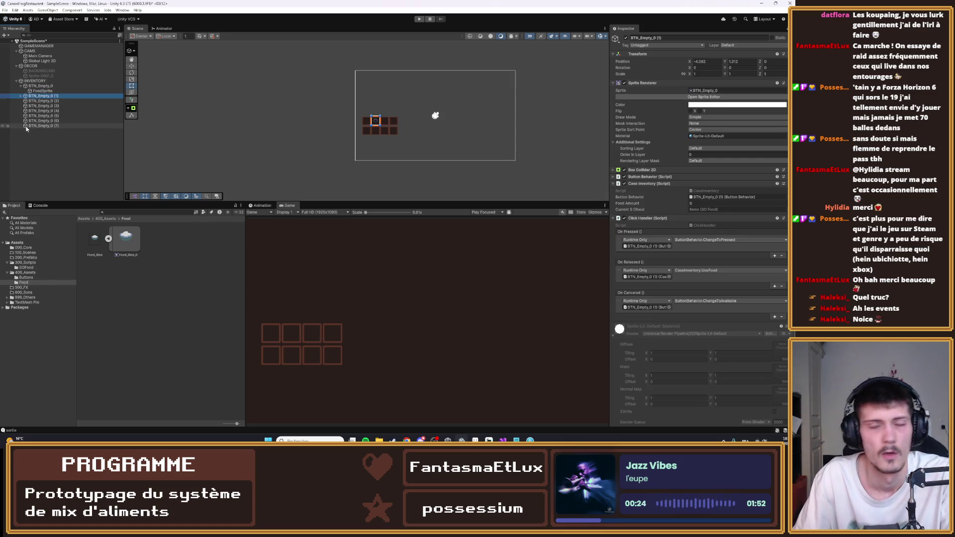
pyautogui.click(40, 182)
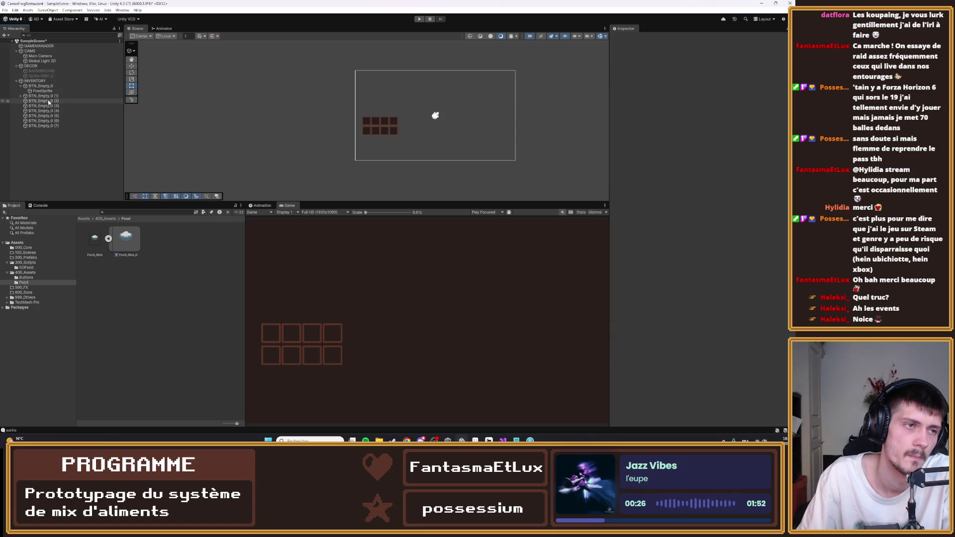
# - Delete slots BTN_Empty_0 (1) through (7) and check INVENTORY's list shows elements 1–7 Missing
pyautogui.click(47, 101)
pyautogui.press('Delete')
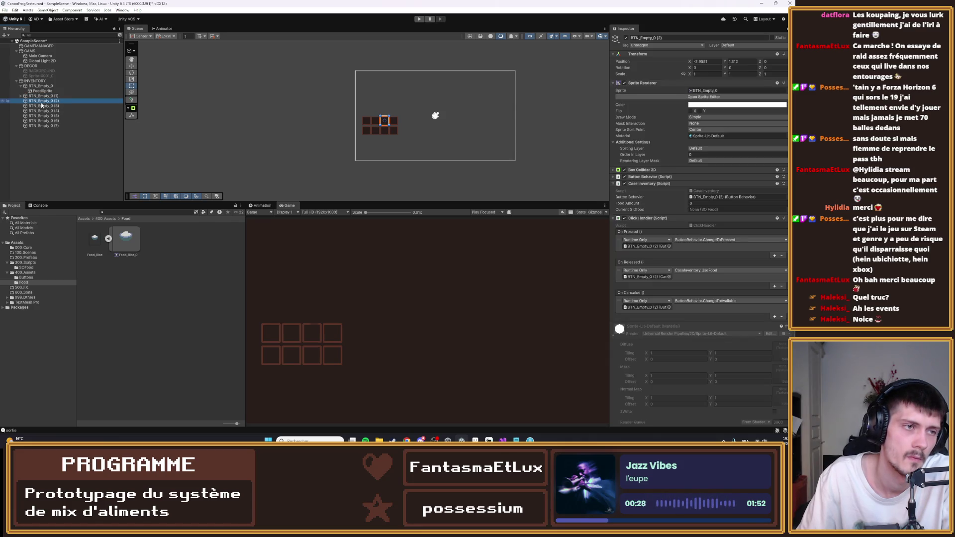
pyautogui.click(42, 102)
pyautogui.press('Delete')
pyautogui.click(42, 102)
pyautogui.press('Delete')
pyautogui.click(42, 102)
pyautogui.press('Delete')
pyautogui.click(43, 102)
pyautogui.press('Delete')
pyautogui.click(42, 102)
pyautogui.press('Delete')
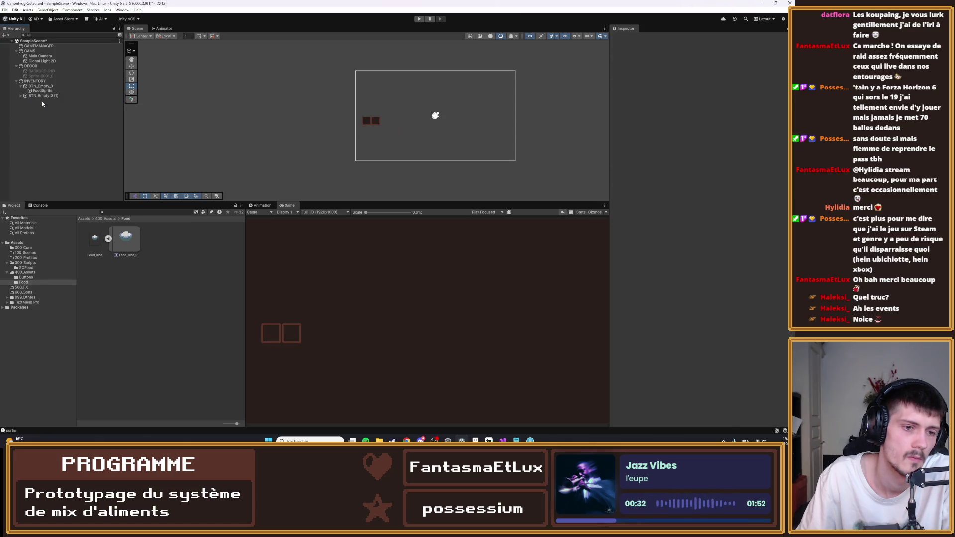
pyautogui.click(41, 97)
pyautogui.press('Delete')
pyautogui.click(42, 86)
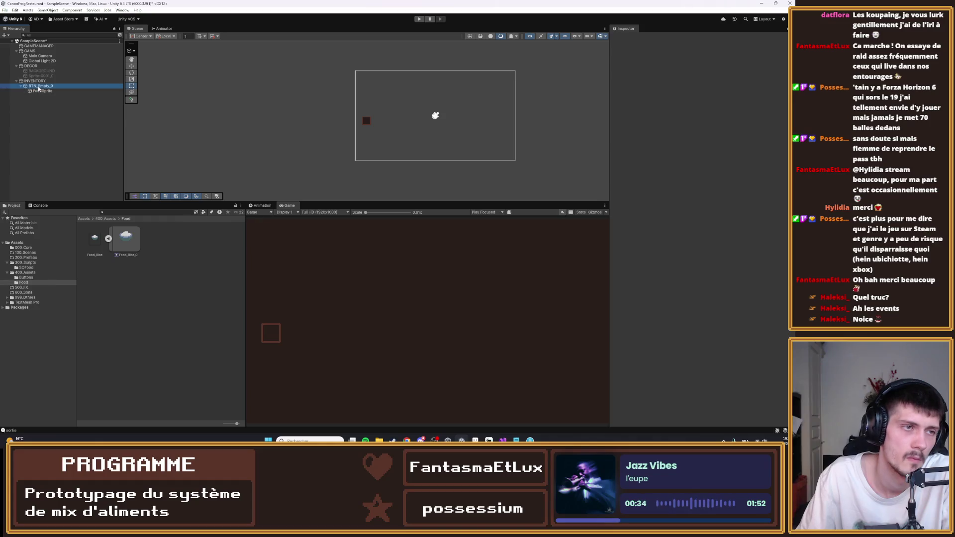
pyautogui.click(35, 81)
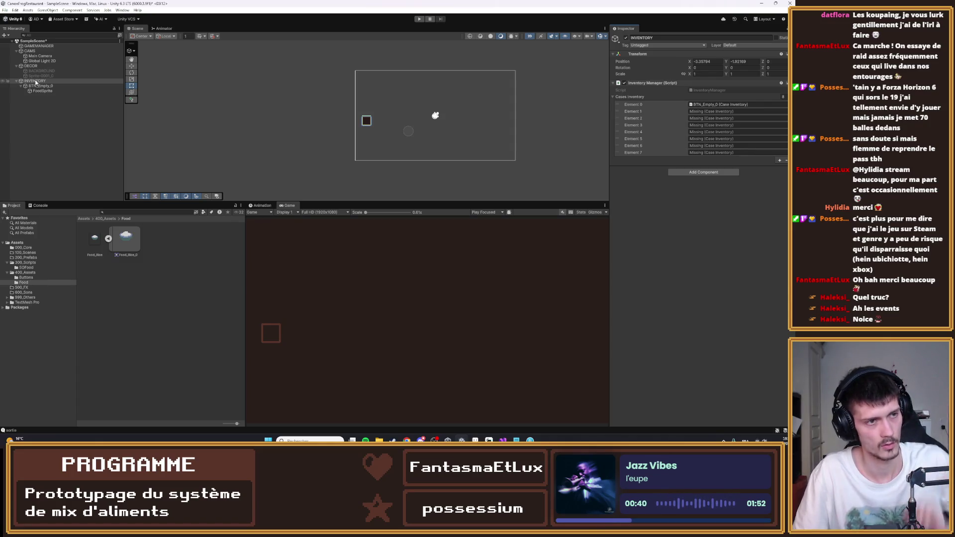
# - Select BTN_Empty_0 and open its CaseInventory script in Visual Studio
pyautogui.click(367, 120)
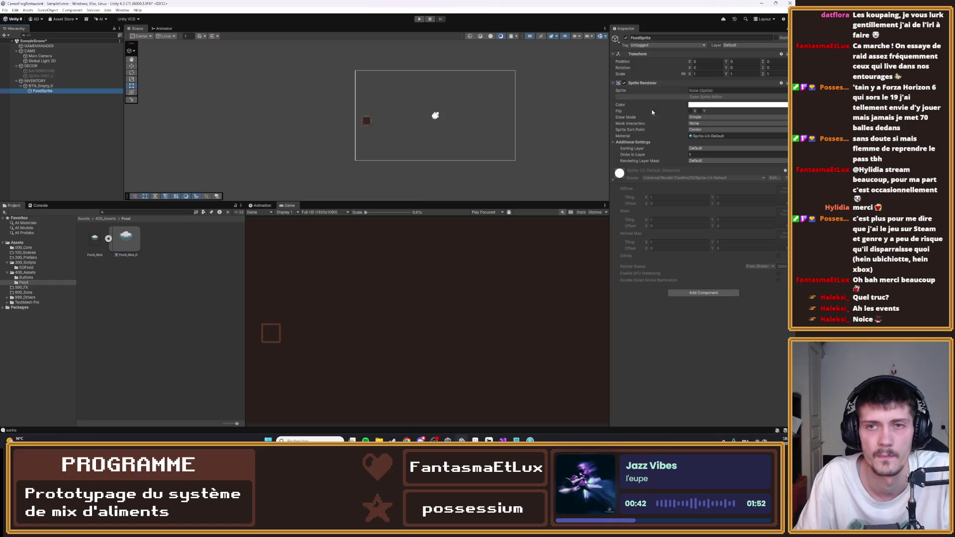
pyautogui.click(10, 86)
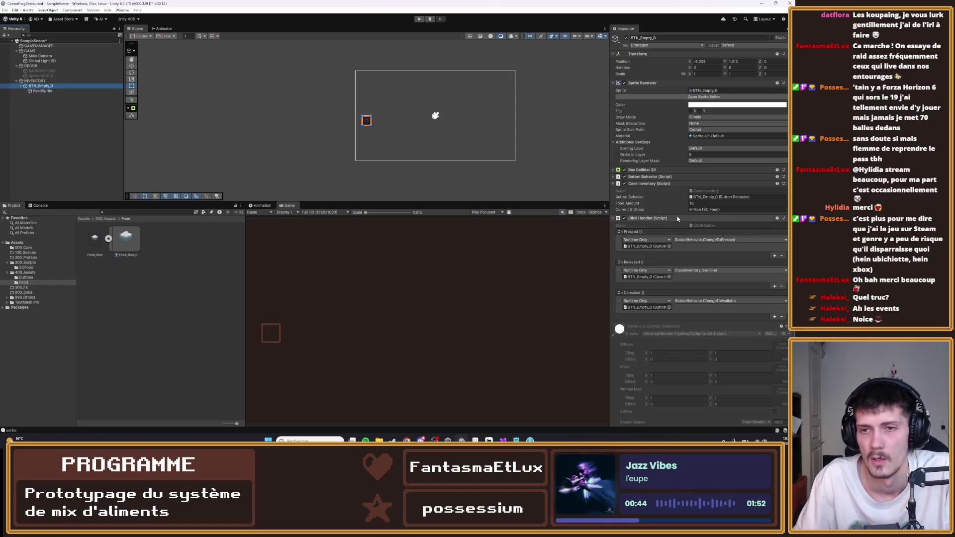
pyautogui.hotkey('alt', 'Tab')
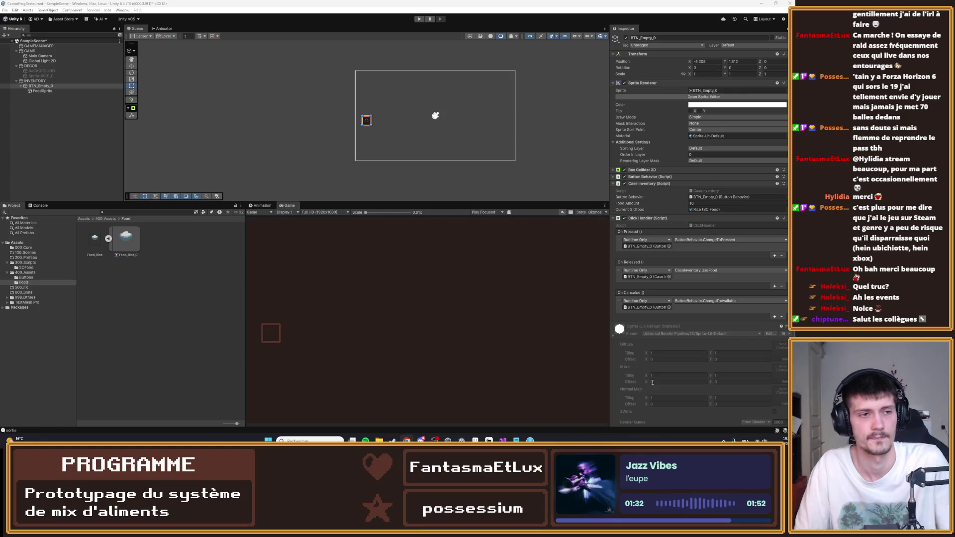
pyautogui.click(174, 298)
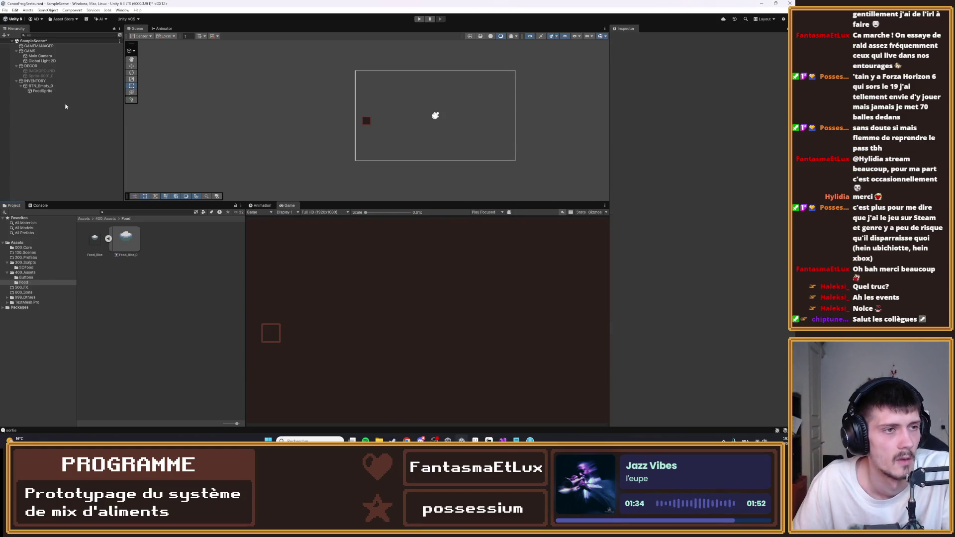
pyautogui.click(50, 85)
pyautogui.click(708, 190)
pyautogui.doubleClick(708, 190)
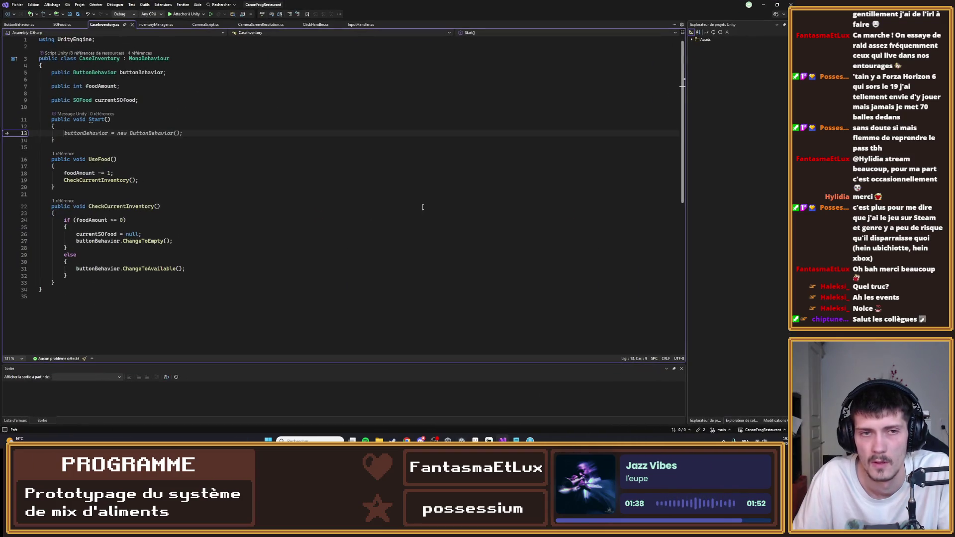
pyautogui.press('Escape')
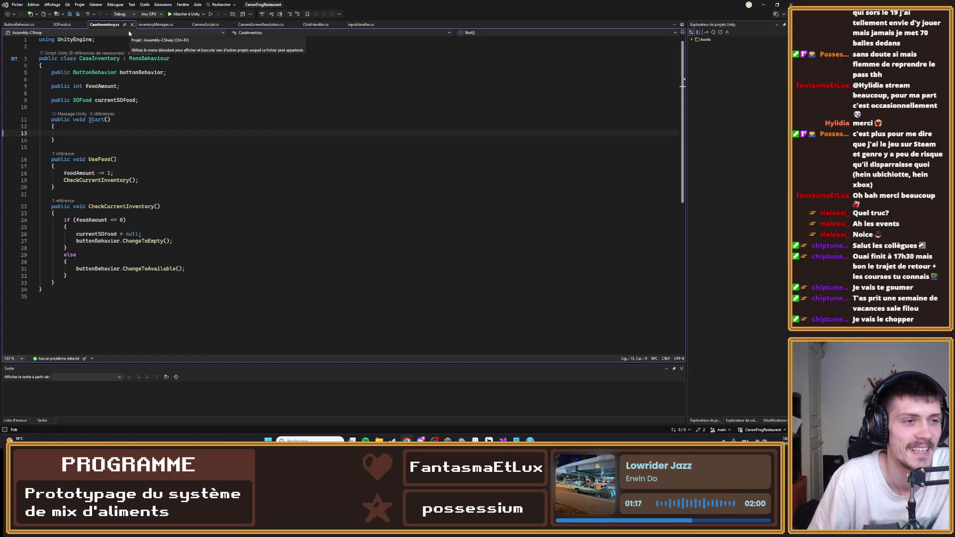
pyautogui.click(101, 147)
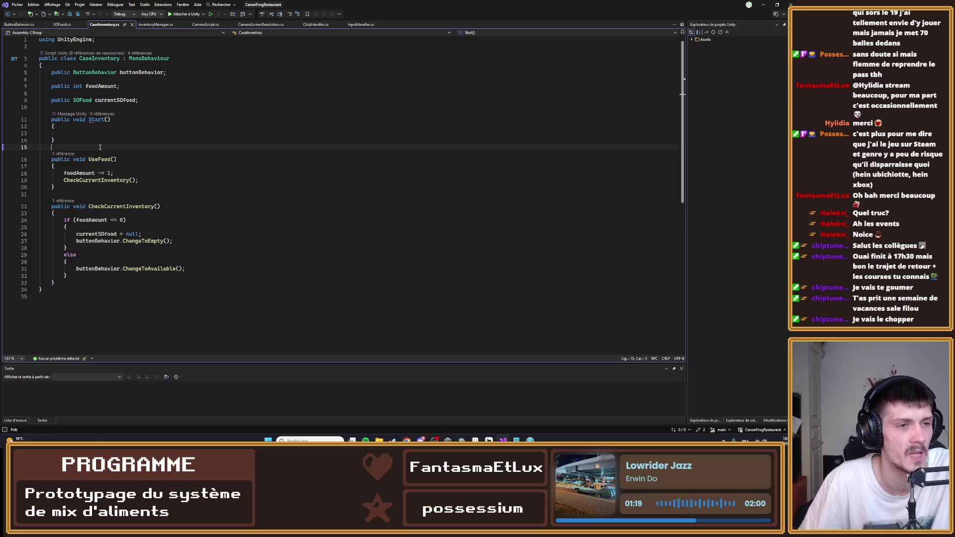
# - Add blank lines after Start, then discard the started public declaration
pyautogui.press('Return')
pyautogui.press('Up')
pyautogui.press('Return')
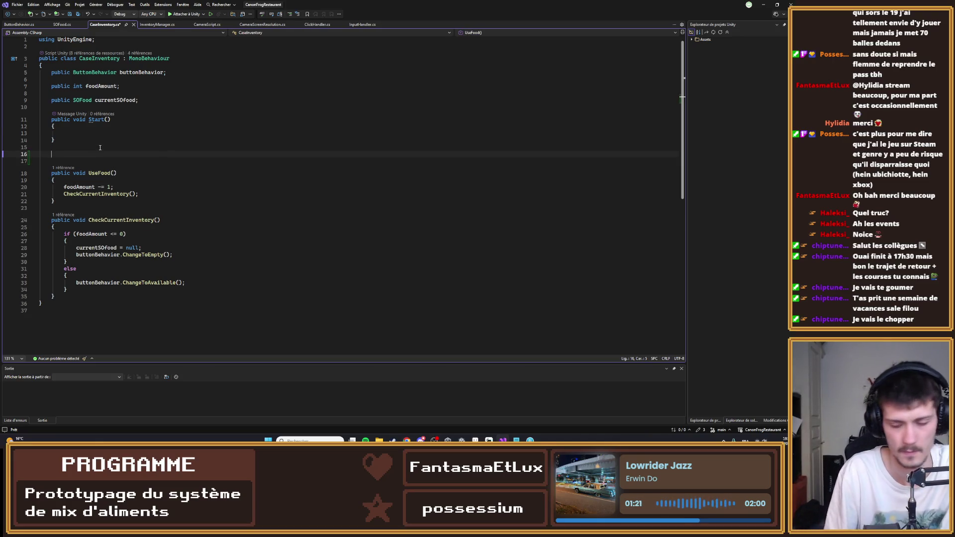
pyautogui.write('public')
pyautogui.hotkey('ctrl', 'BackSpace')
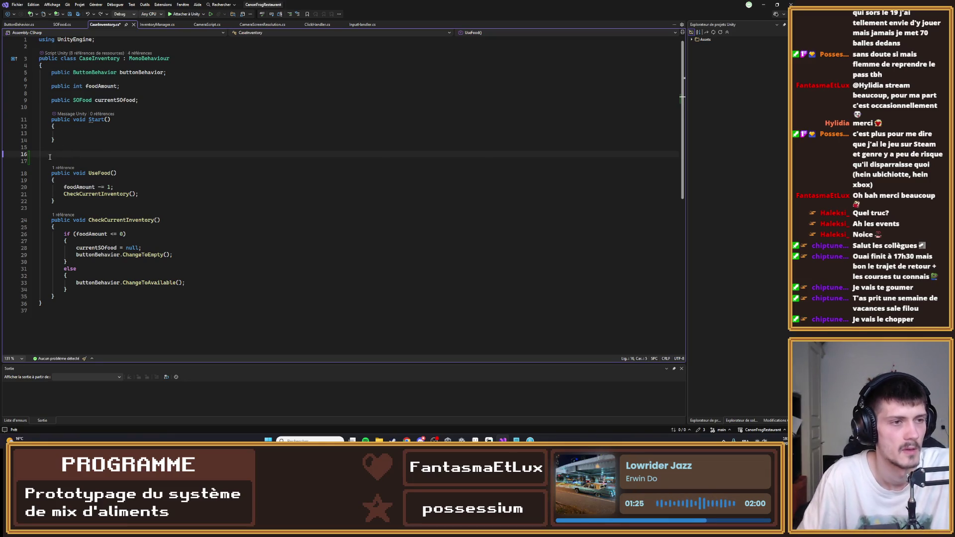
pyautogui.press('Delete')
pyautogui.press('Delete')
pyautogui.press('Down')
pyautogui.press('Down')
pyautogui.press('Down')
pyautogui.press('Down')
# - Write an empty public void Initialisation() method after UseFood and save the script
pyautogui.press('Return')
pyautogui.press('Return')
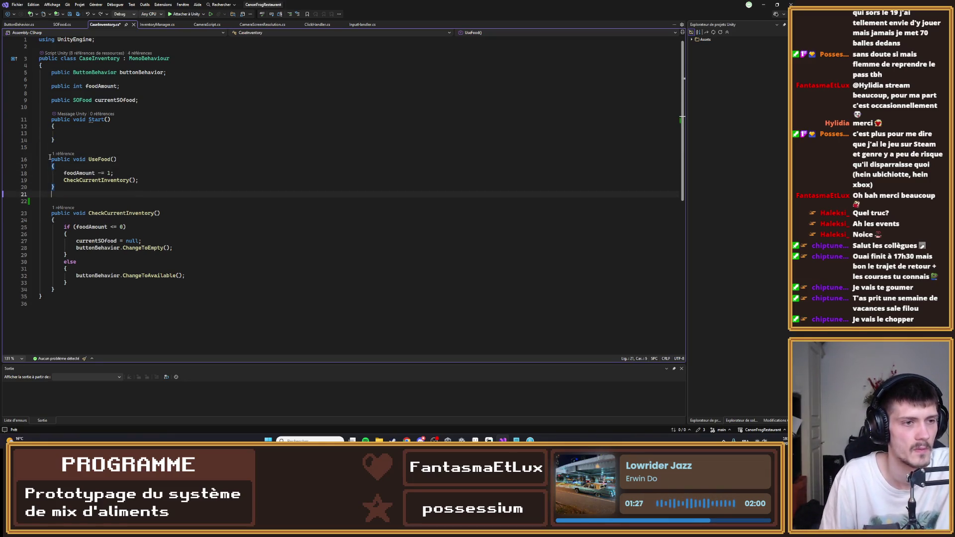
pyautogui.write('public void ')
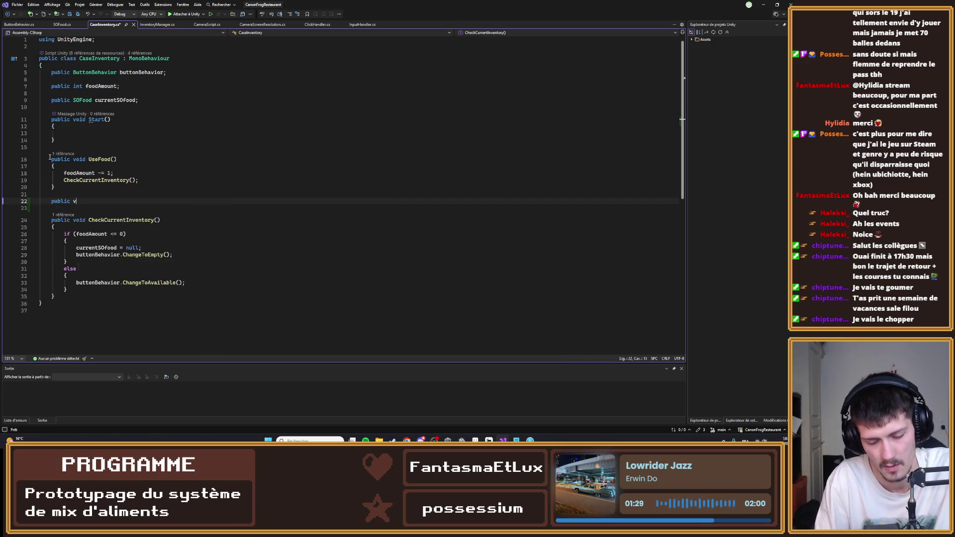
pyautogui.write('init')
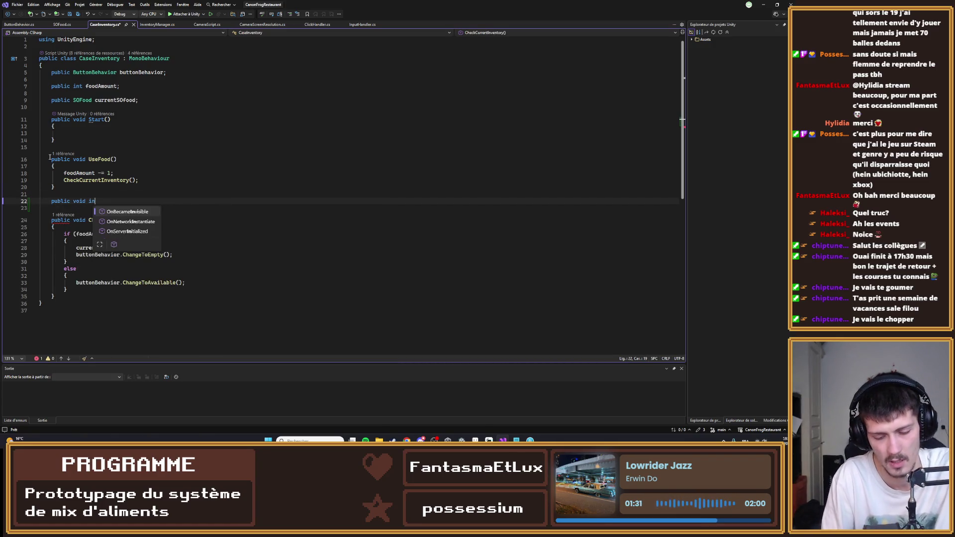
pyautogui.press('BackSpace')
pyautogui.press('BackSpace')
pyautogui.press('BackSpace')
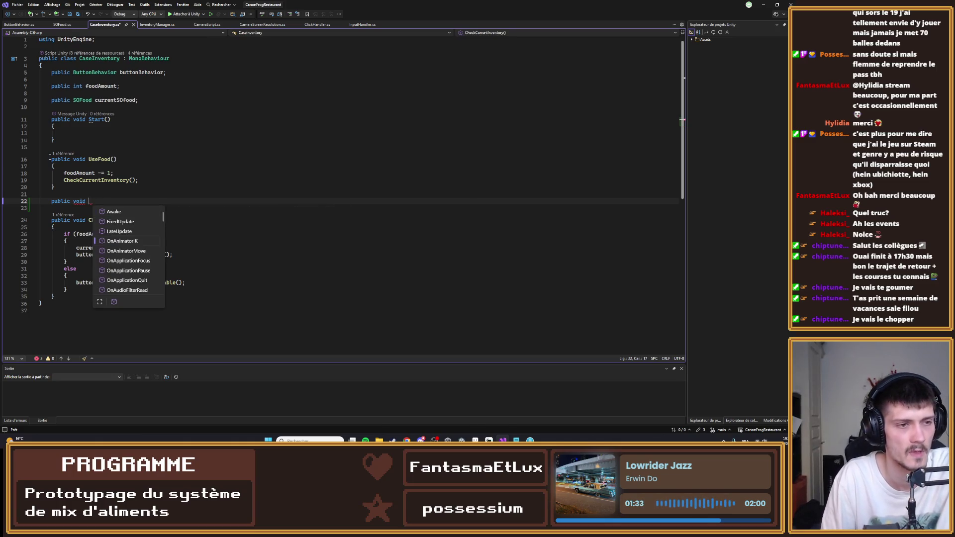
pyautogui.write('Initial')
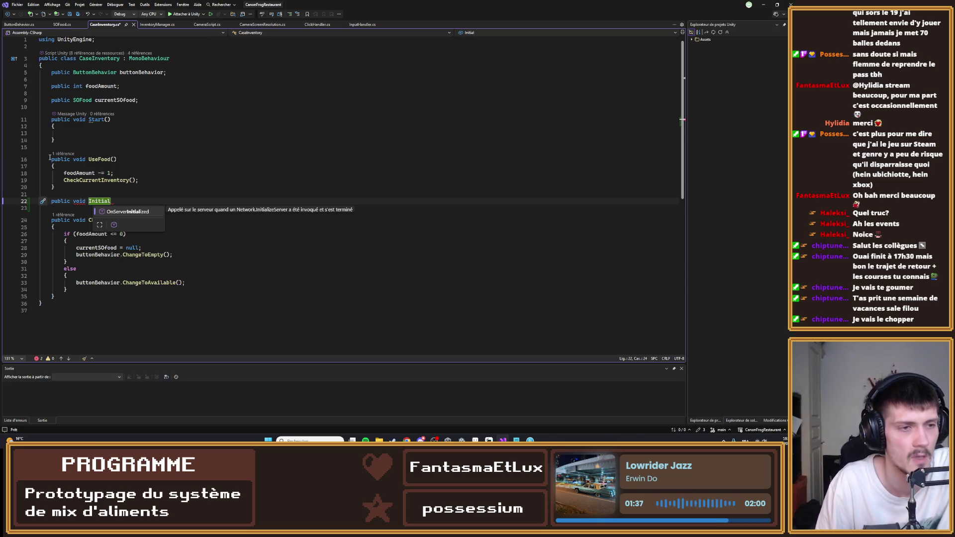
pyautogui.write('isation')
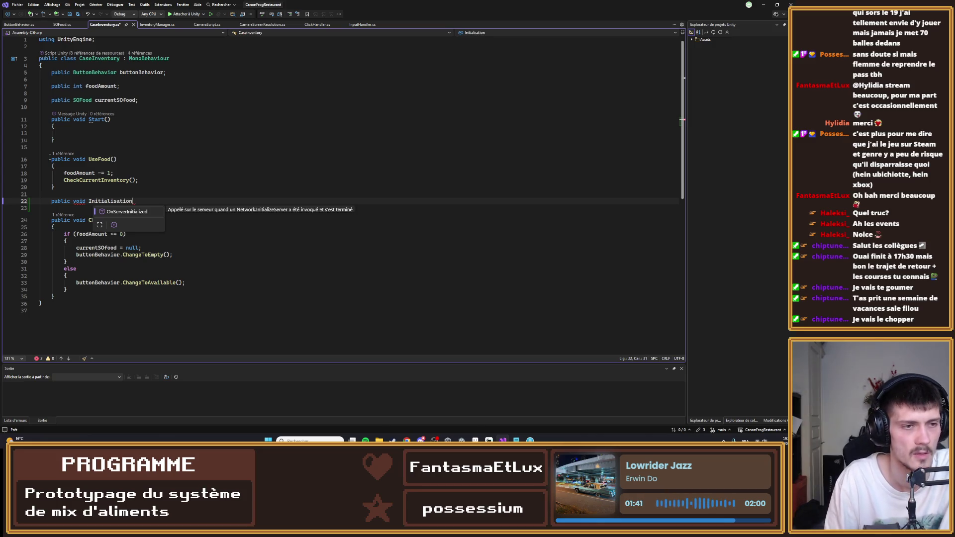
pyautogui.write('()')
pyautogui.press('Return')
pyautogui.write('{')
pyautogui.press('Return')
pyautogui.hotkey('ctrl', 's')
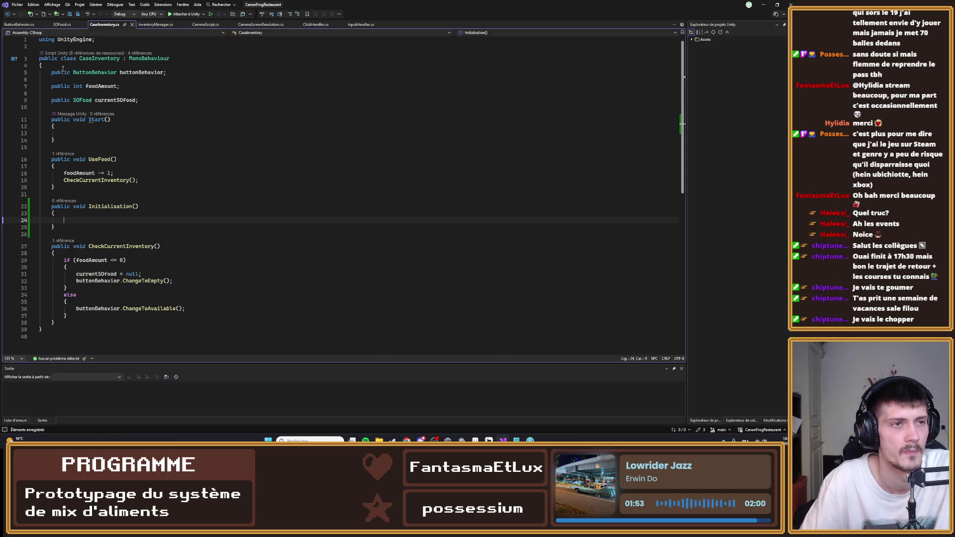
pyautogui.click(148, 105)
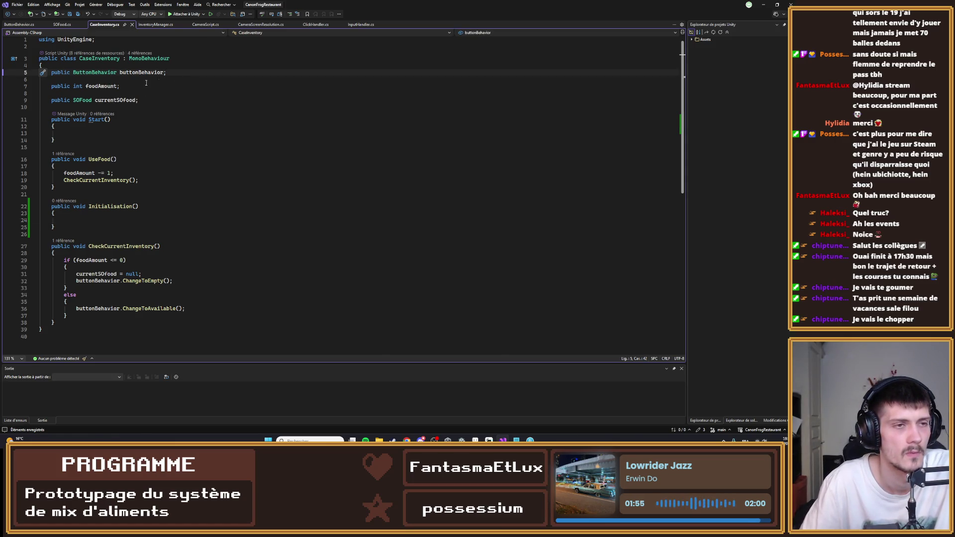
# - Declare 'public SpriteRenderer spriteRenderer;' on a new line below the currentSOfood field
pyautogui.click(150, 100)
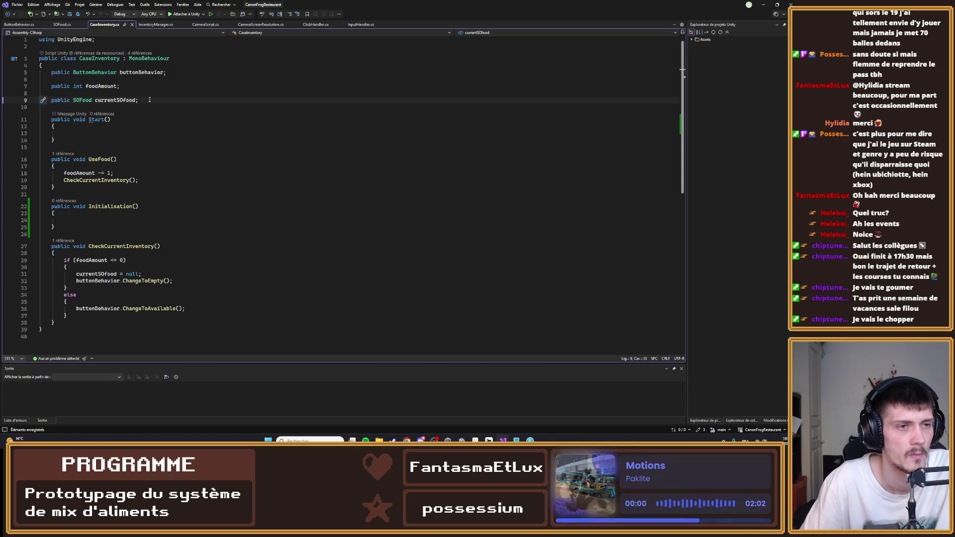
pyautogui.press('Return')
pyautogui.press('Return')
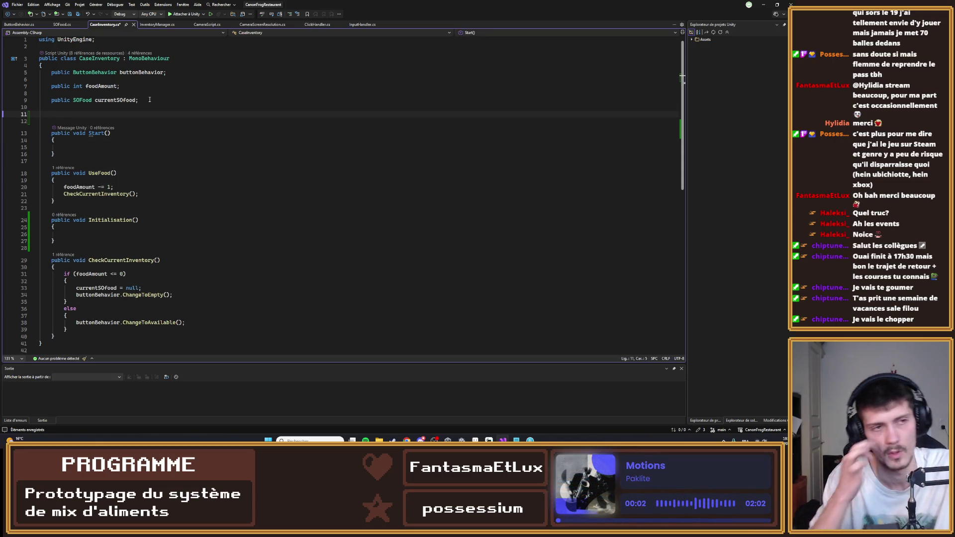
pyautogui.write('publi')
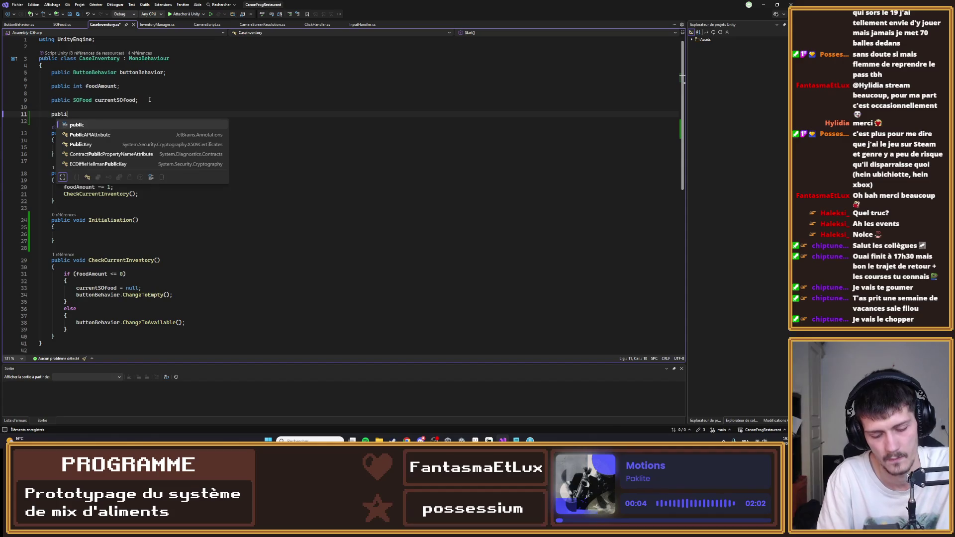
pyautogui.write('c void')
pyautogui.press('BackSpace')
pyautogui.press('BackSpace')
pyautogui.press('BackSpace')
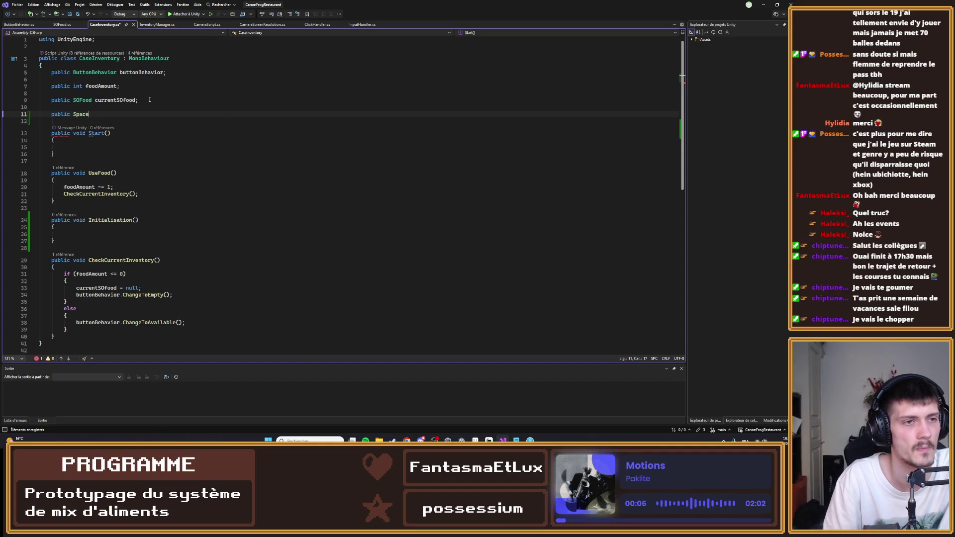
pyautogui.write('s')
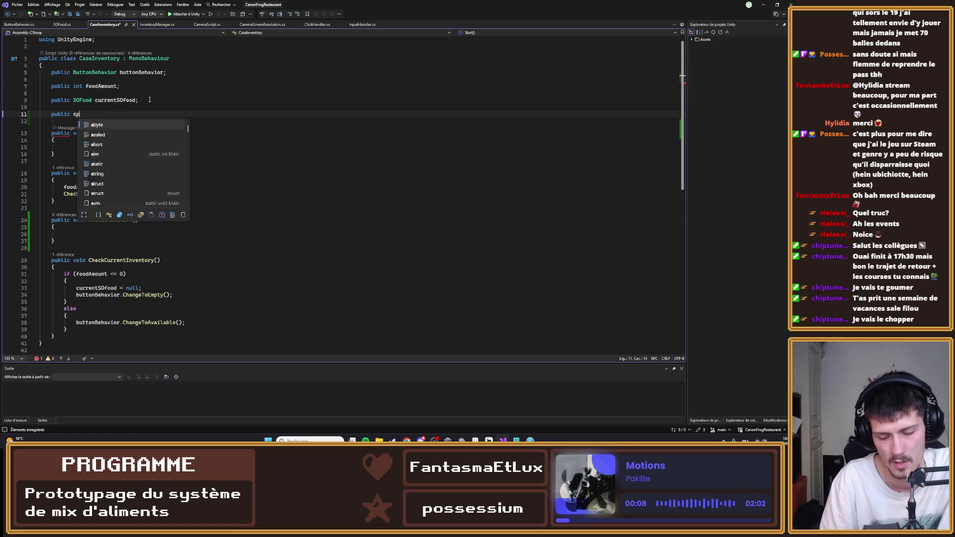
pyautogui.press('BackSpace')
pyautogui.press('BackSpace')
pyautogui.press('BackSpace')
pyautogui.write('pr')
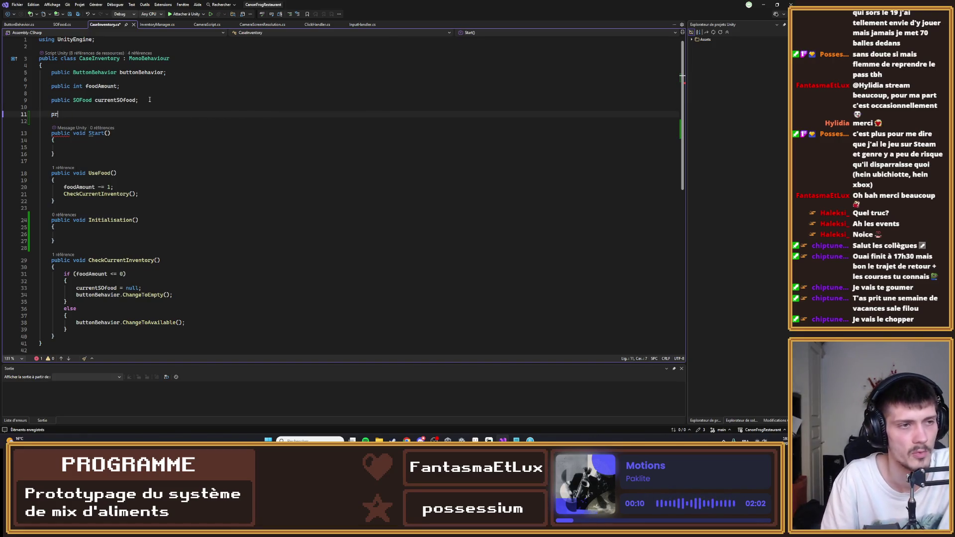
pyautogui.press('BackSpace')
pyautogui.press('BackSpace')
pyautogui.write('p')
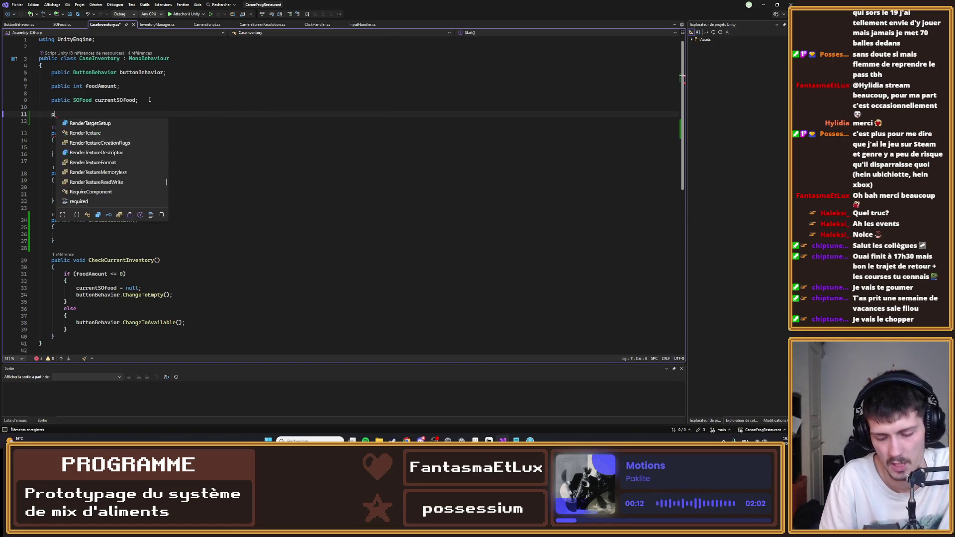
pyautogui.write('ublic spri')
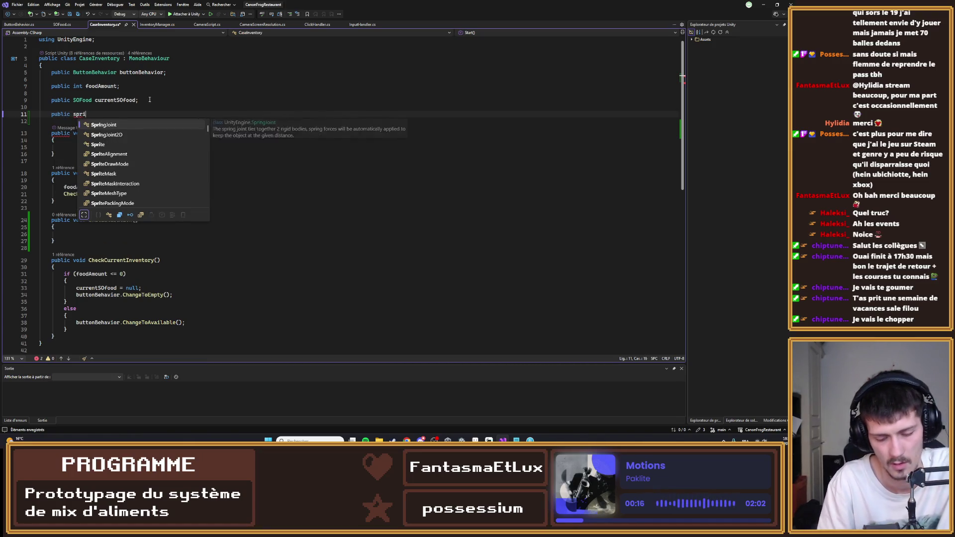
pyautogui.write('teR')
pyautogui.press('Tab')
pyautogui.press('Tab')
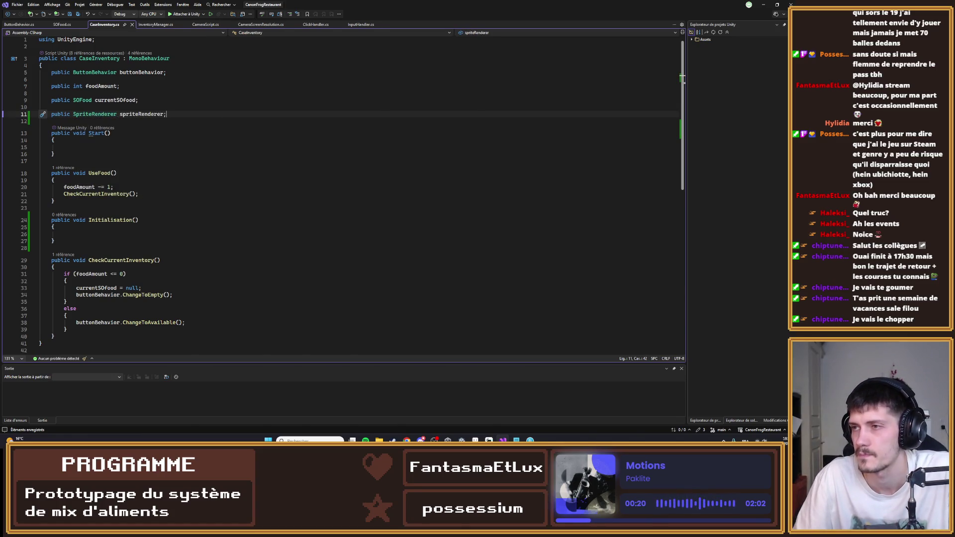
pyautogui.click(104, 148)
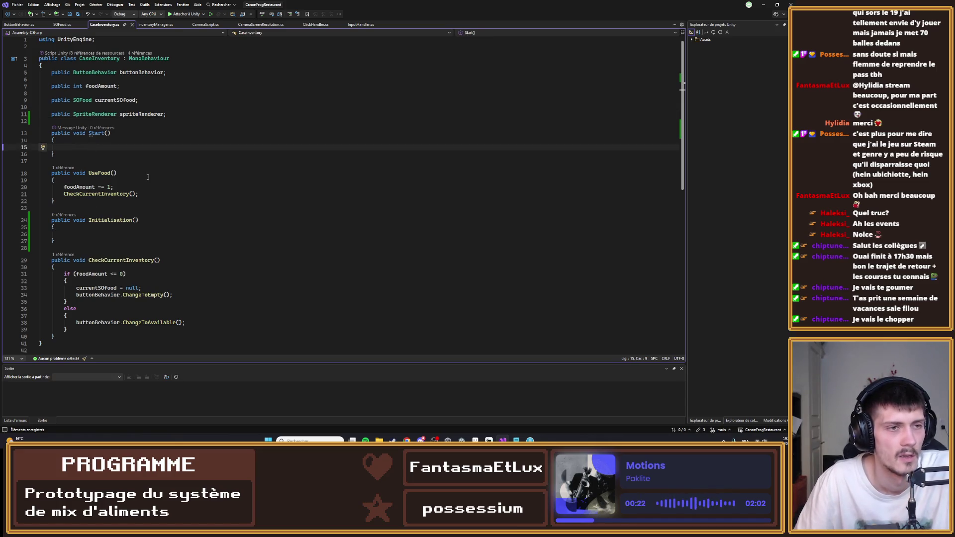
pyautogui.click(88, 234)
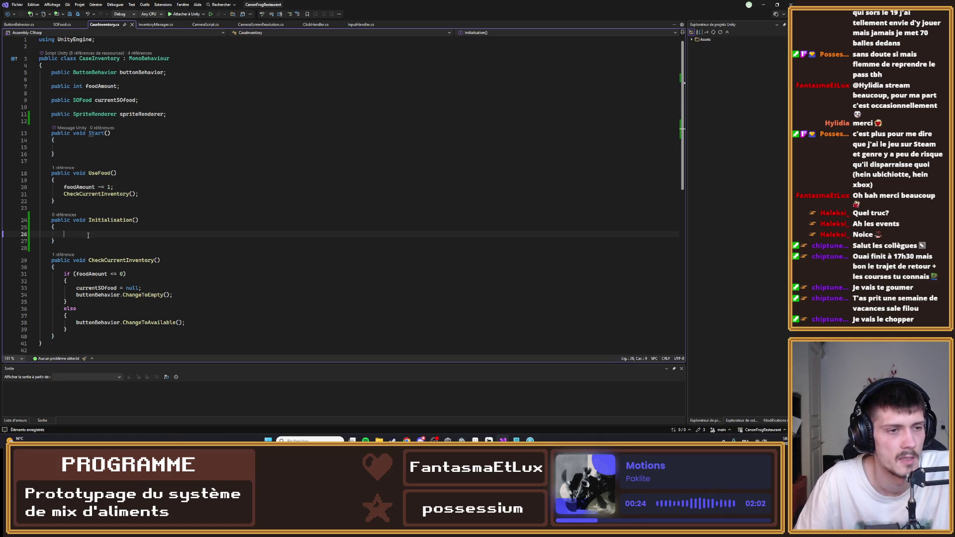
# - Start Initialisation() with an if (currentSOfood != null) check
pyautogui.write('spriteRenderer =')
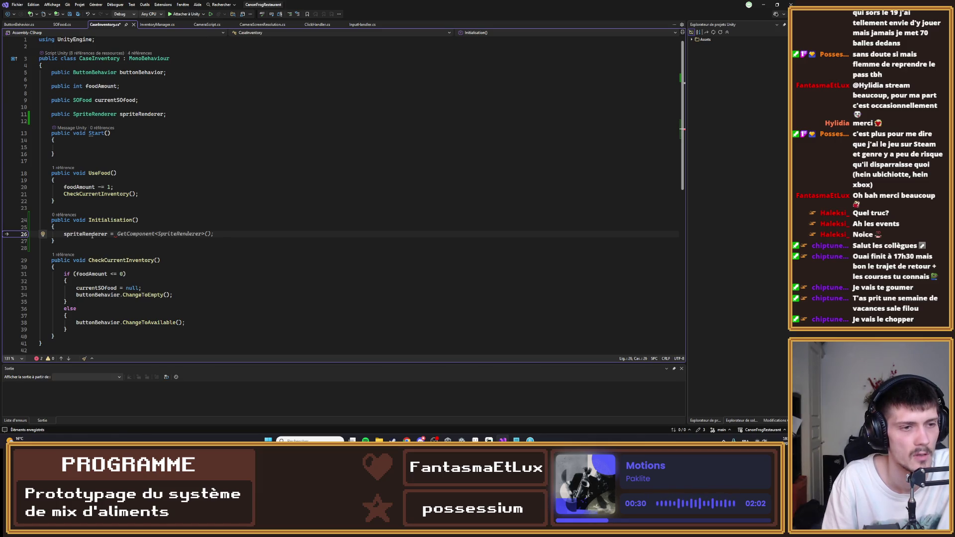
pyautogui.press('Left')
pyautogui.press('Left')
pyautogui.press('BackSpace')
pyautogui.press('BackSpace')
pyautogui.press('BackSpace')
pyautogui.press('Delete')
pyautogui.press('Delete')
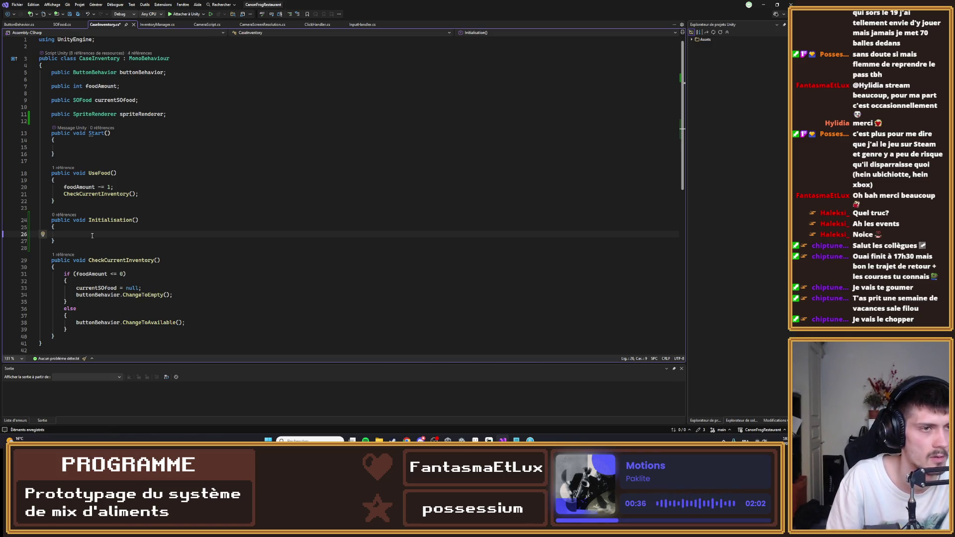
pyautogui.write('if ')
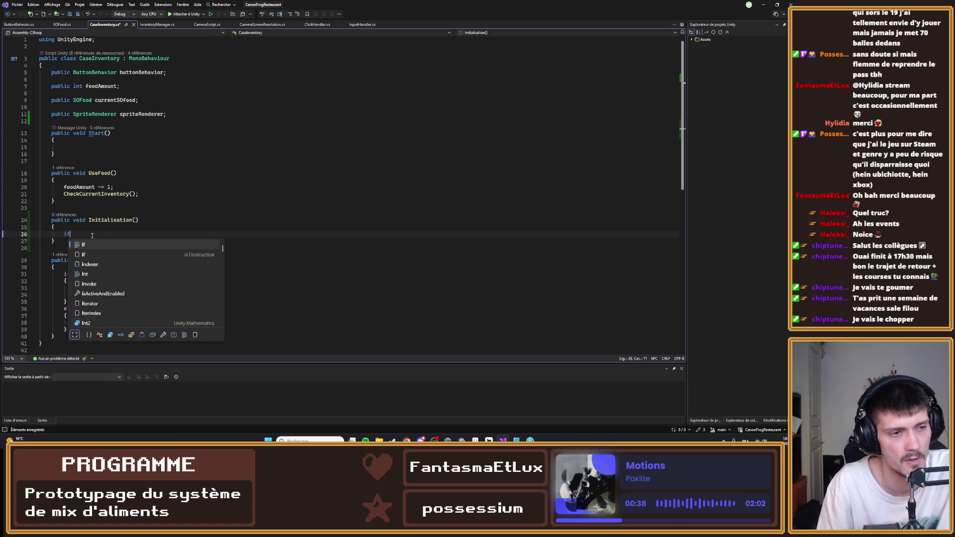
pyautogui.write('(so')
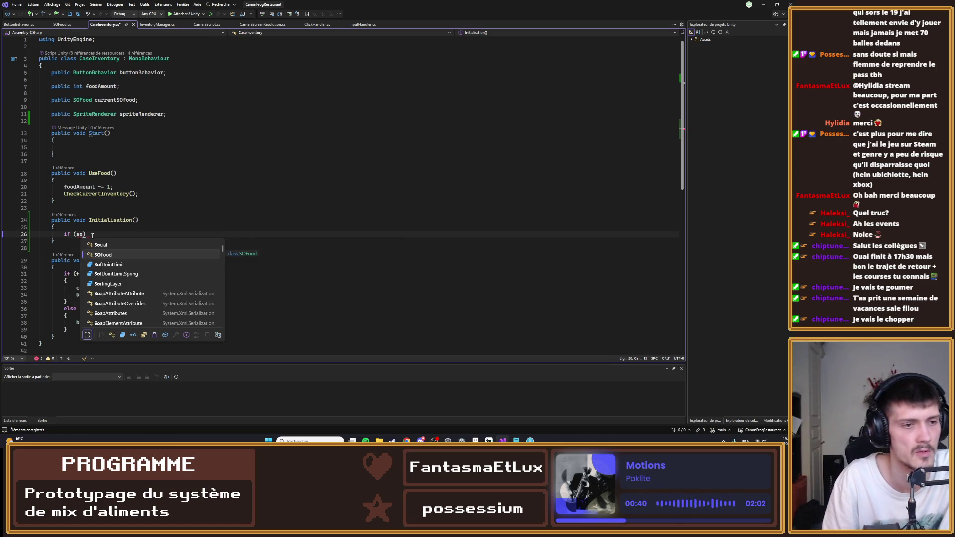
pyautogui.write('currentSOfood')
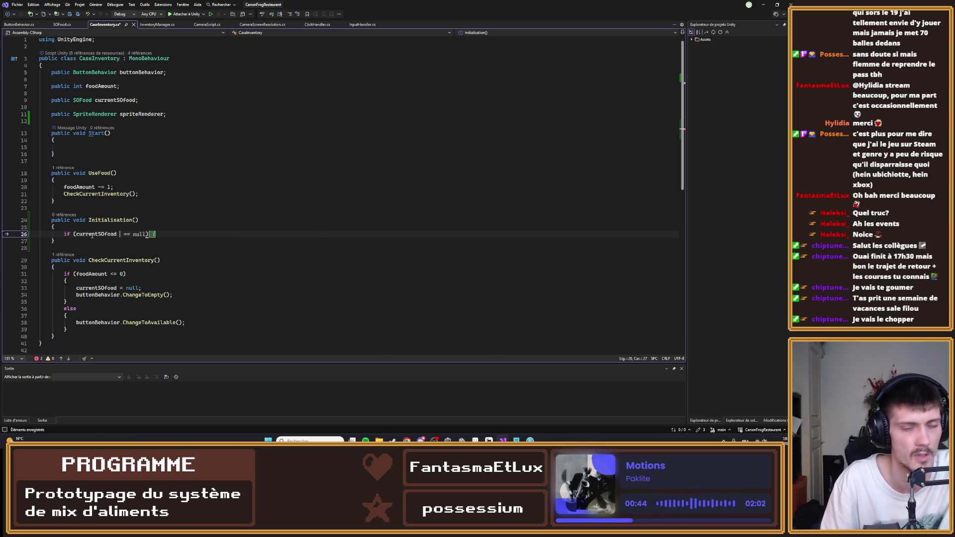
pyautogui.write(' !')
pyautogui.write('= null')
pyautogui.write('{')
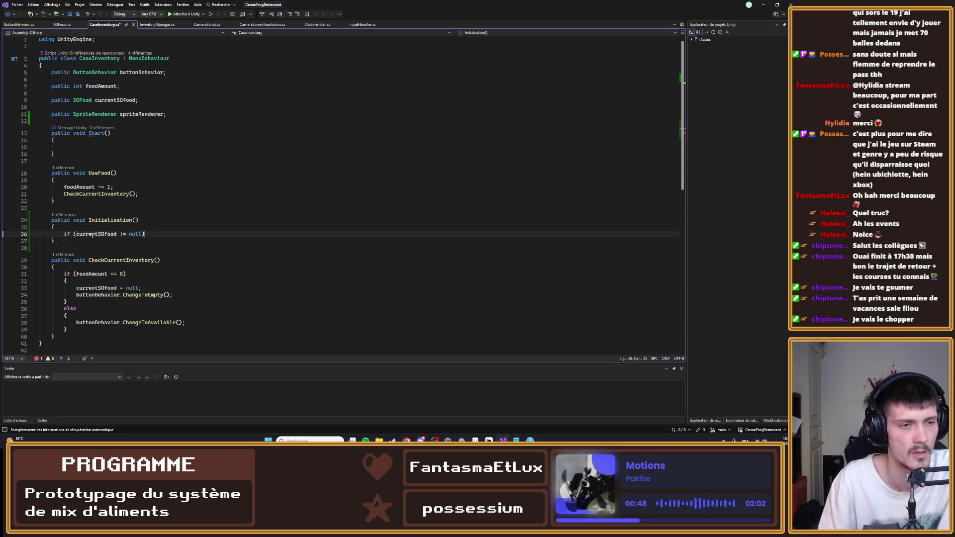
pyautogui.press('Return')
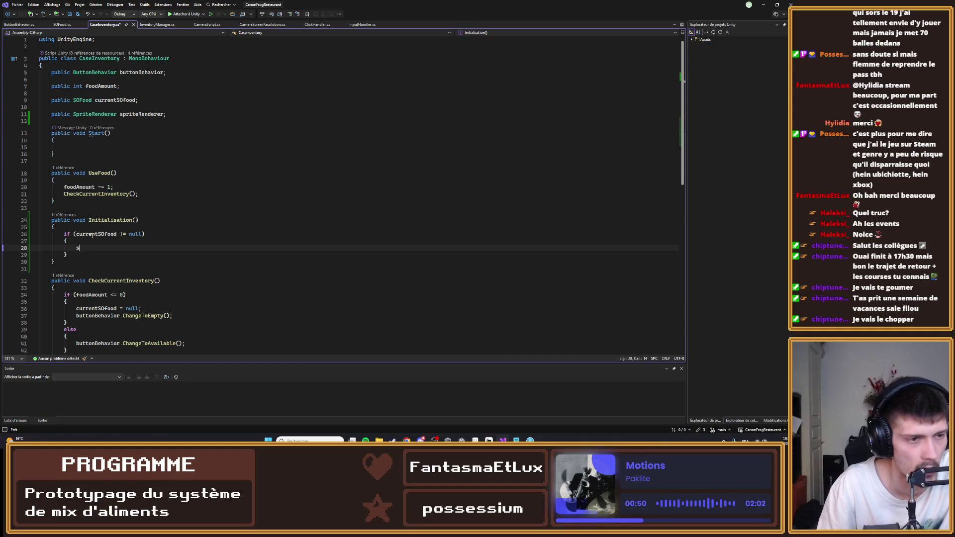
# - Inside the check, assign spriteRenderer.sprite = currentSOfood.sprite and save
pyautogui.write('pr')
pyautogui.press('Tab')
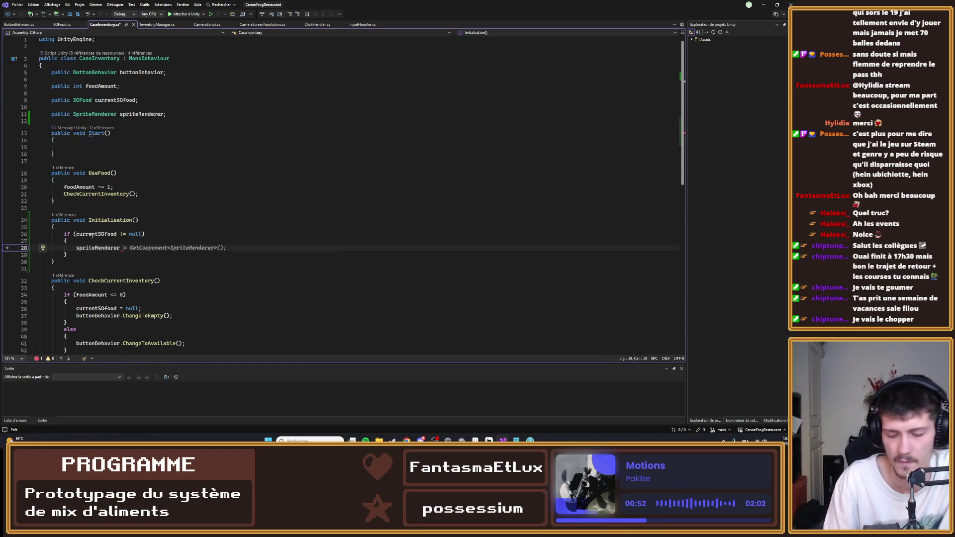
pyautogui.write('= so')
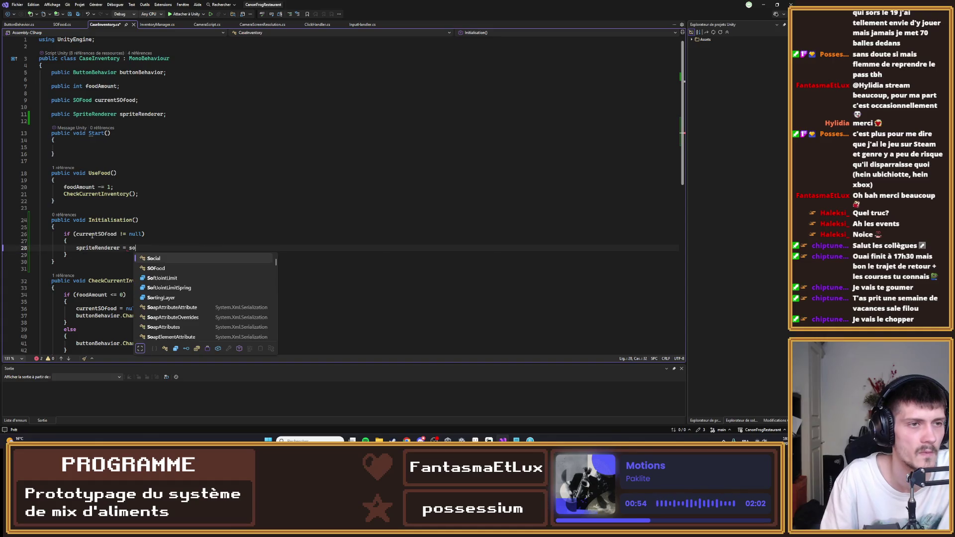
pyautogui.press('BackSpace')
pyautogui.press('BackSpace')
pyautogui.write('cu')
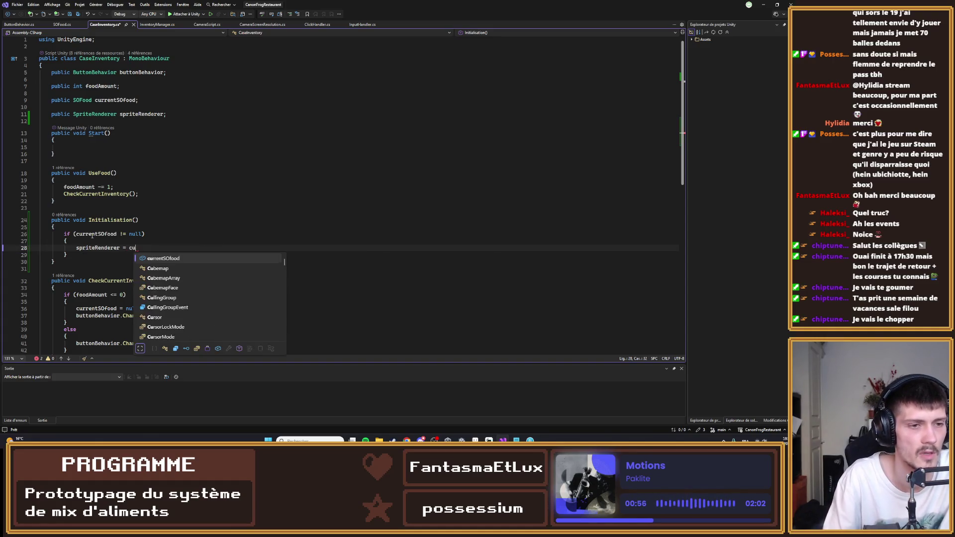
pyautogui.press('Tab')
pyautogui.write('.sprite')
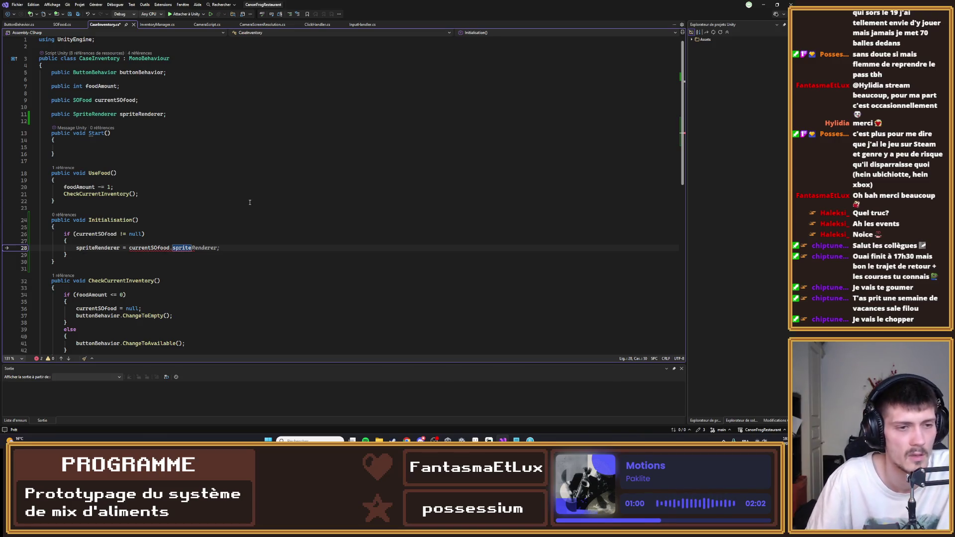
pyautogui.write(';')
pyautogui.hotkey('ctrl', 'Left')
pyautogui.hotkey('ctrl', 'Left')
pyautogui.hotkey('ctrl', 'Left')
pyautogui.press('Left')
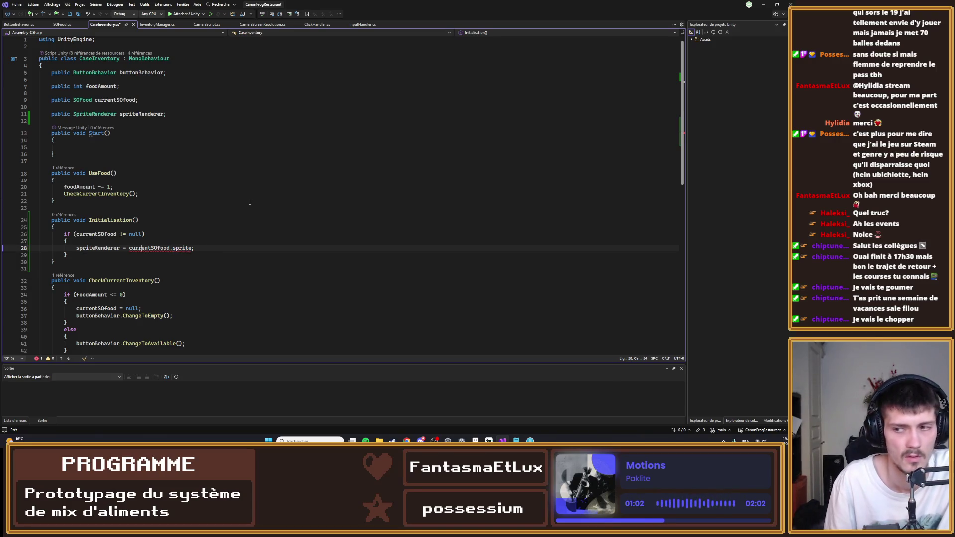
pyautogui.write('.sprite')
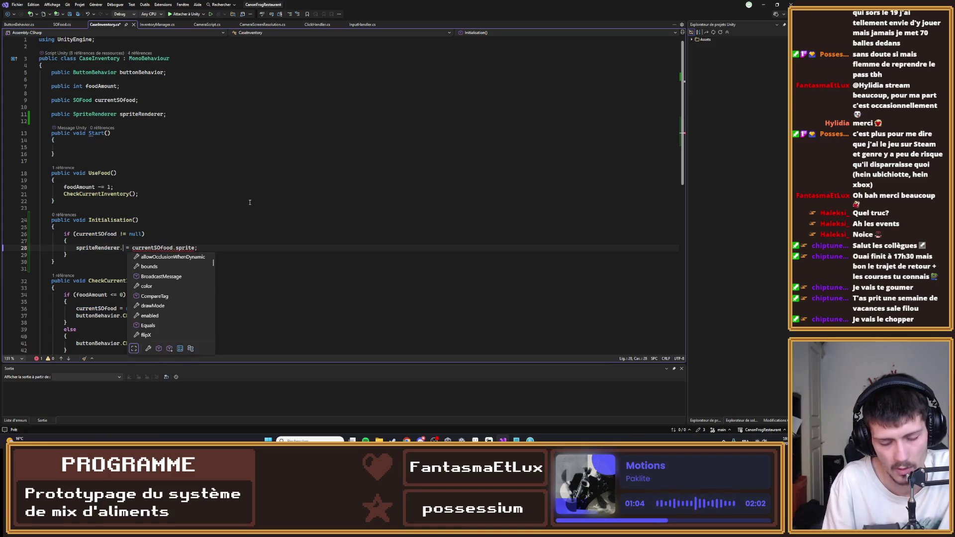
pyautogui.hotkey('ctrl', 's')
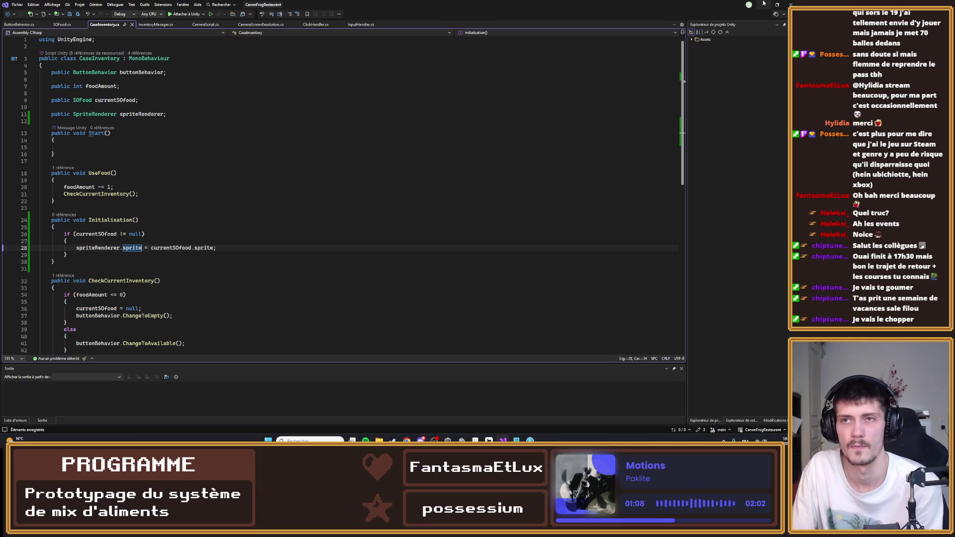
# - Assign FoodSprite to BTN_Empty_0's Case Inventory Sprite Renderer field, then return to CaseInventory.cs
pyautogui.click(764, 4)
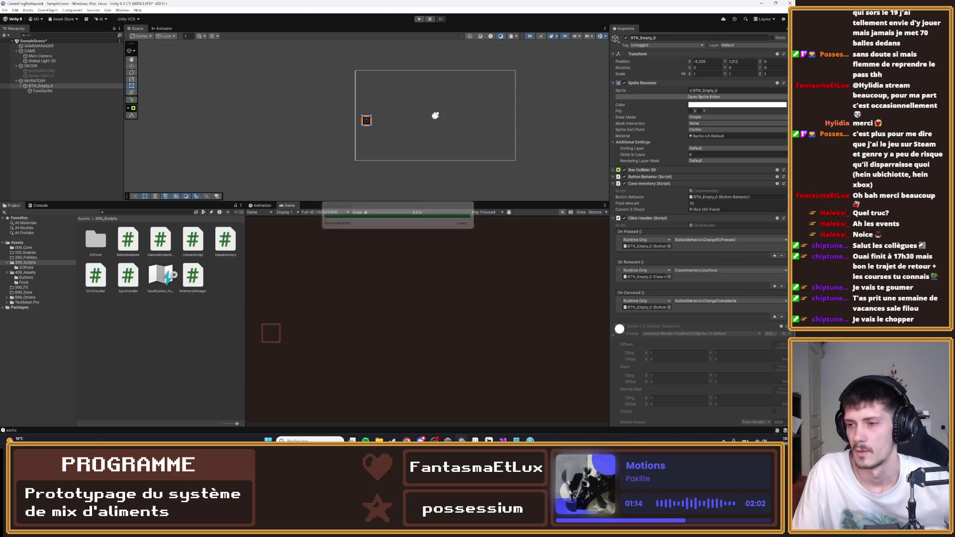
pyautogui.press('Down')
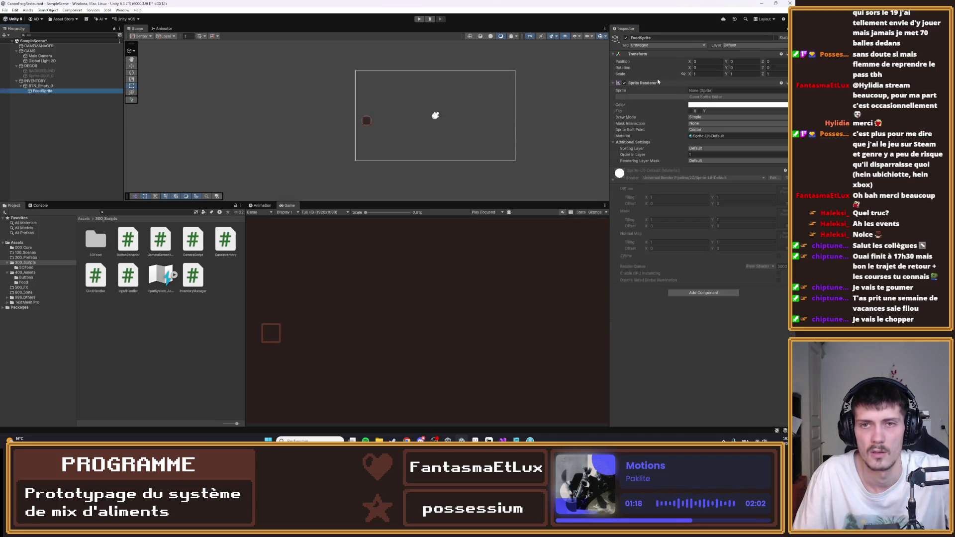
pyautogui.click(78, 85)
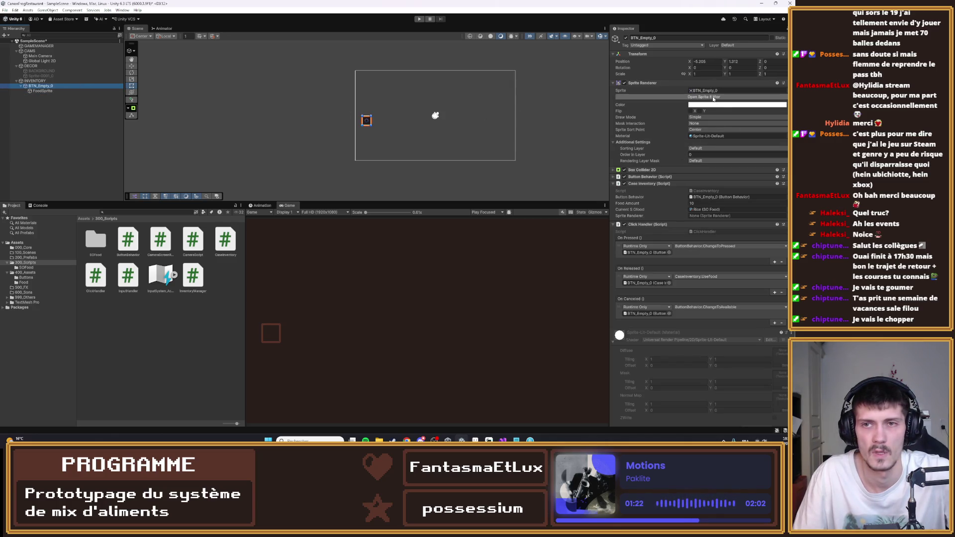
pyautogui.moveTo(43, 91)
pyautogui.mouseDown()
pyautogui.moveTo(717, 204)
pyautogui.moveTo(719, 216)
pyautogui.mouseUp()
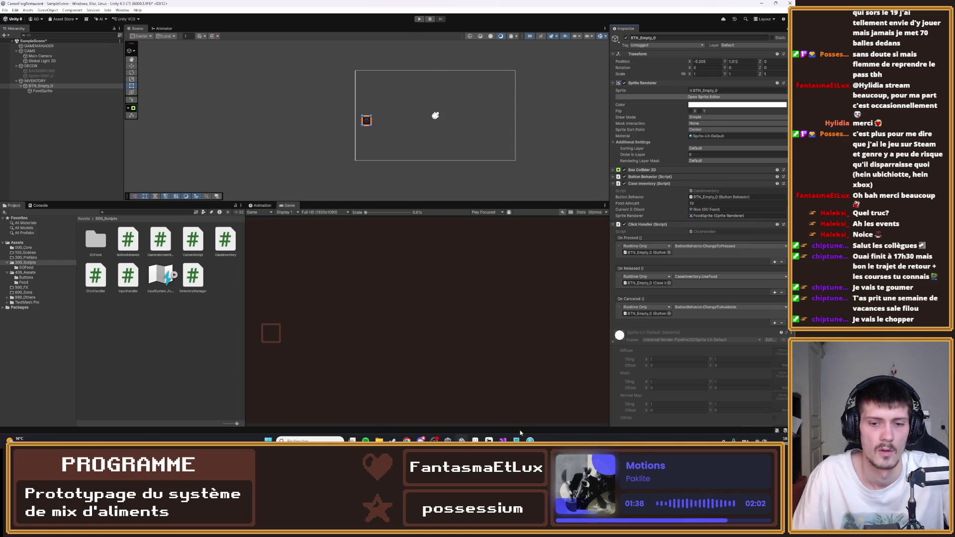
pyautogui.click(503, 440)
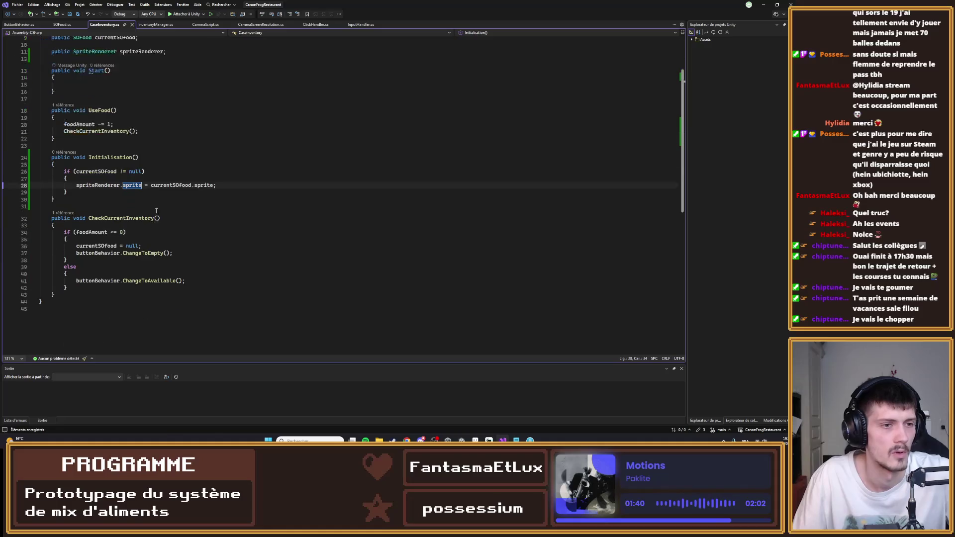
# - Add 'spriteRenderer.sprite = null;' below 'currentSOfood = null;' in CheckCurrentInventory and save CaseInventory.cs
pyautogui.scroll(-1, 129, 294)
pyautogui.click(193, 227)
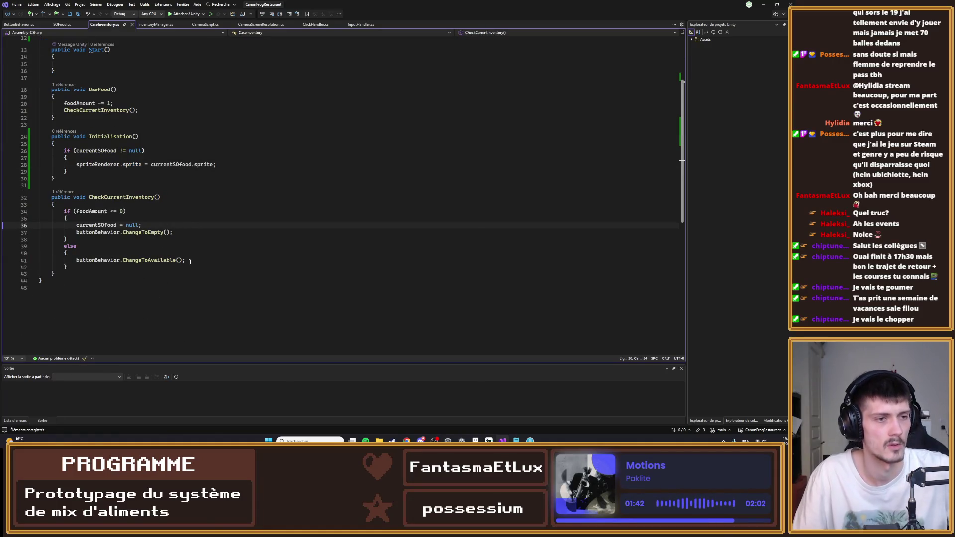
pyautogui.press('Return')
pyautogui.write('spriteRenderer =')
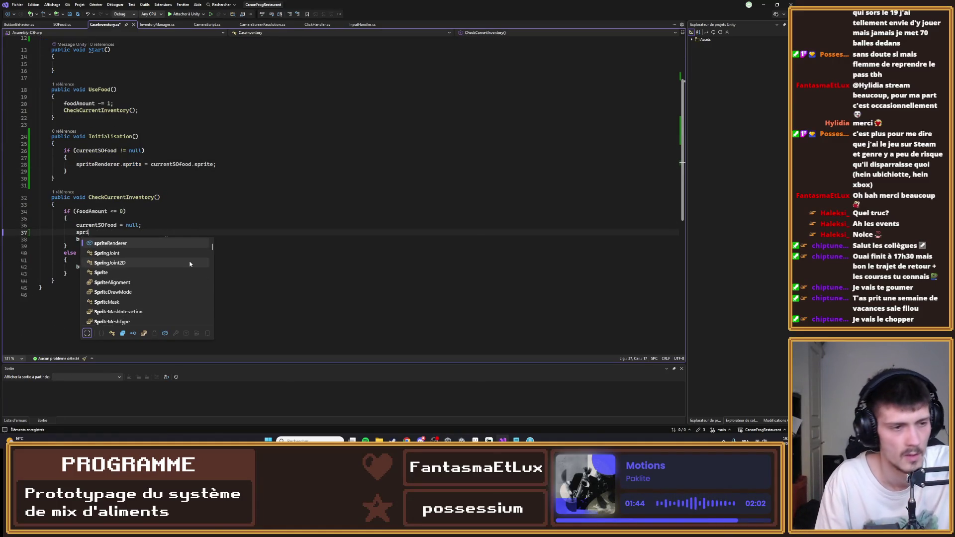
pyautogui.press('BackSpace')
pyautogui.press('BackSpace')
pyautogui.write('.')
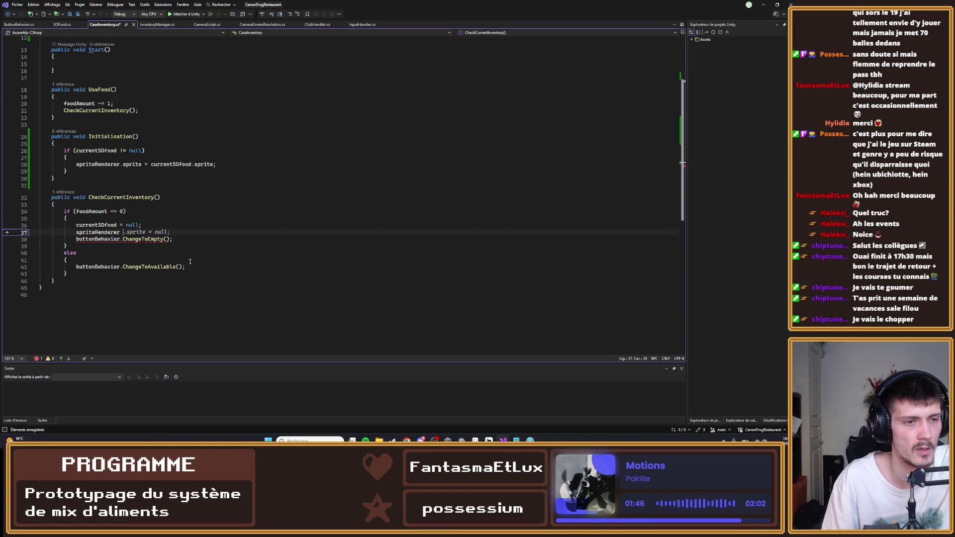
pyautogui.press('Tab')
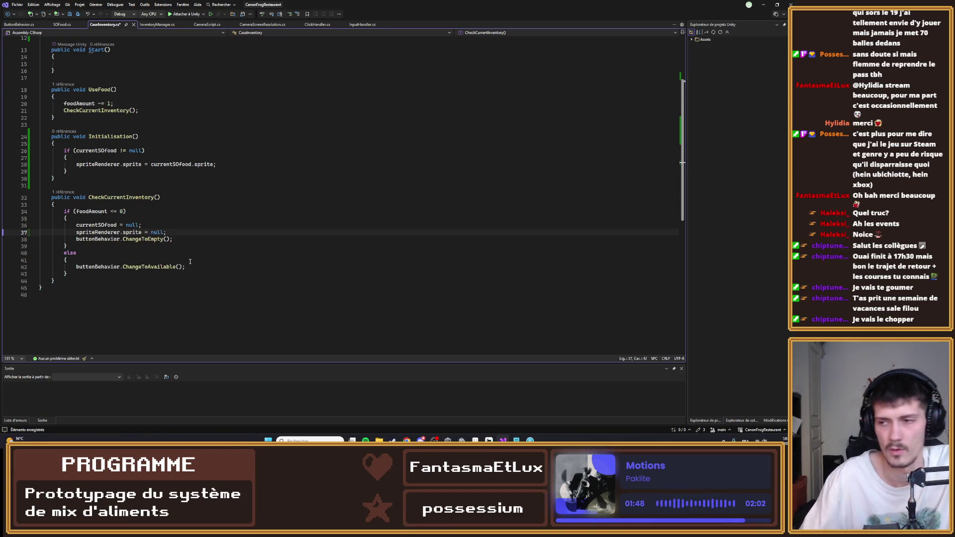
pyautogui.hotkey('ctrl', 's')
pyautogui.click(764, 4)
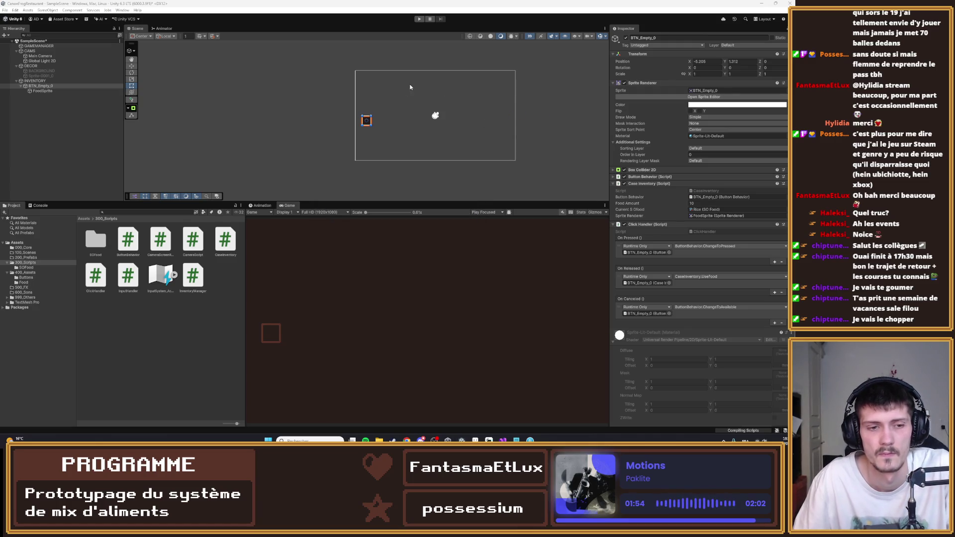
# - Playtest the scene and use one food from the slot, dropping its count from 10 to 9
pyautogui.click(419, 19)
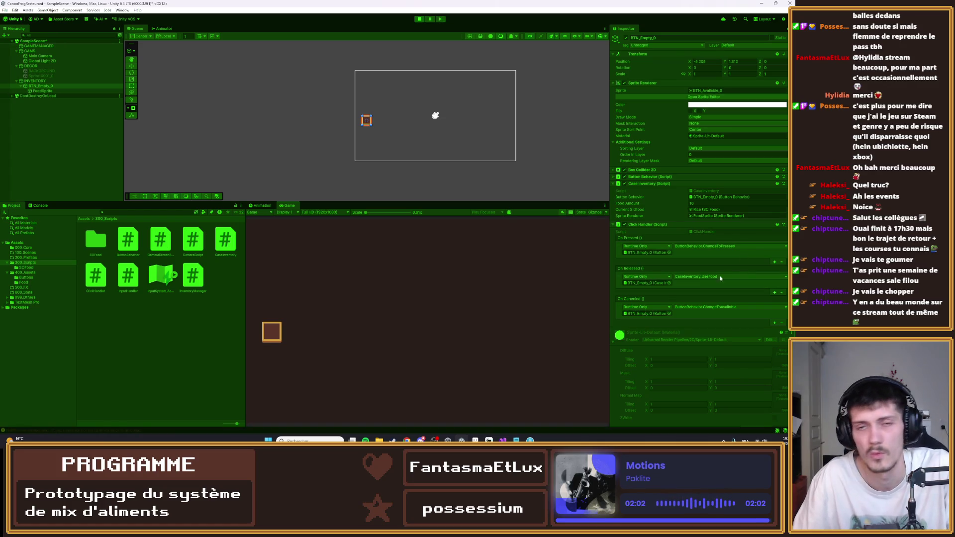
pyautogui.click(272, 332)
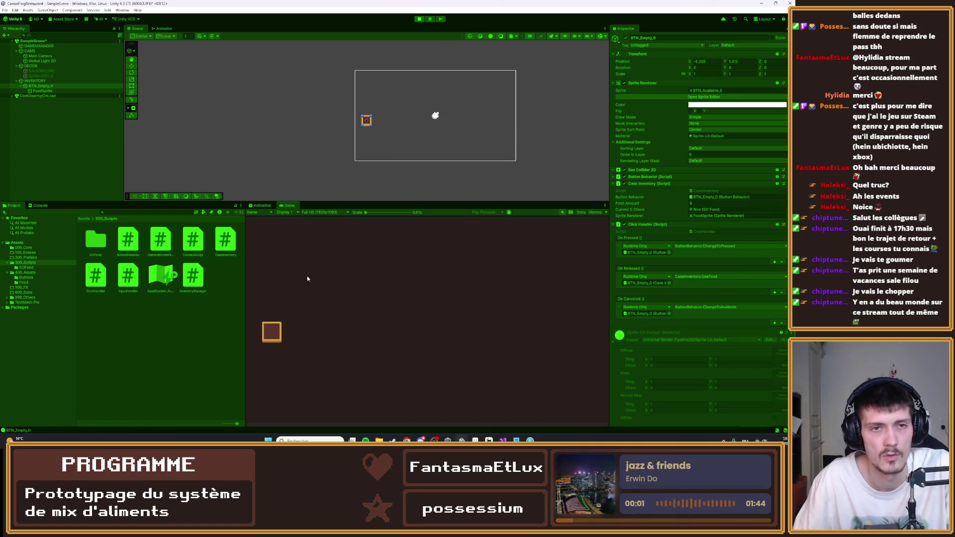
pyautogui.hotkey('ctrl', 'p')
# - Raise FoodSprite's Order in Layer to 4, then check the INVENTORY object's Inventory Manager
pyautogui.click(42, 90)
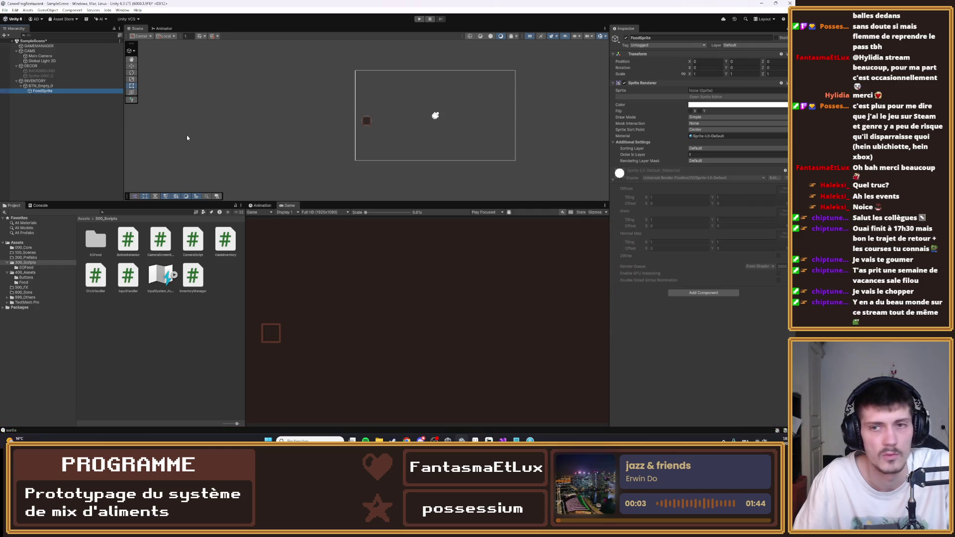
pyautogui.moveTo(621, 155); pyautogui.dragTo(633, 158)
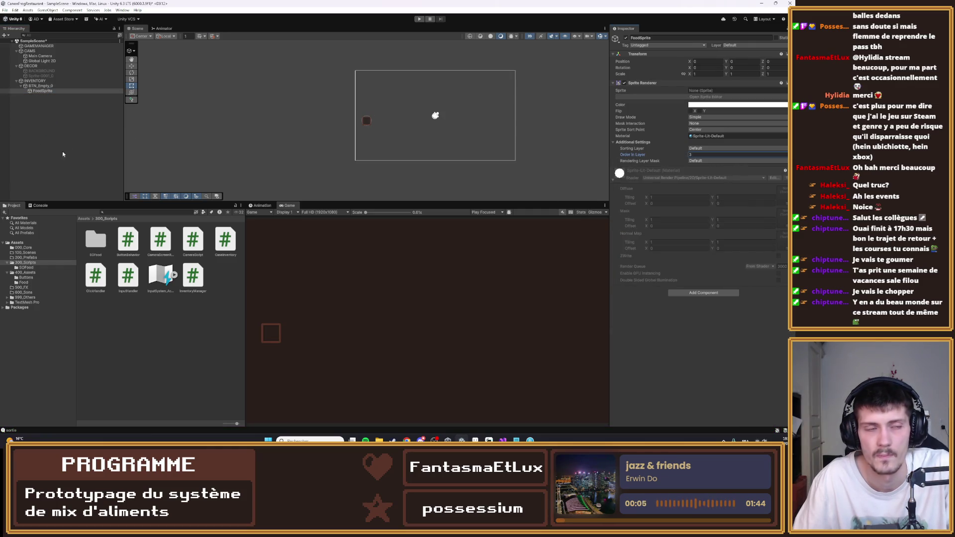
pyautogui.click(41, 86)
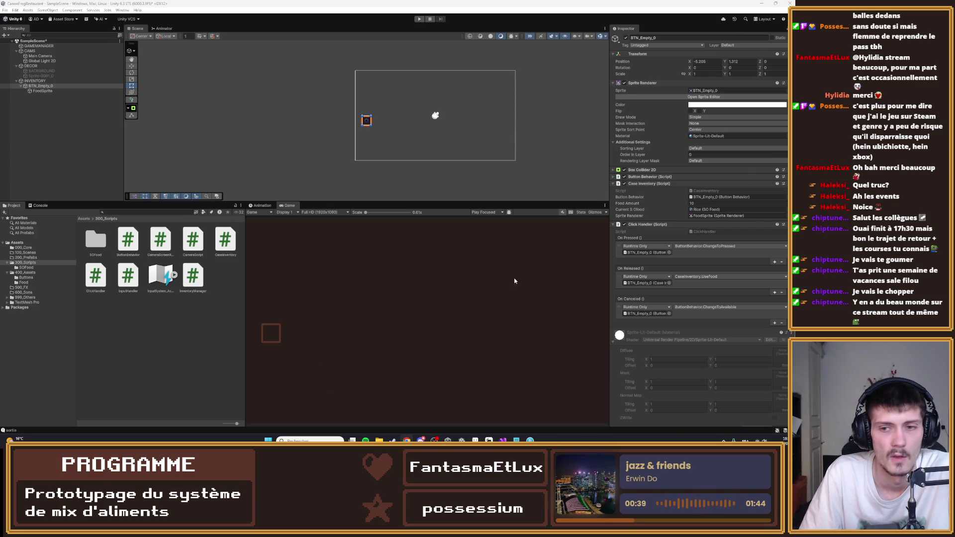
pyautogui.click(63, 81)
pyautogui.click(63, 86)
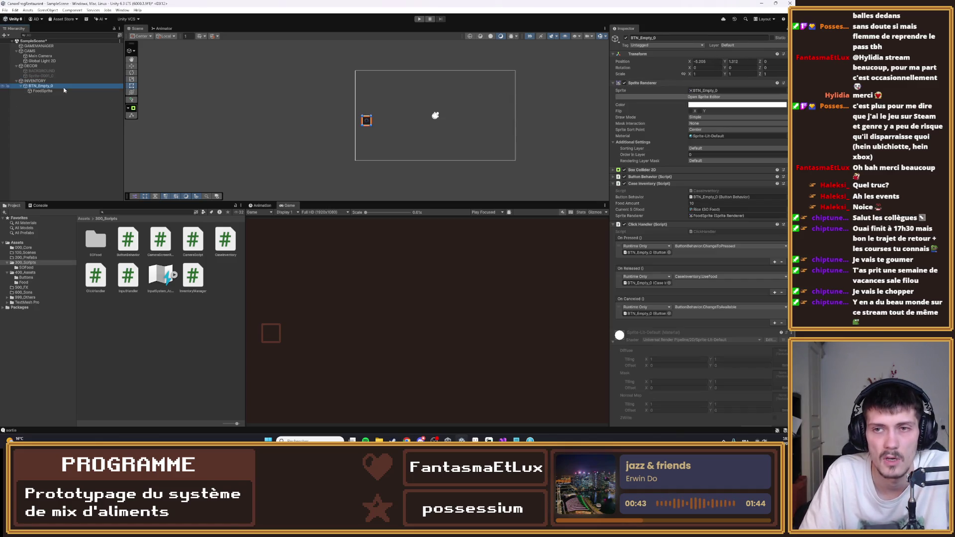
pyautogui.hotkey('alt', 'Tab')
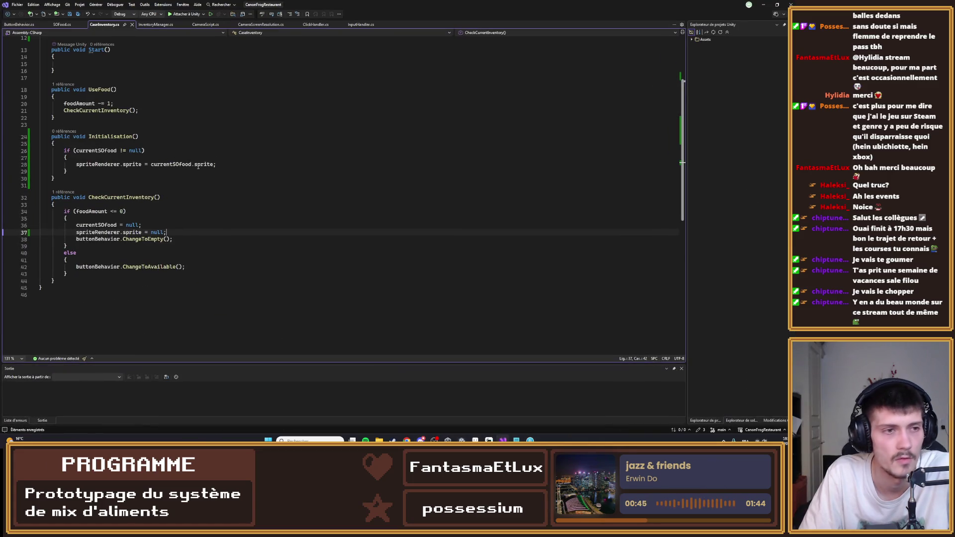
# - Add an 'Initialisation();' call inside Start(), save CaseInventory.cs, and playtest in Unity
pyautogui.click(94, 132)
pyautogui.click(96, 126)
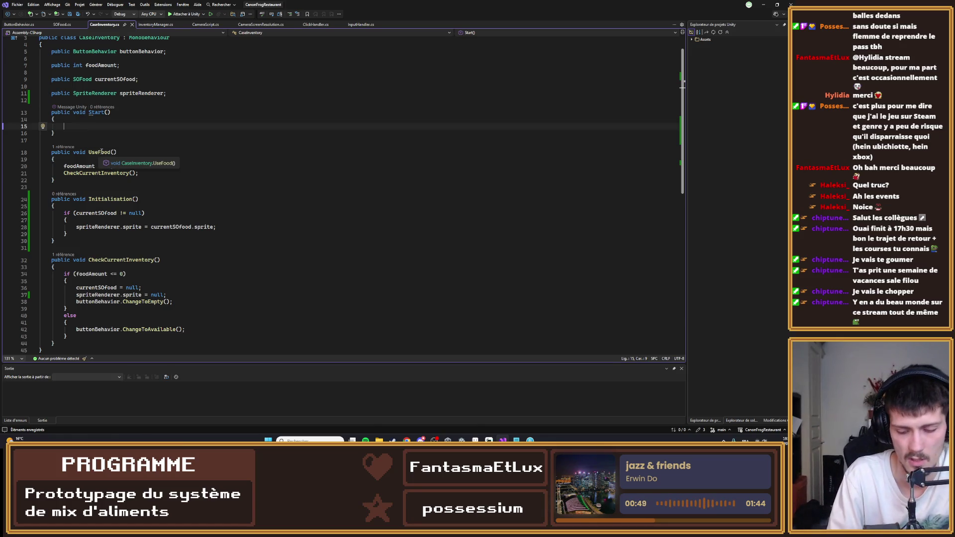
pyautogui.write('Initialisation();')
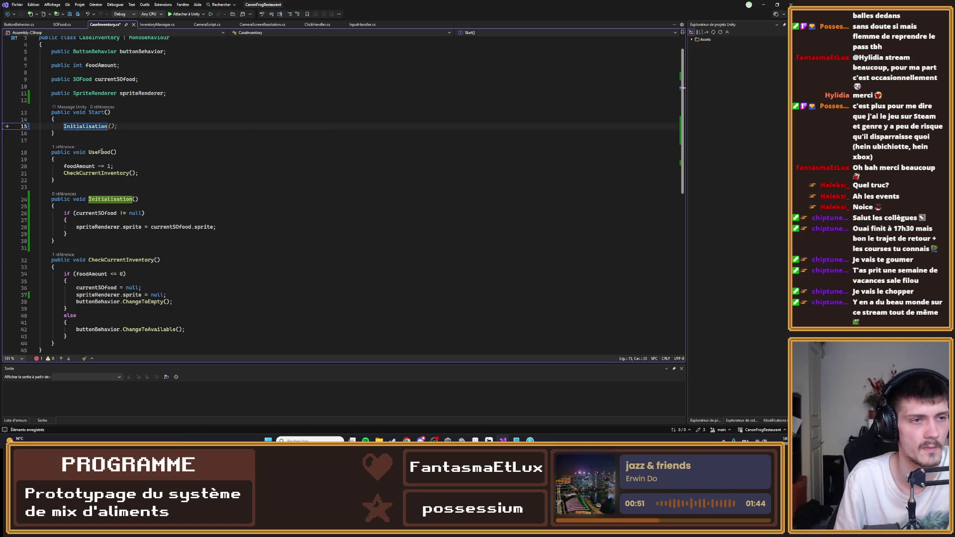
pyautogui.hotkey('ctrl', 's')
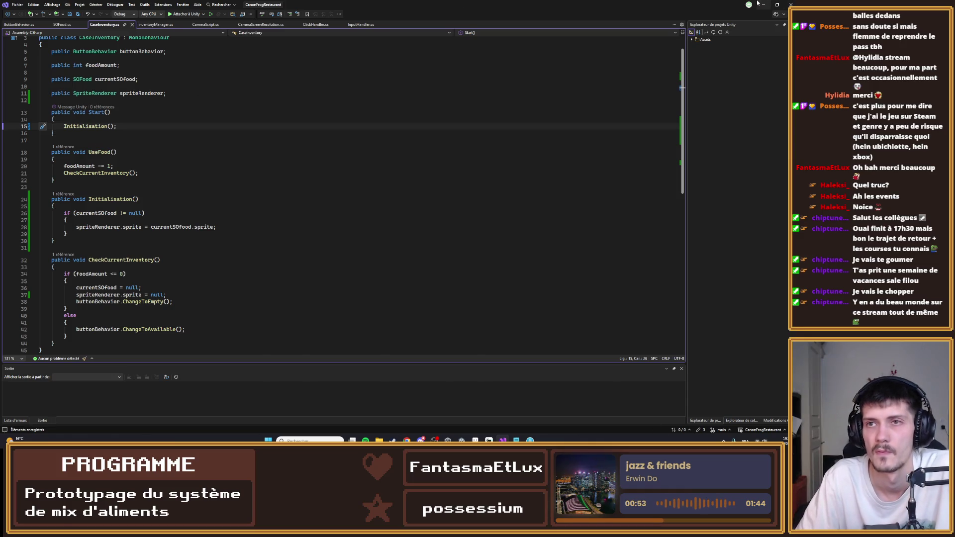
pyautogui.click(764, 4)
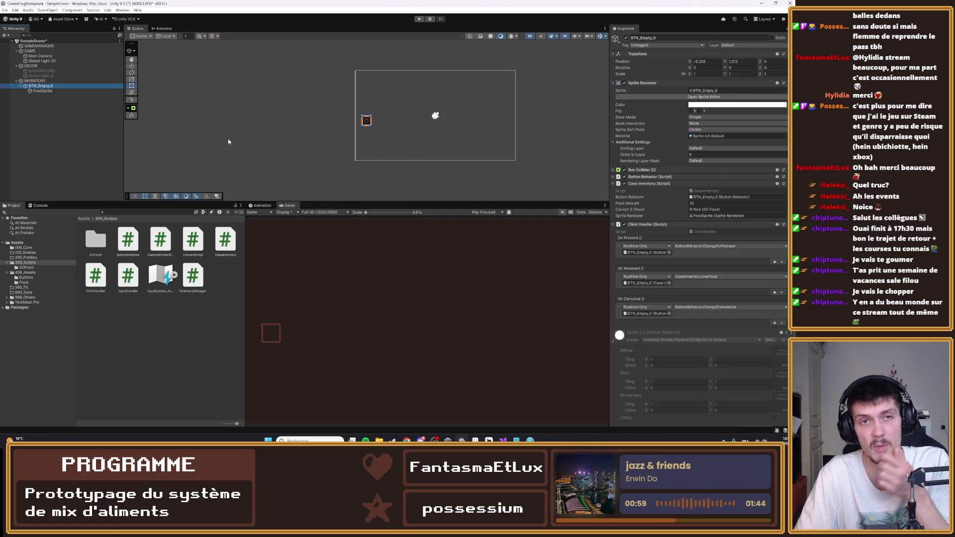
pyautogui.click(419, 19)
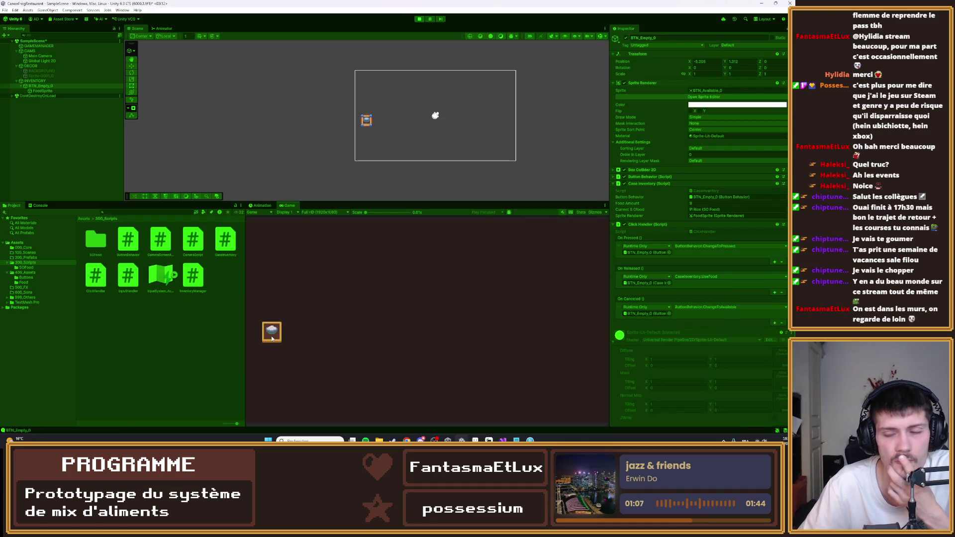
pyautogui.click(273, 339)
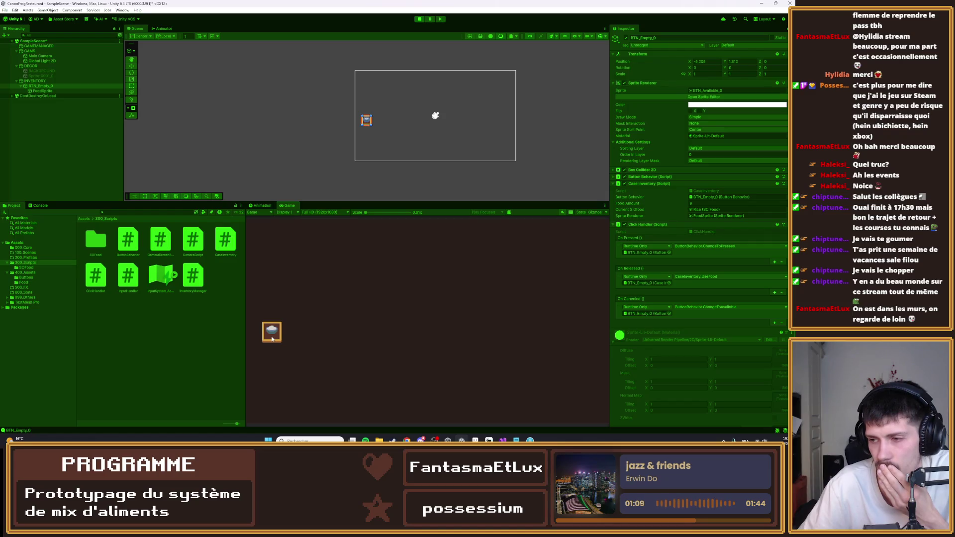
pyautogui.click(269, 338)
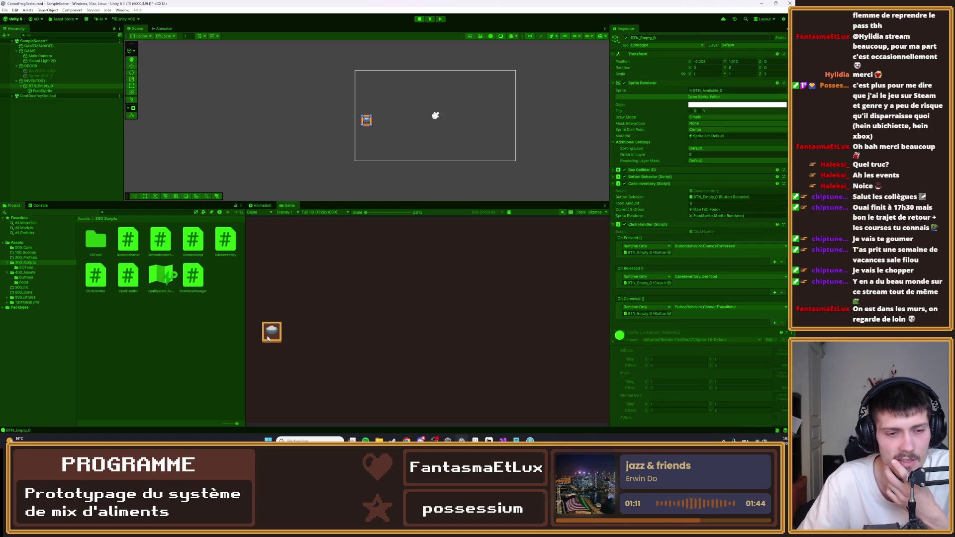
pyautogui.click(275, 340)
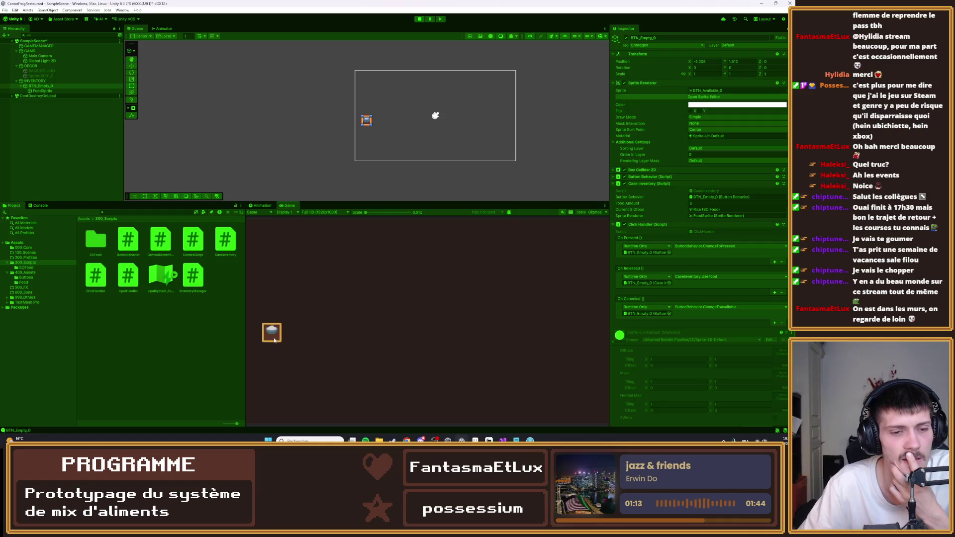
pyautogui.click(273, 341)
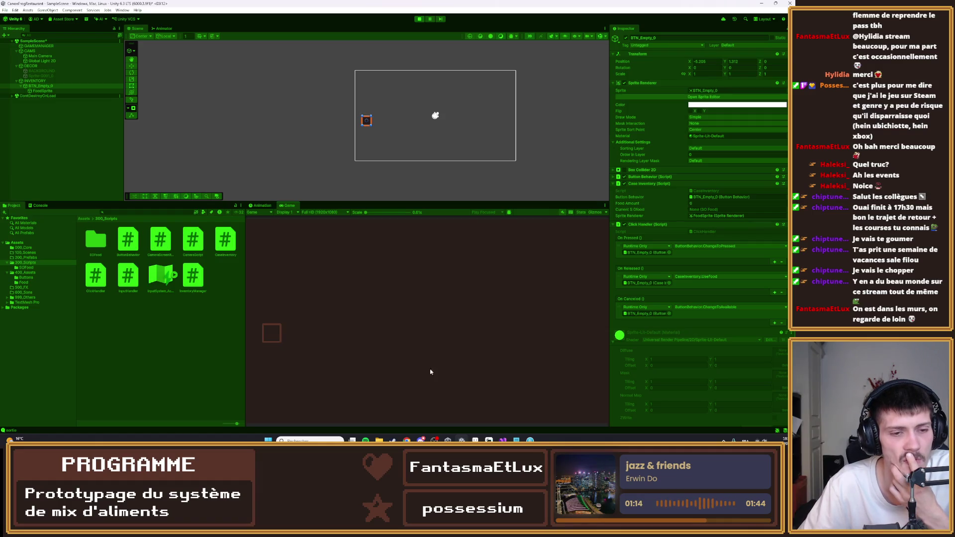
pyautogui.click(420, 20)
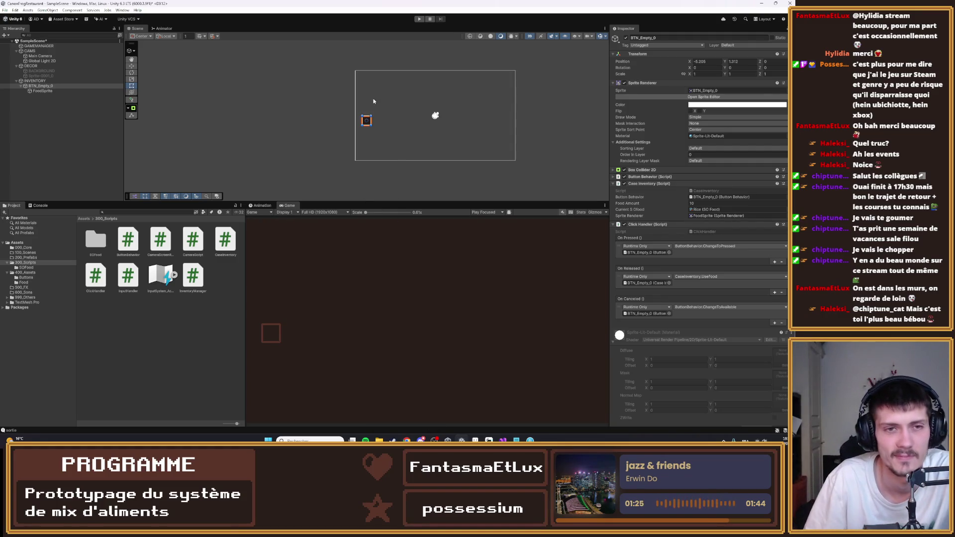
# - Enable the Sprite-0001_0 background sprite object in the Hierarchy
pyautogui.click(349, 128)
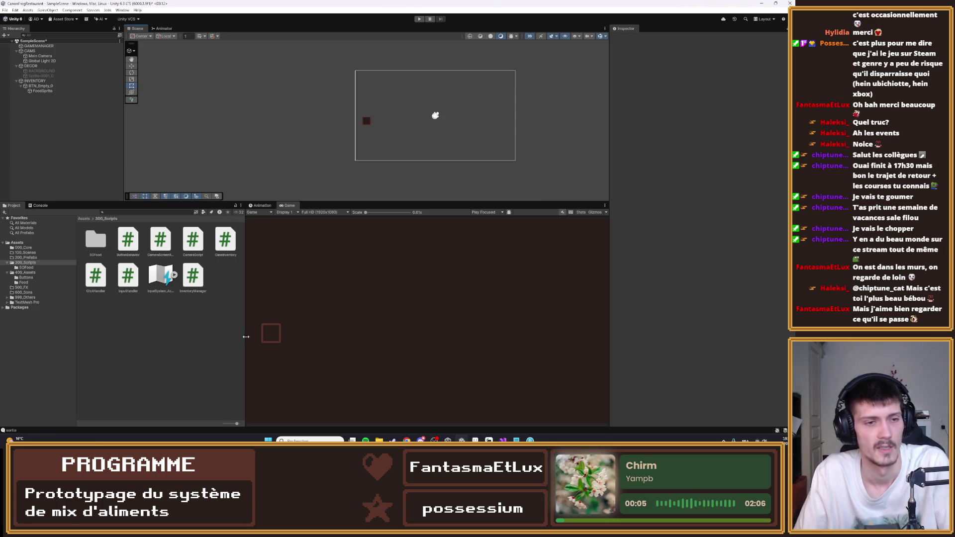
pyautogui.click(40, 86)
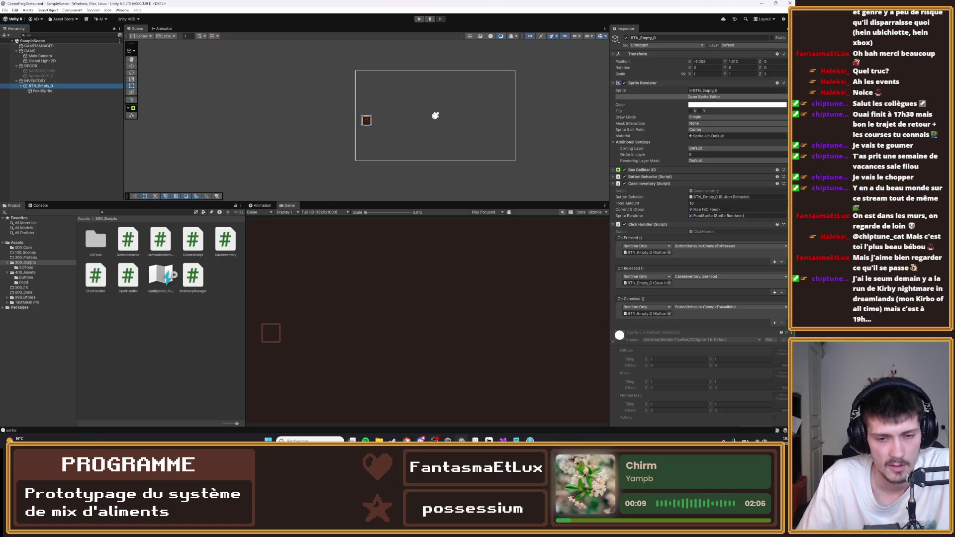
pyautogui.click(41, 75)
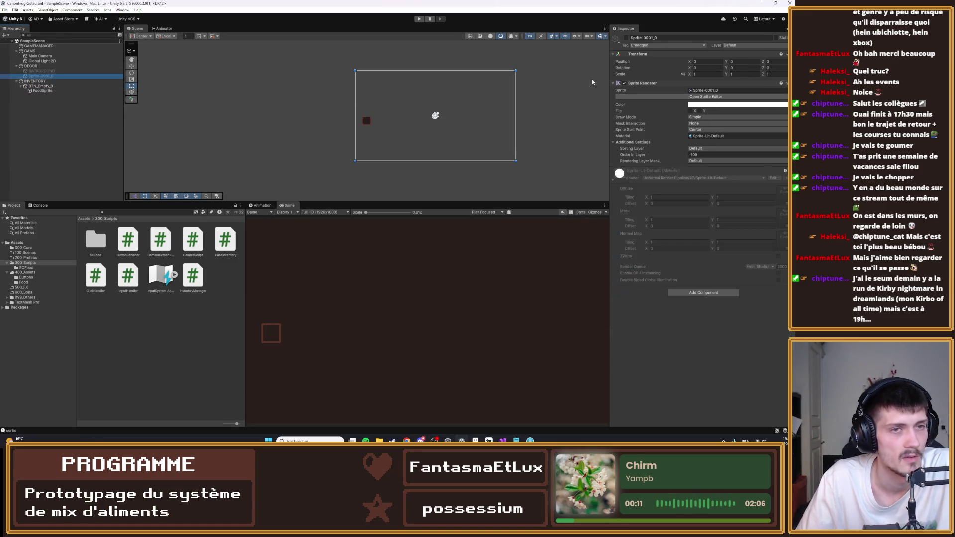
pyautogui.hotkey('alt', 'shift', 'a')
# - Select the BTN_Empty_0 slot and open the 200_Prefabs folder
pyautogui.scroll(3, 273, 338)
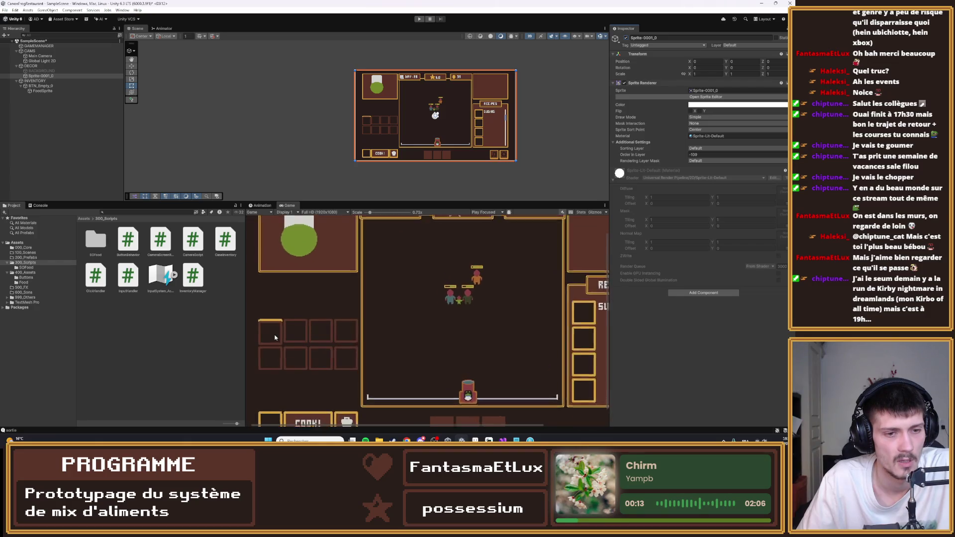
pyautogui.click(40, 86)
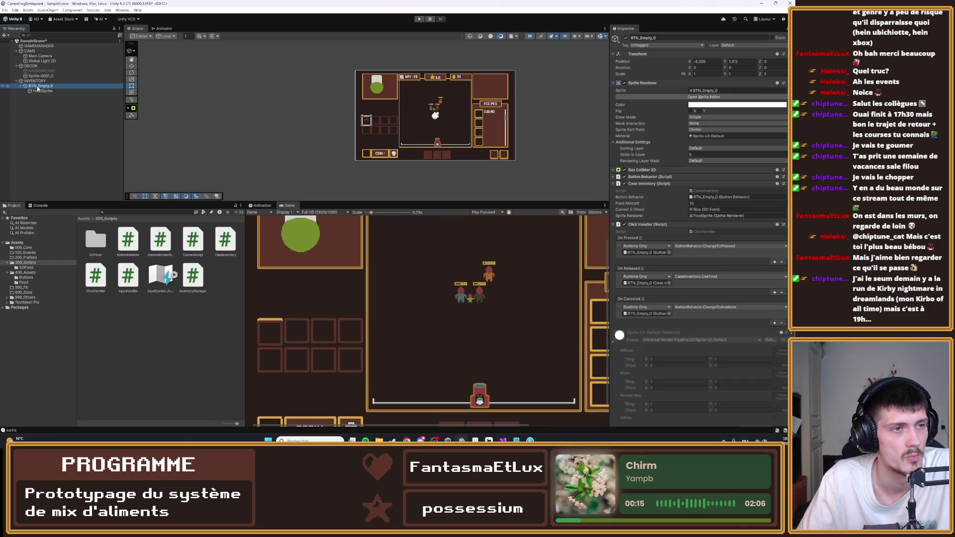
pyautogui.click(26, 257)
# - Drag BTN_Empty_0 into 200_Prefabs as a prefab and rename it PREFAB_BTN
pyautogui.moveTo(40, 86)
pyautogui.mouseDown()
pyautogui.moveTo(102, 203)
pyautogui.moveTo(104, 243)
pyautogui.mouseUp()
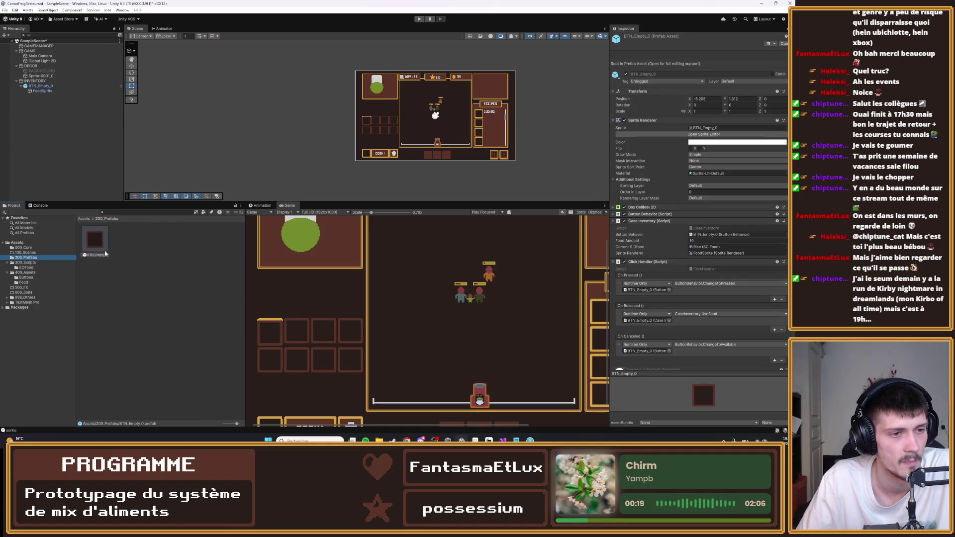
pyautogui.press('F2')
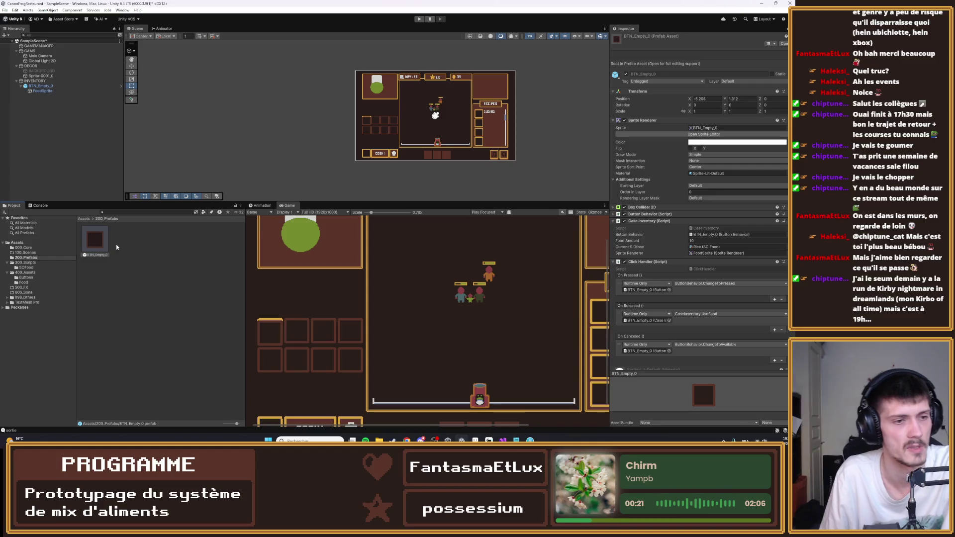
pyautogui.click(95, 254)
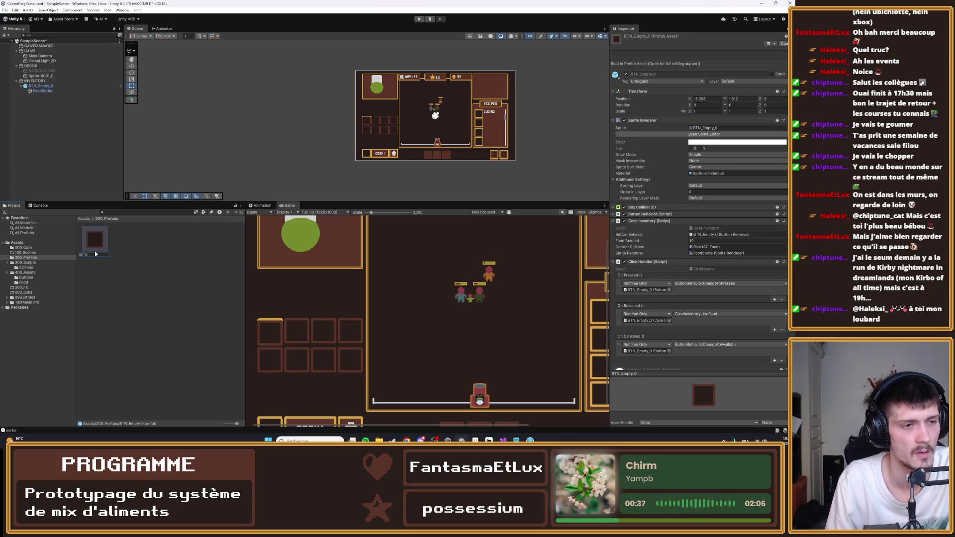
pyautogui.write('PREFAB_')
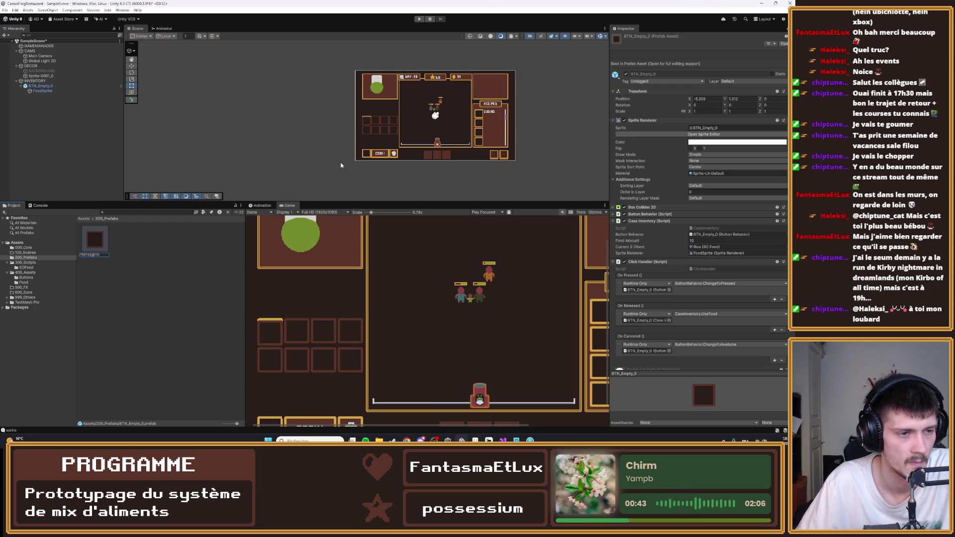
pyautogui.press('Return')
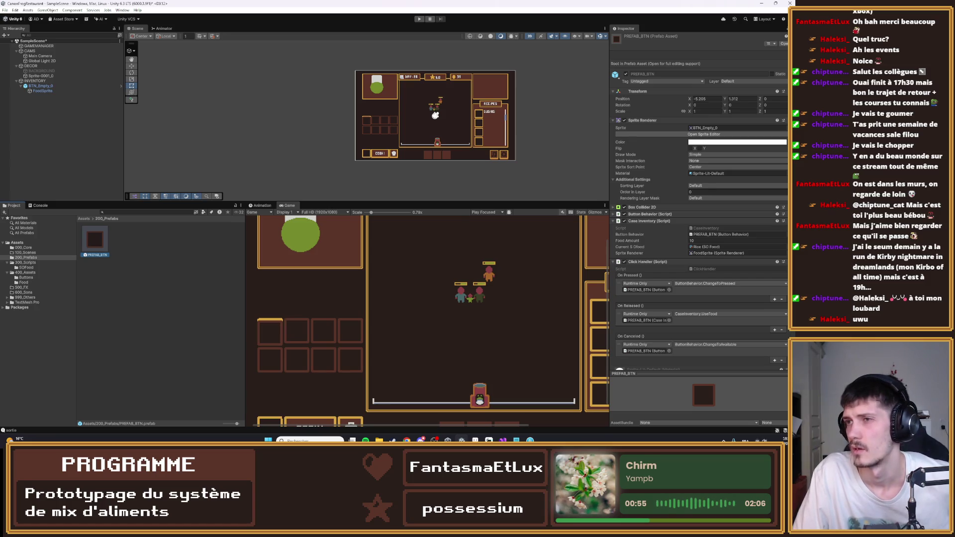
pyautogui.hotkey('alt', 'Tab')
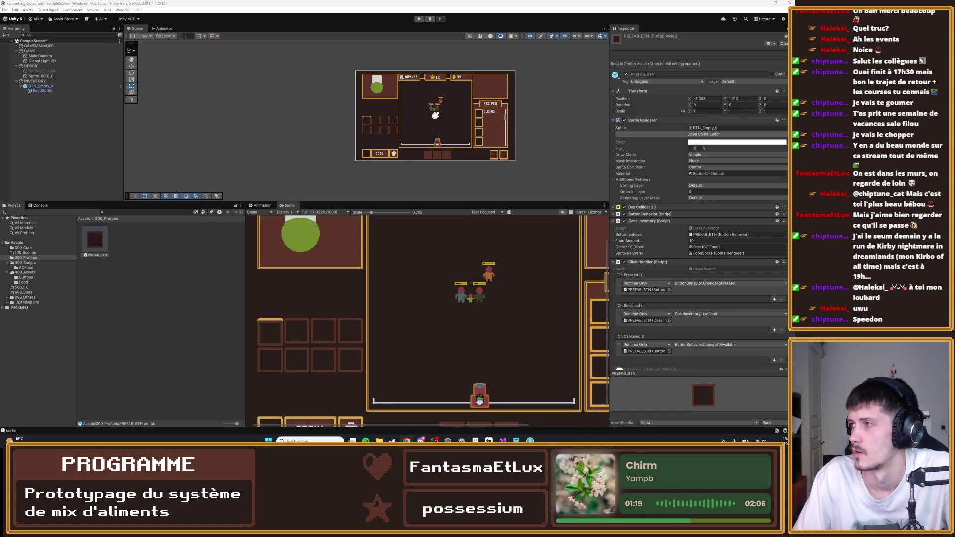
pyautogui.hotkey('alt', 'Tab')
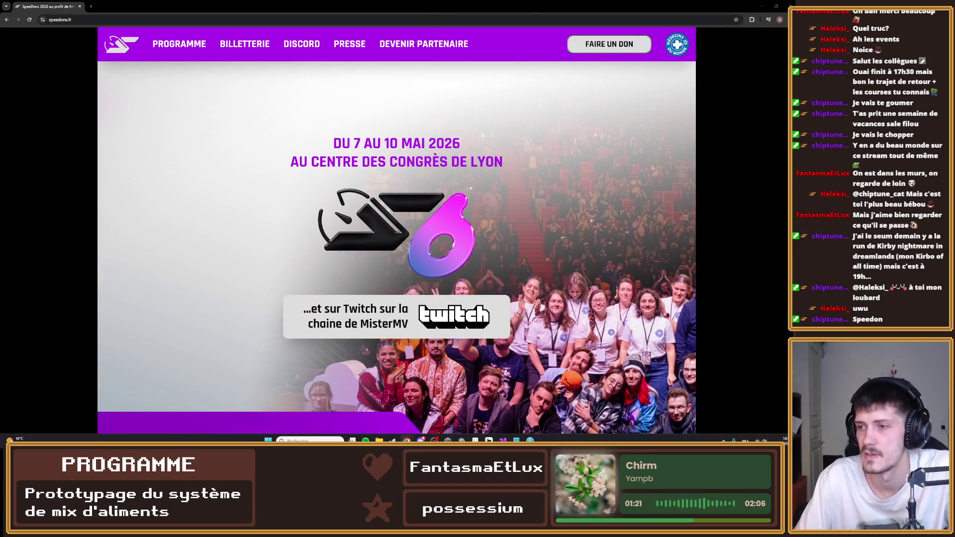
# - Scroll to the programme and open the Thursday (JEUDI) schedule image
pyautogui.scroll(-10, 392, 259)
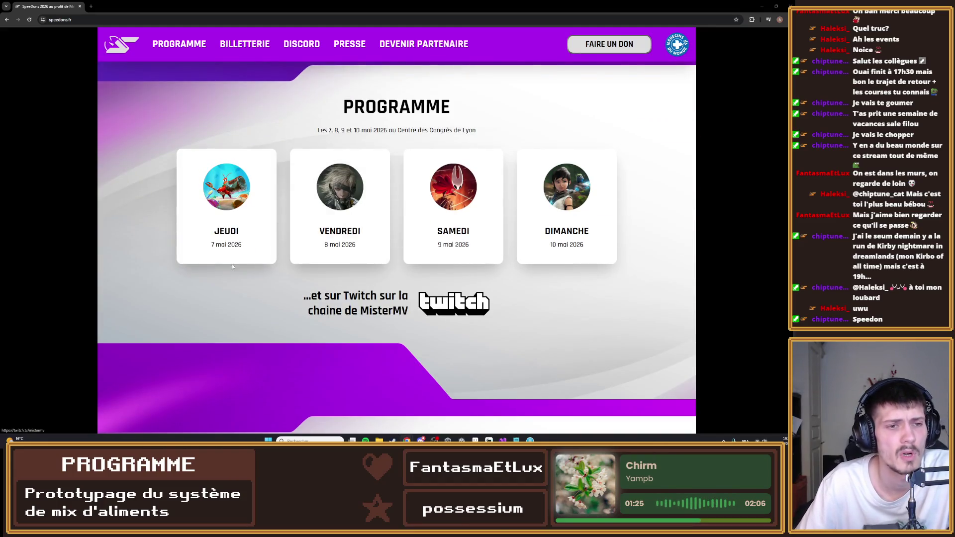
pyautogui.click(232, 259)
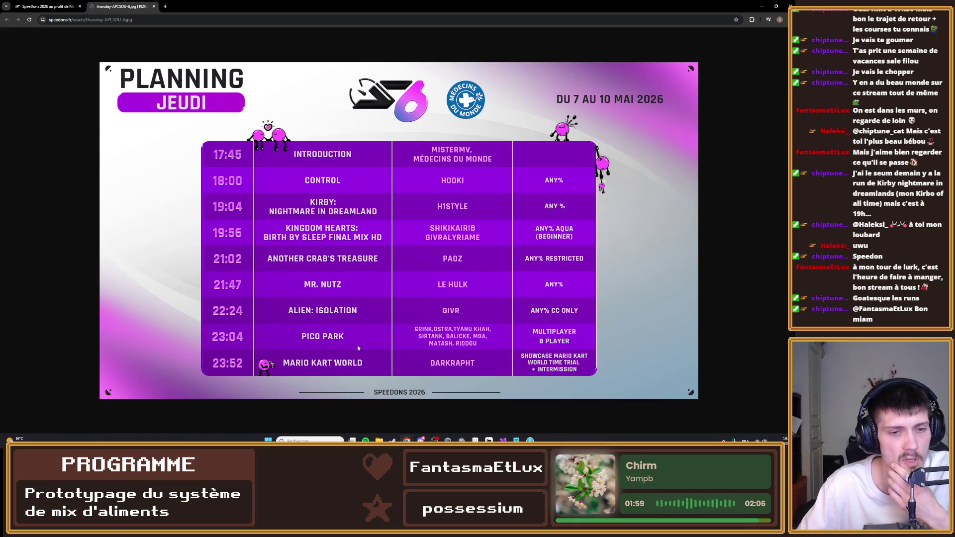
# - Close the Thursday schedule tab and open the Friday (VENDREDI) schedule image
pyautogui.middleClick(110, 2)
pyautogui.click(341, 199)
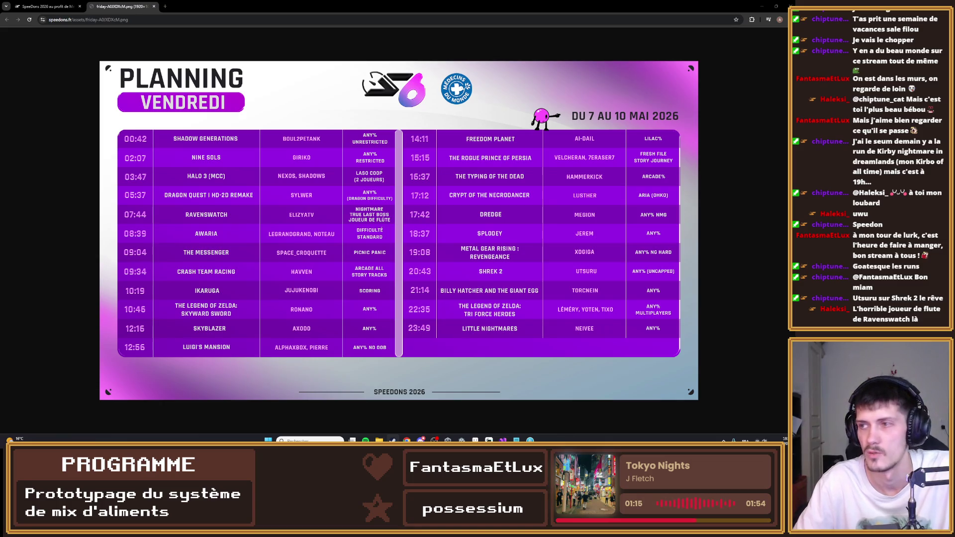
pyautogui.hotkey('alt', 'Tab')
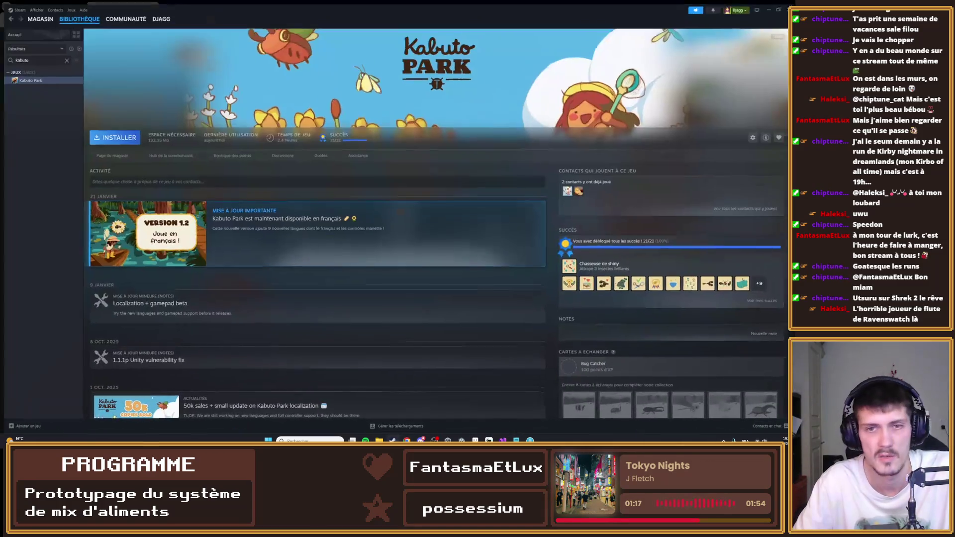
# - Search the Steam store for 'splod', open the Splodey page and pause its trailer
pyautogui.click(37, 15)
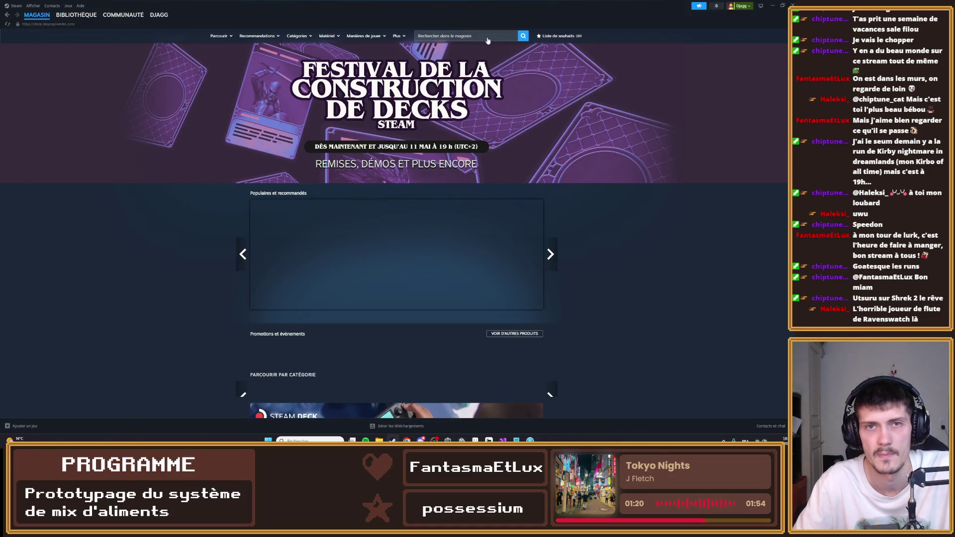
pyautogui.click(487, 39)
pyautogui.write('splod')
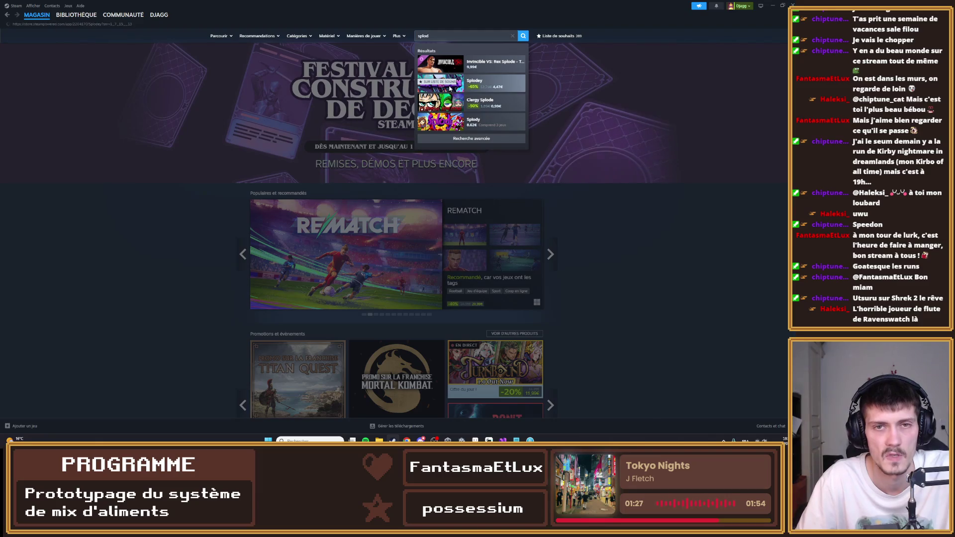
pyautogui.click(450, 86)
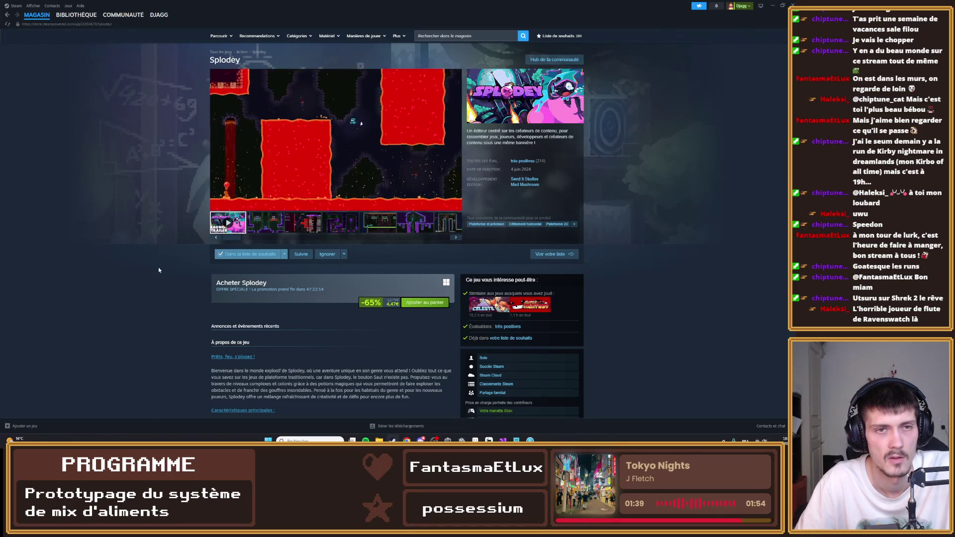
pyautogui.click(262, 165)
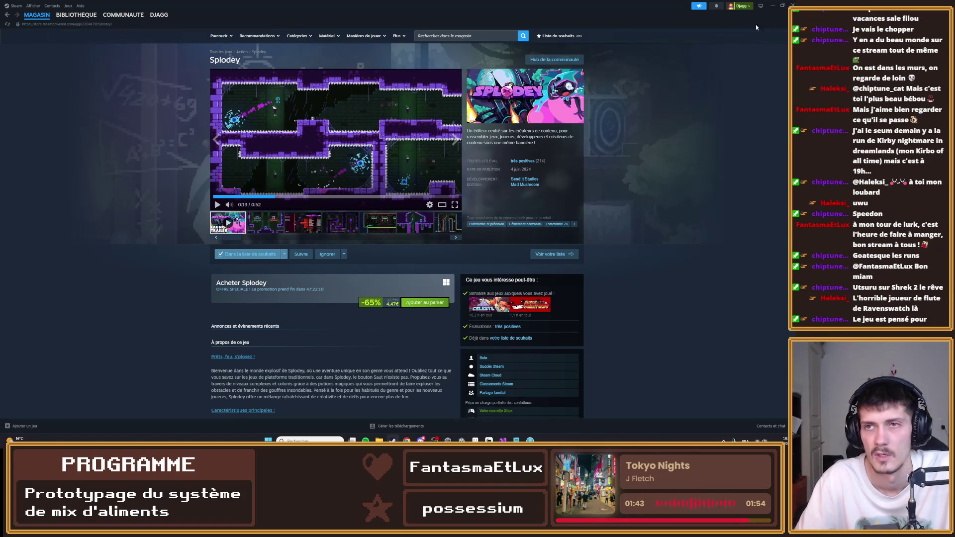
pyautogui.click(793, 5)
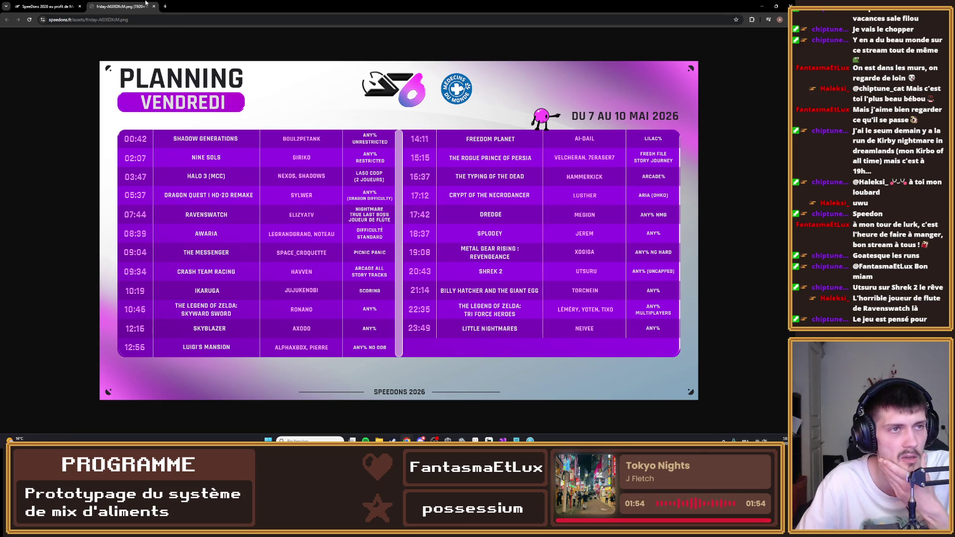
pyautogui.hotkey('ctrl', 'w')
# - View the Saturday (SAMEDI) and Sunday (DIMANCHE) schedule images, closing each afterward
pyautogui.click(441, 235)
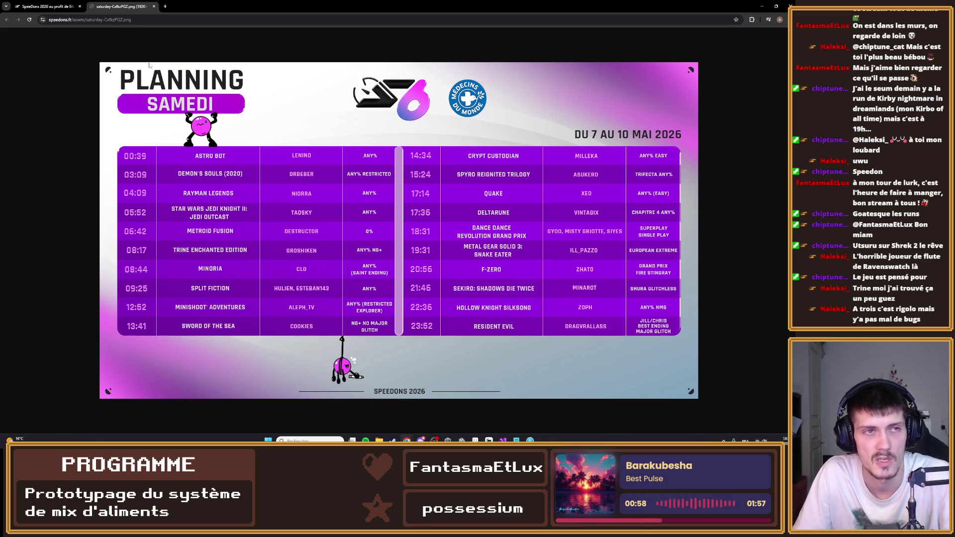
pyautogui.hotkey('ctrl', 'w')
pyautogui.click(602, 208)
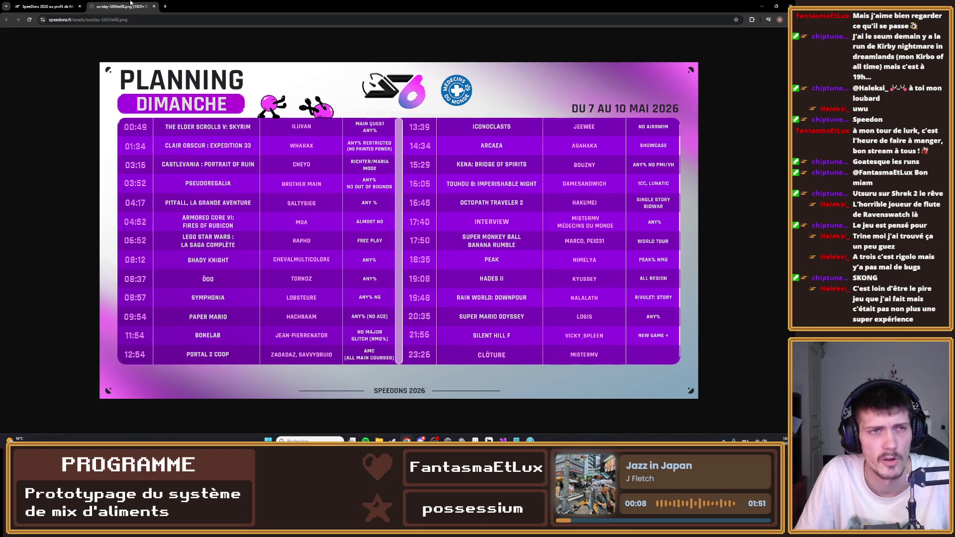
pyautogui.hotkey('ctrl', 'w')
# - Scroll through the Billetterie ticketing section and back up to the top banner
pyautogui.scroll(-3, 462, 240)
pyautogui.scroll(-5, 463, 241)
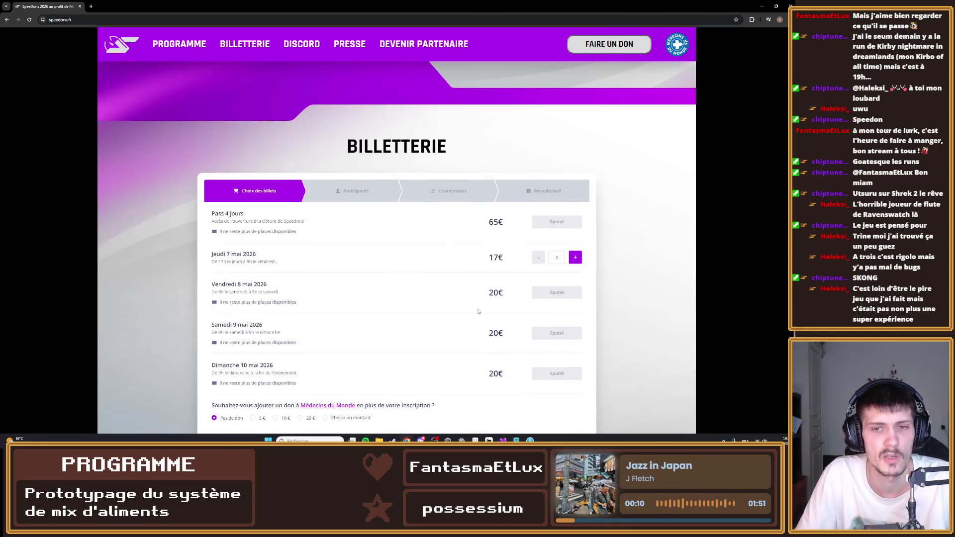
pyautogui.scroll(5, 325, 209)
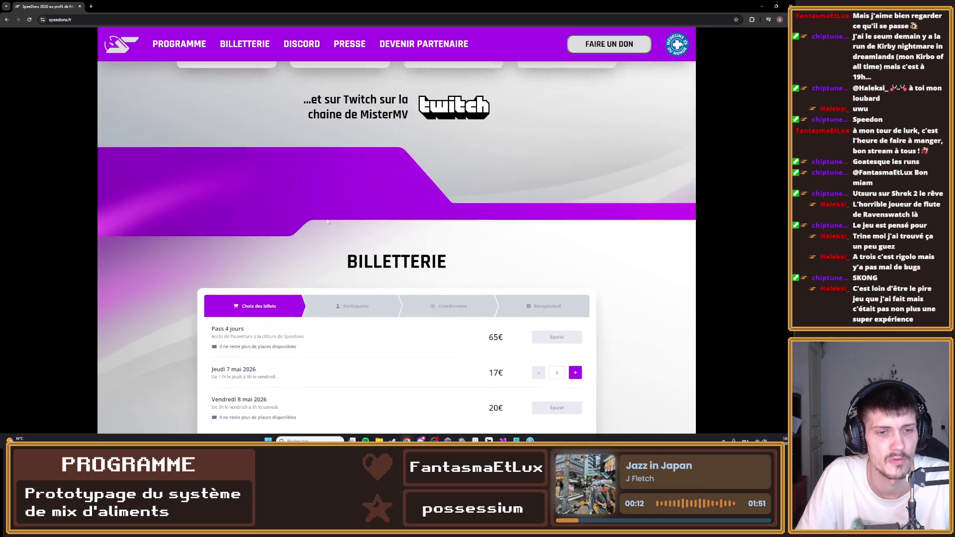
pyautogui.scroll(-4, 343, 204)
pyautogui.scroll(-2, 348, 204)
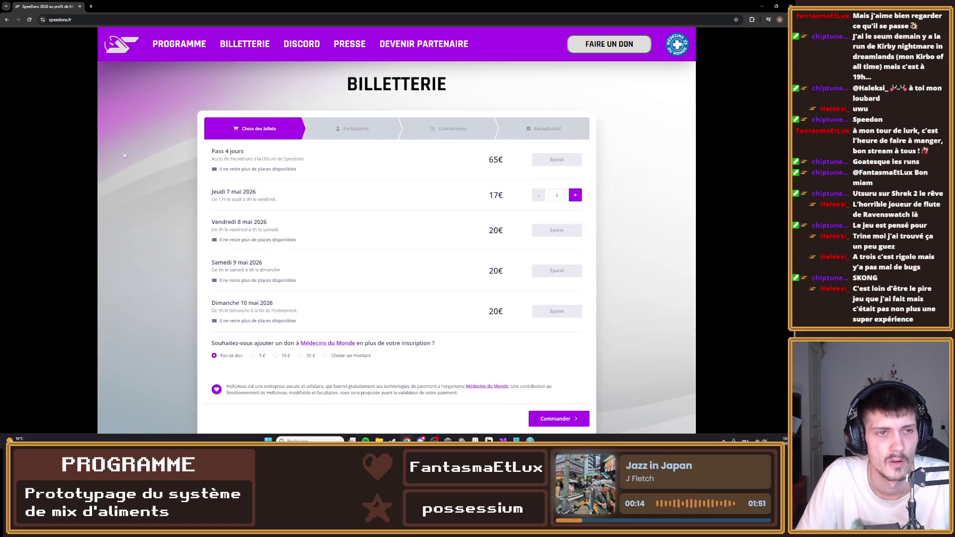
pyautogui.scroll(1, 211, 192)
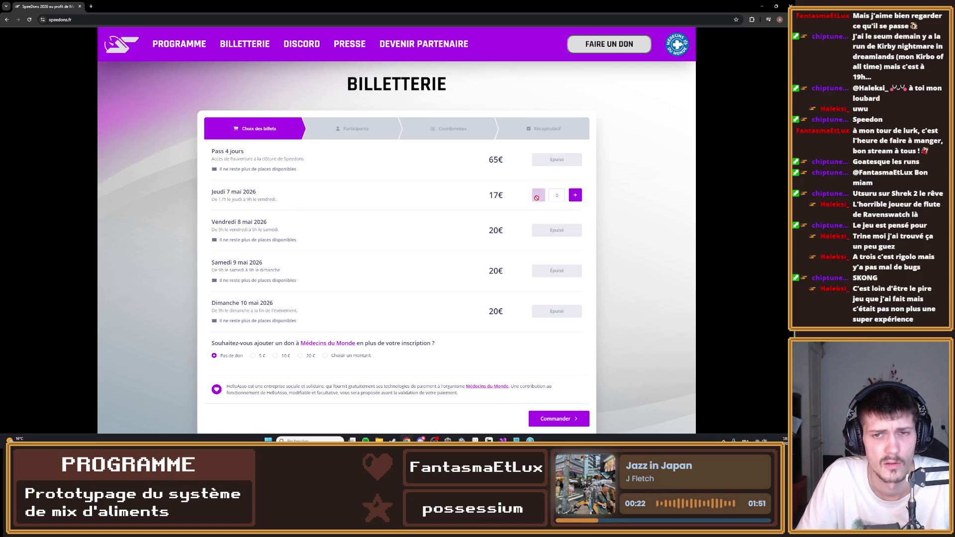
pyautogui.scroll(-1, 353, 197)
pyautogui.scroll(-4, 356, 198)
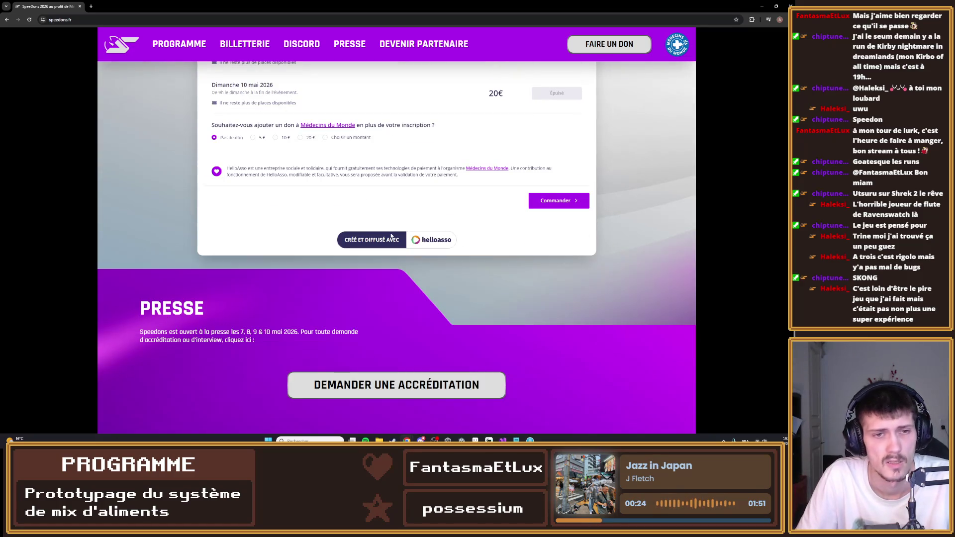
pyautogui.scroll(15, 579, 204)
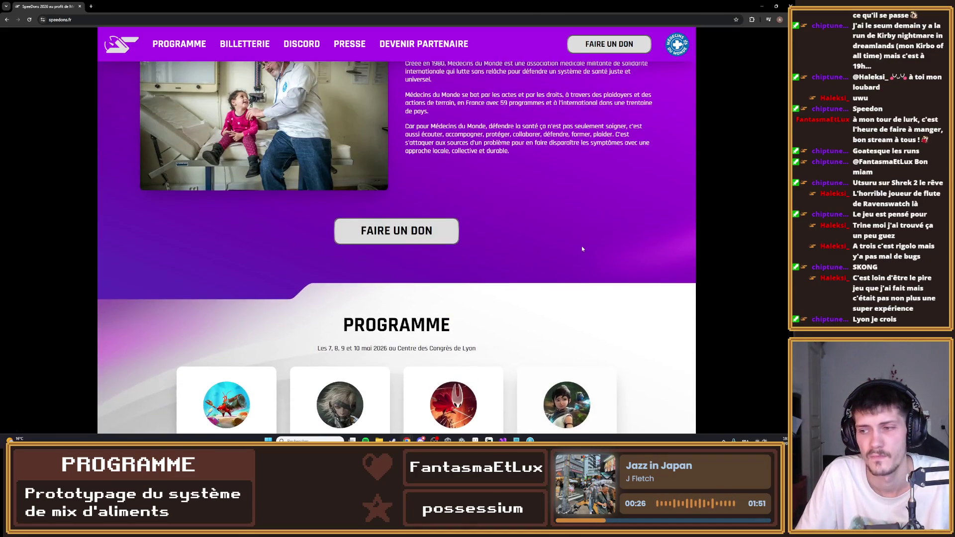
pyautogui.scroll(5, 561, 243)
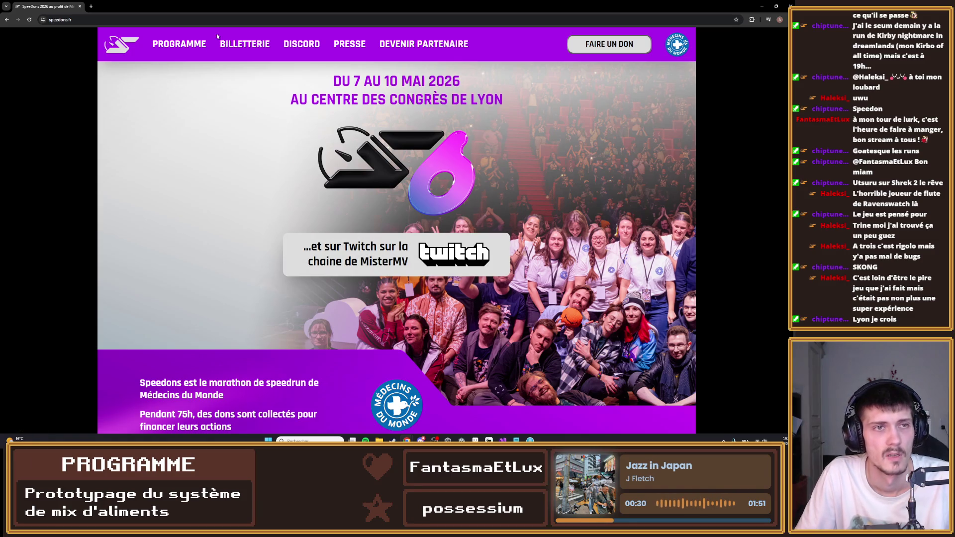
pyautogui.hotkey('alt', 'Tab')
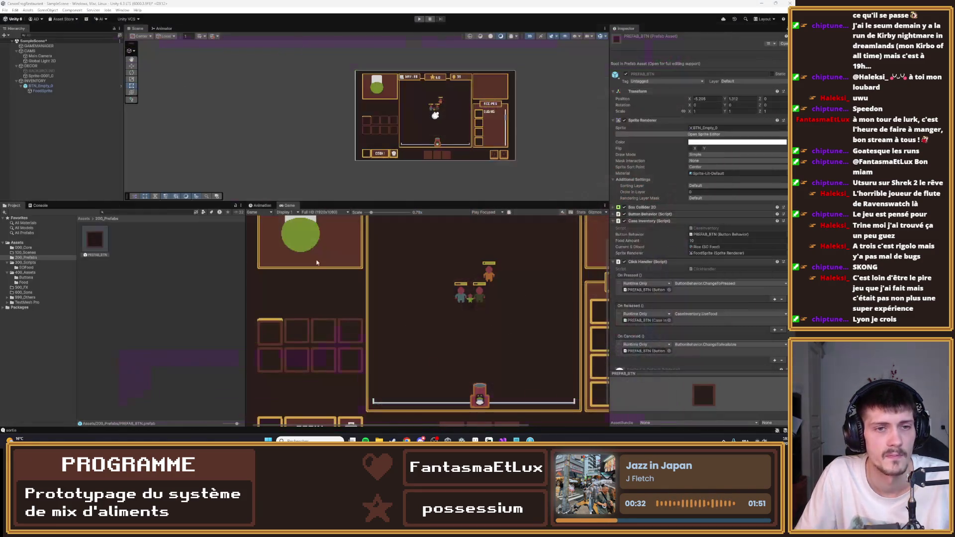
# - Duplicate the BTN_Empty_0 button and move the copy into the second inventory slot
pyautogui.click(189, 313)
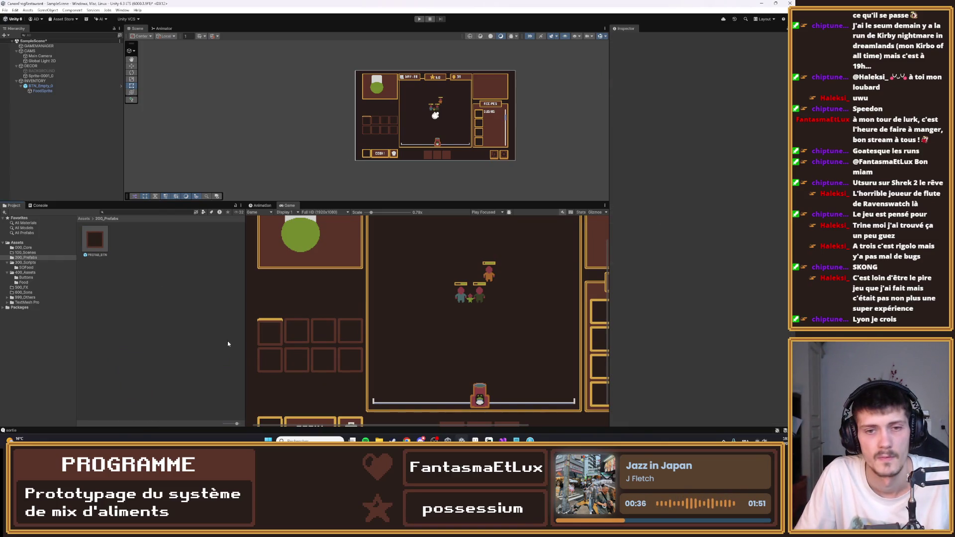
pyautogui.click(47, 86)
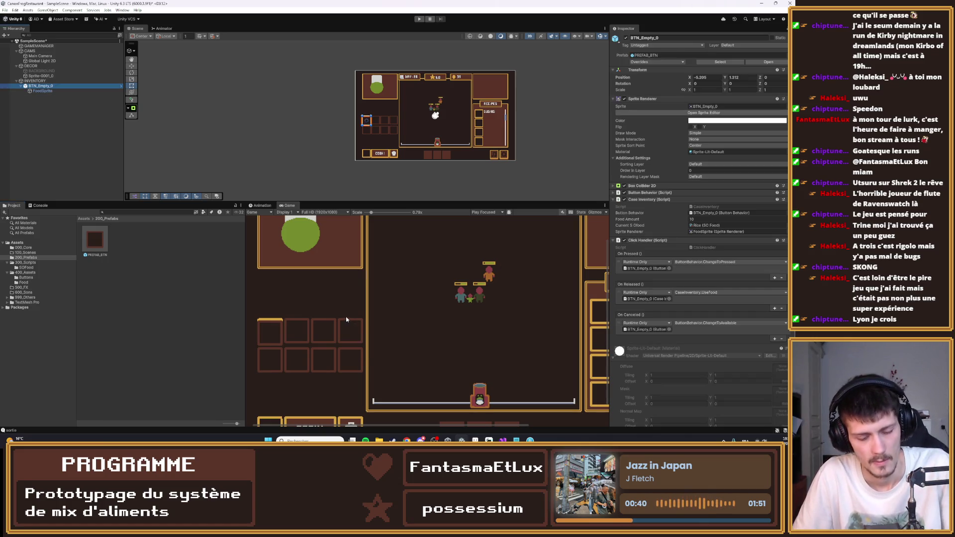
pyautogui.hotkey('ctrl', 'd')
pyautogui.press('F2')
pyautogui.click(131, 66)
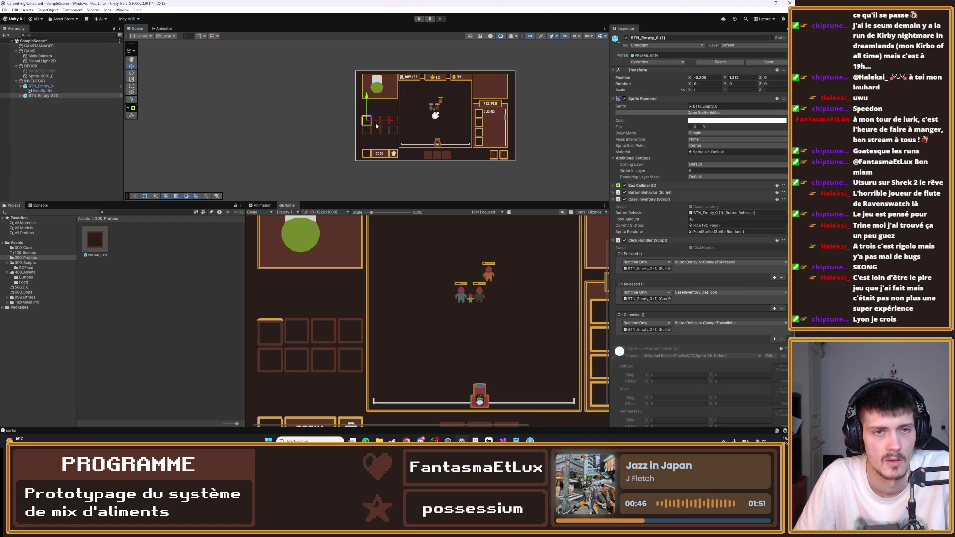
pyautogui.scroll(10, 376, 126)
pyautogui.moveTo(352, 120); pyautogui.dragTo(415, 134)
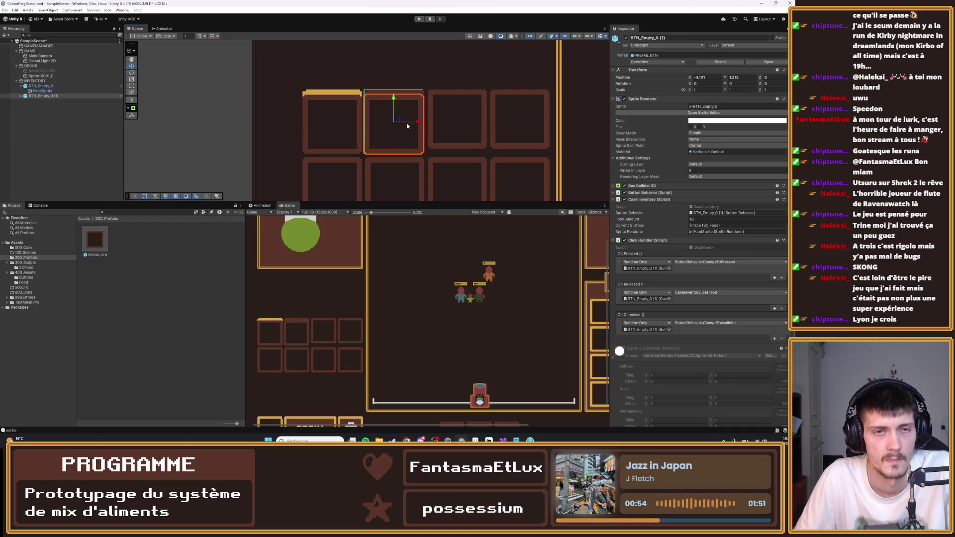
pyautogui.scroll(4, 407, 126)
pyautogui.moveTo(400, 123); pyautogui.dragTo(401, 120)
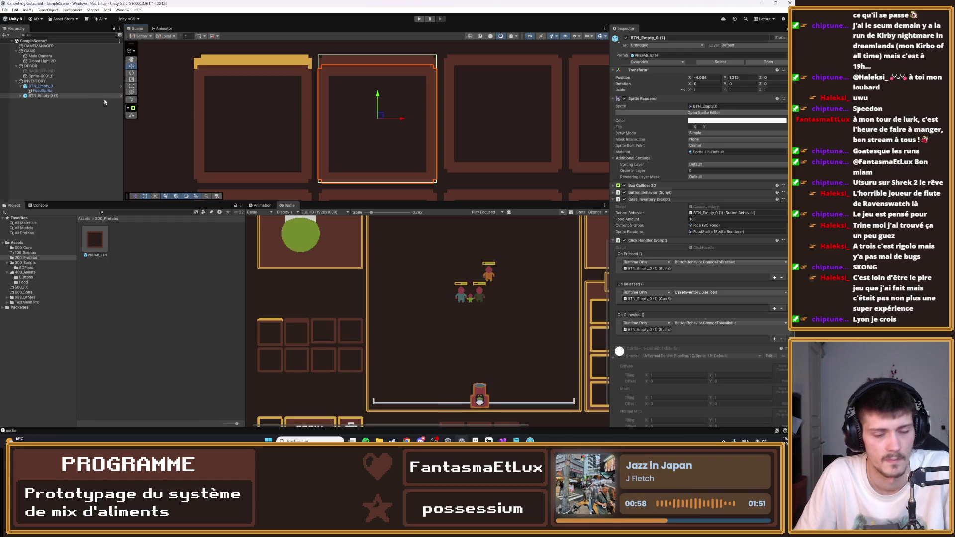
# - Duplicate the slot twice more, placing the third and fourth slots along the row
pyautogui.hotkey('ctrl', 'd')
pyautogui.moveTo(386, 117); pyautogui.dragTo(524, 132)
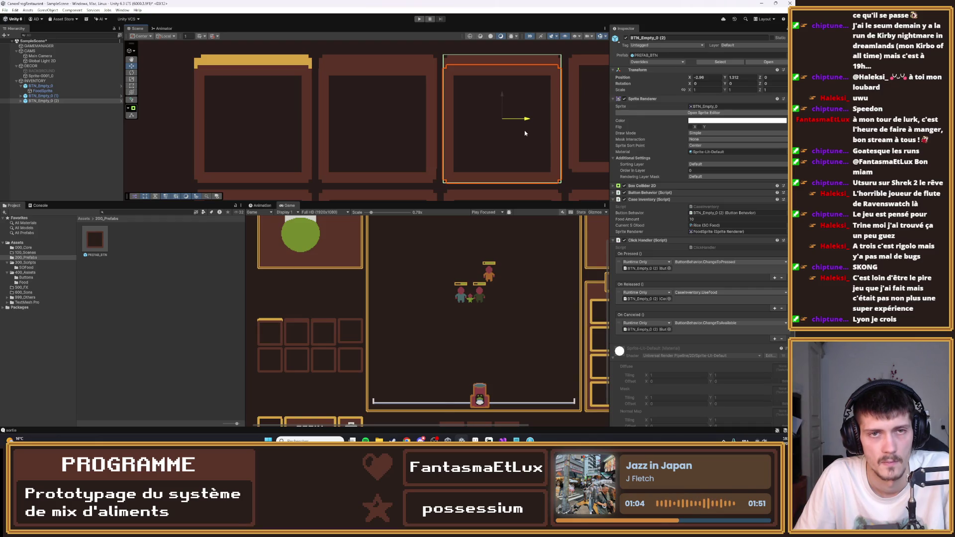
pyautogui.moveTo(525, 133)
pyautogui.mouseDown()
pyautogui.moveTo(356, 134)
pyautogui.moveTo(356, 118)
pyautogui.moveTo(480, 119)
pyautogui.moveTo(588, 83)
pyautogui.mouseUp()
pyautogui.hotkey('ctrl', 'd')
pyautogui.scroll(-2, 540, 114)
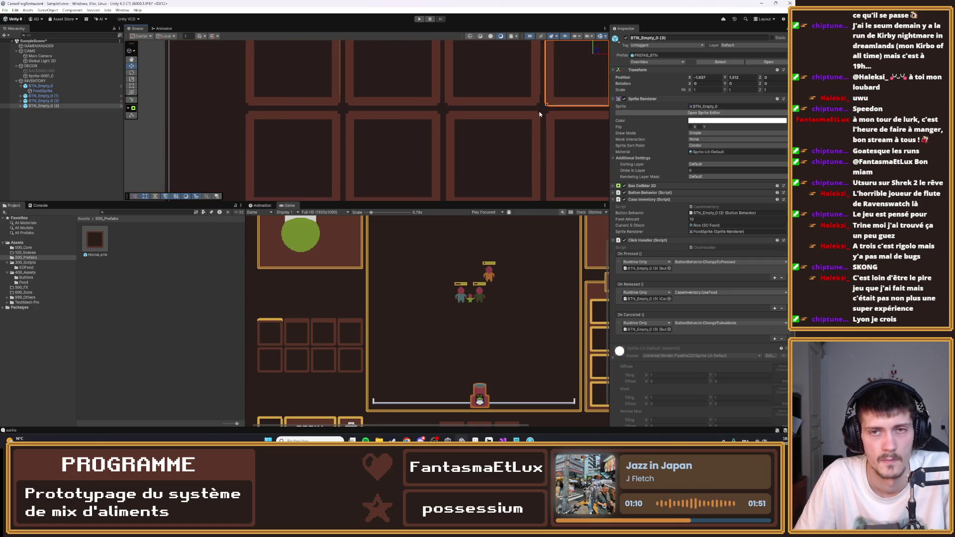
pyautogui.scroll(-2, 504, 136)
pyautogui.moveTo(515, 167); pyautogui.dragTo(408, 167)
pyautogui.click(173, 133)
pyautogui.click(209, 122)
pyautogui.click(47, 96)
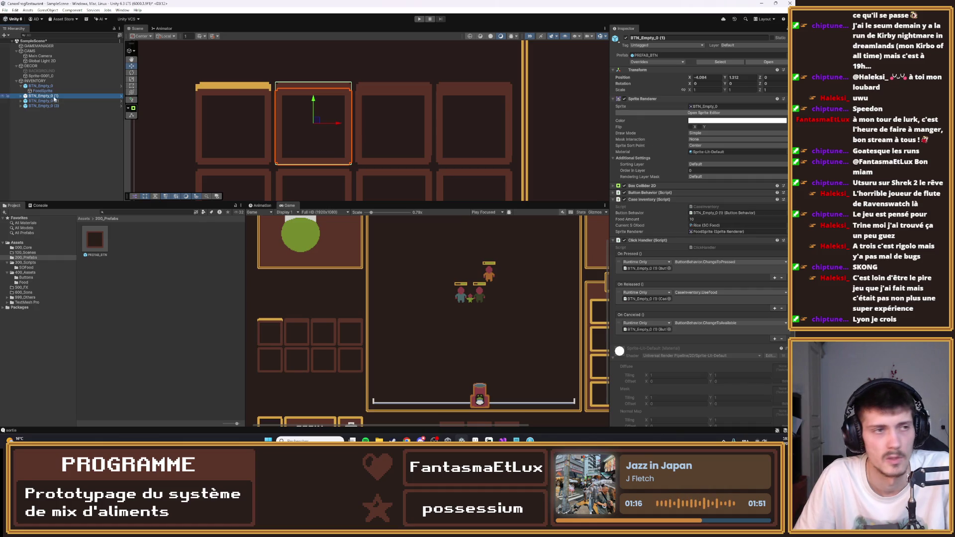
# - Run the game and click the second, third and fourth slots to check their rice bowls
pyautogui.click(419, 20)
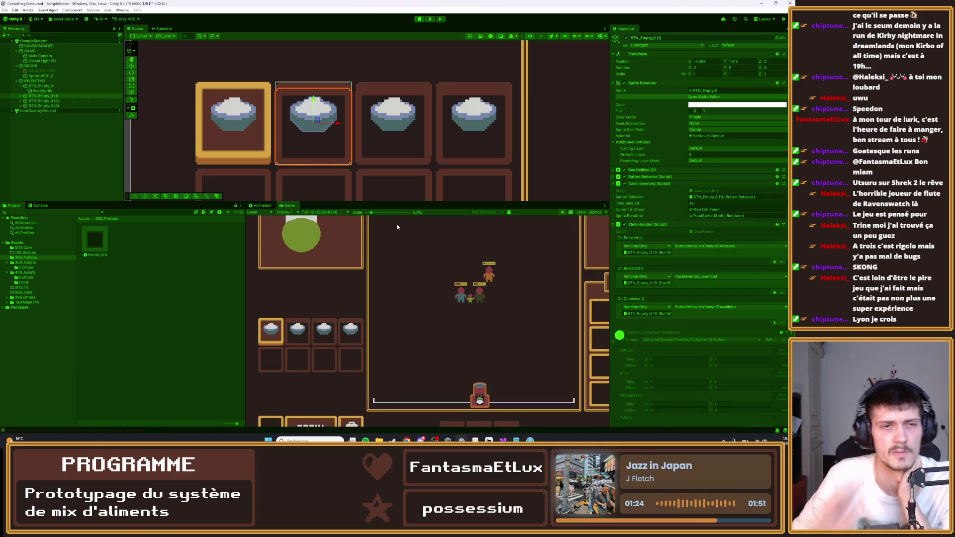
pyautogui.click(302, 332)
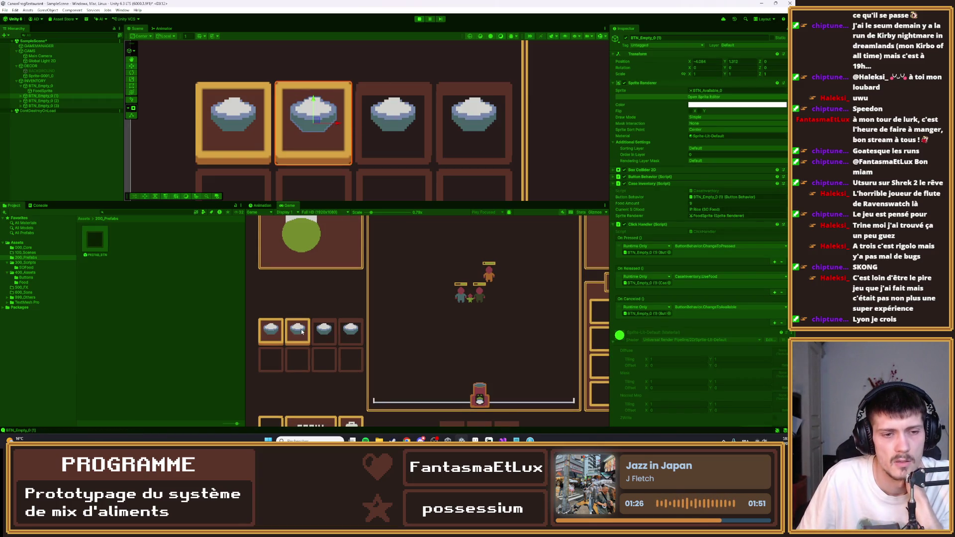
pyautogui.click(324, 331)
pyautogui.click(351, 330)
# - Stop the game and select the first slot, BTN_Empty_0, in the Hierarchy
pyautogui.click(420, 19)
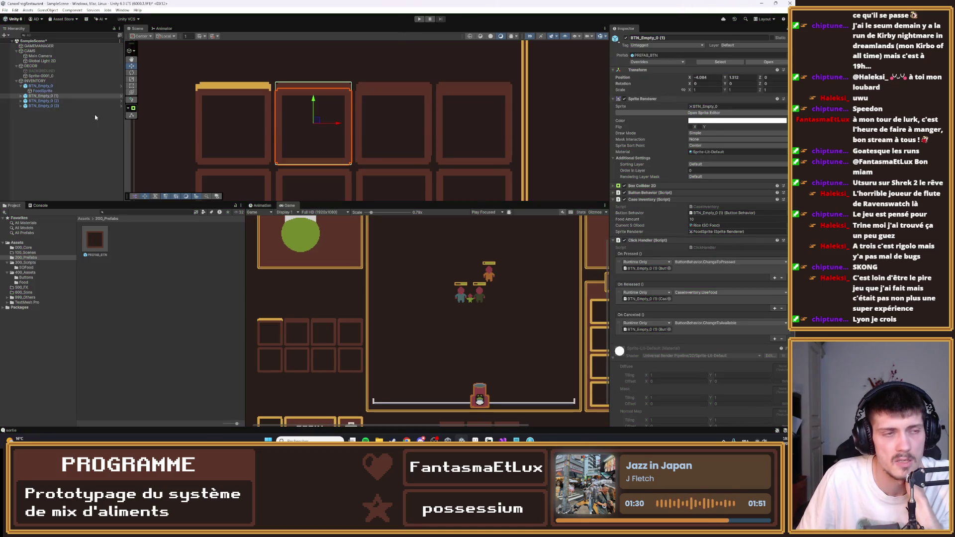
pyautogui.click(46, 86)
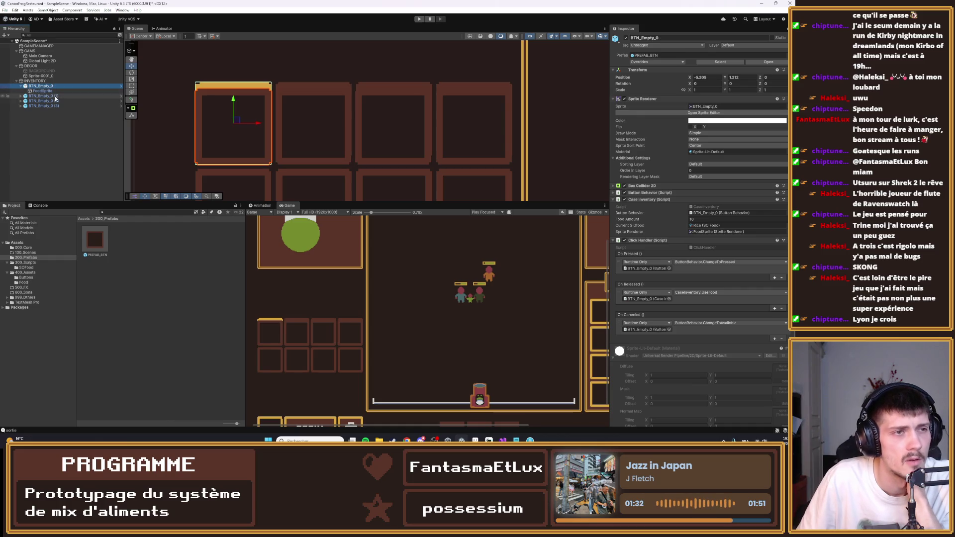
pyautogui.click(43, 96)
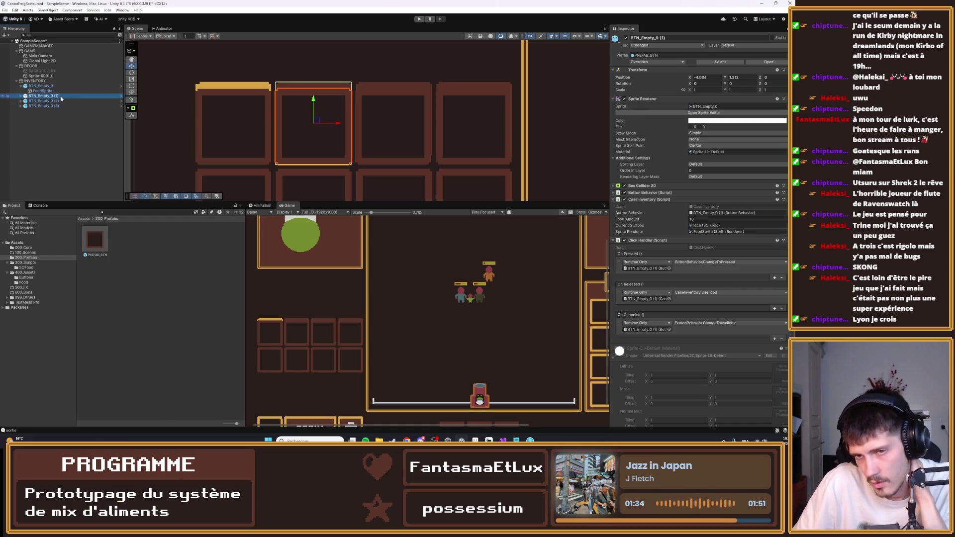
pyautogui.press('Up')
pyautogui.press('Up')
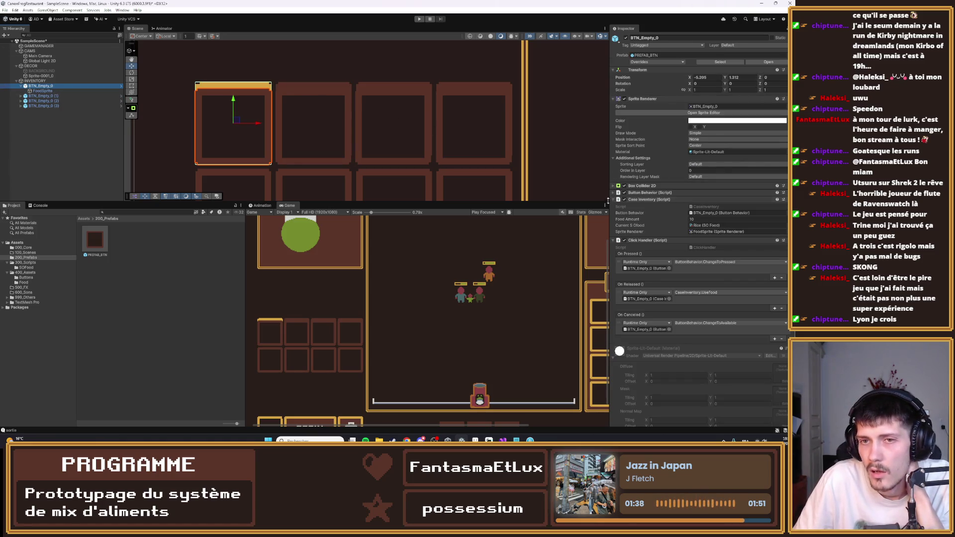
# - Expand the slot's Button Behavior component and locate the ButtonBehavior script in the 300_Scripts folder
pyautogui.click(651, 192)
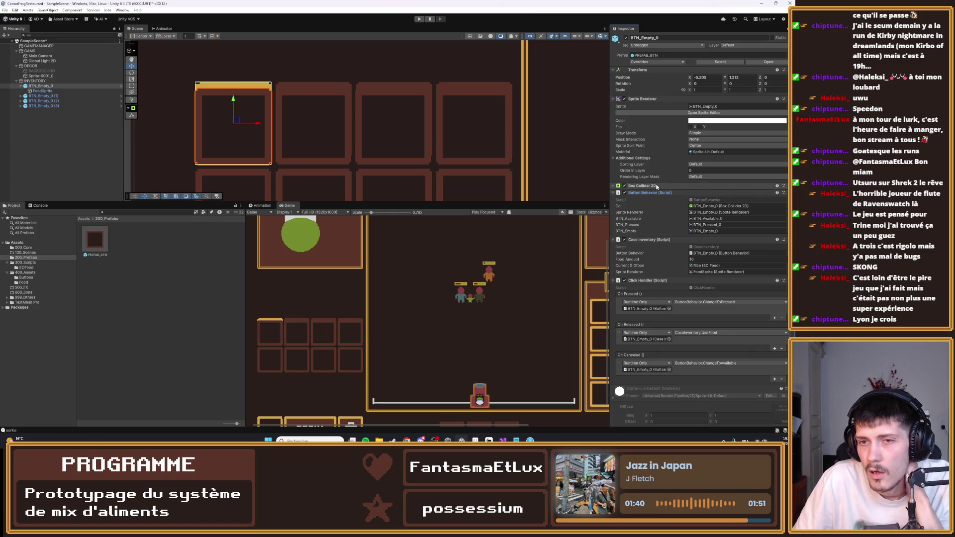
pyautogui.click(36, 96)
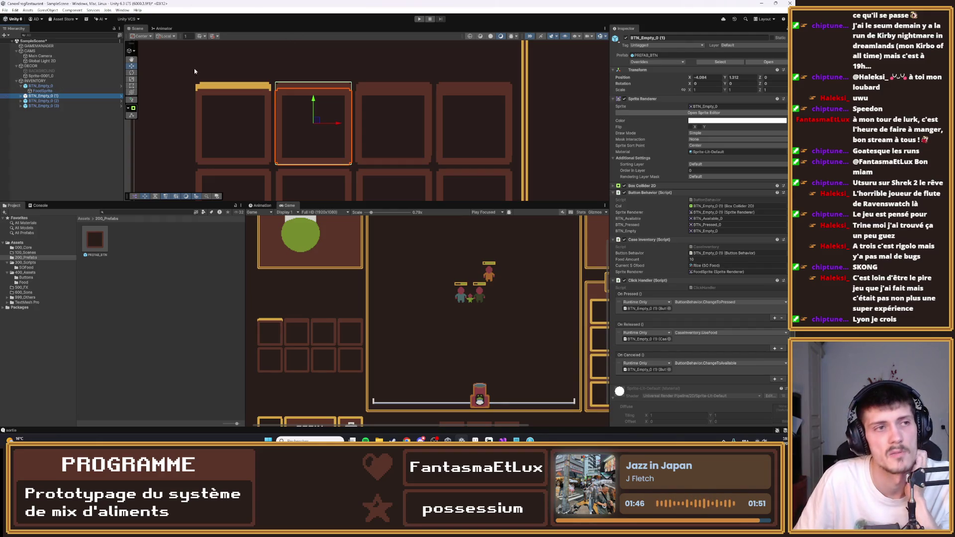
pyautogui.click(62, 85)
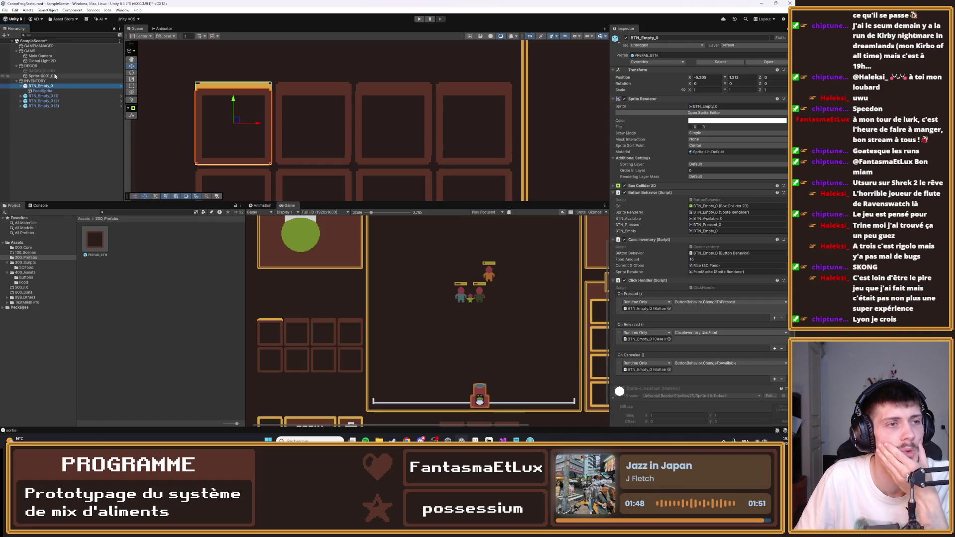
pyautogui.click(703, 200)
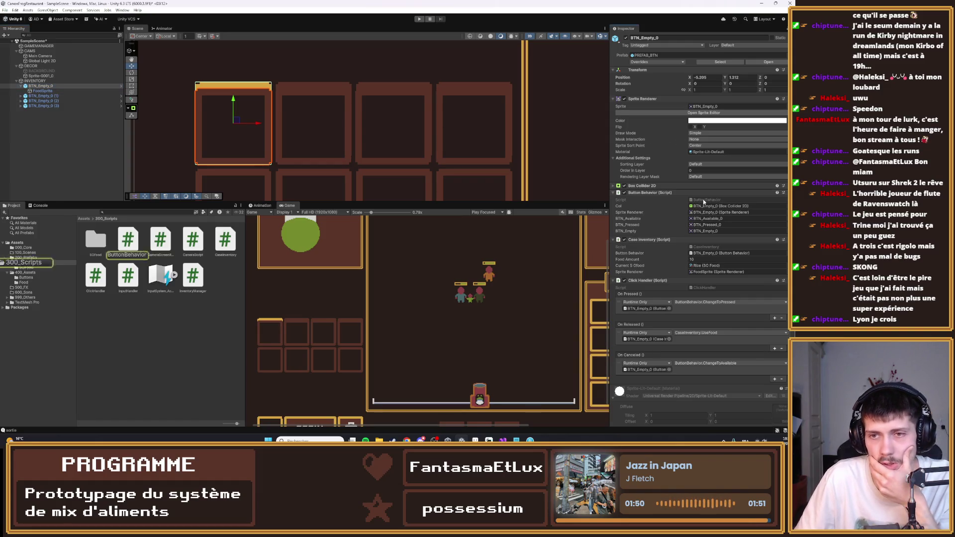
pyautogui.click(712, 194)
pyautogui.click(714, 193)
pyautogui.doubleClick(717, 199)
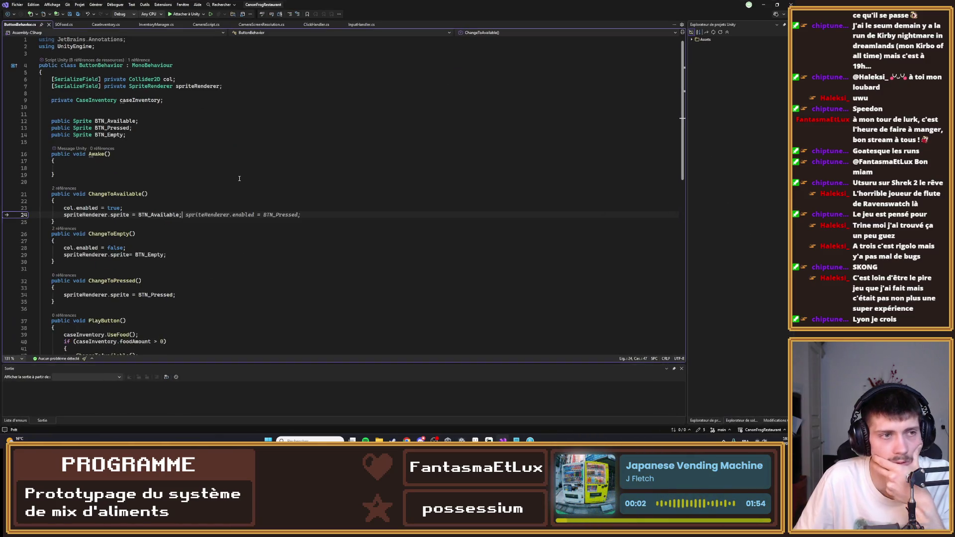
pyautogui.press('Down')
pyautogui.press('Down')
pyautogui.press('Down')
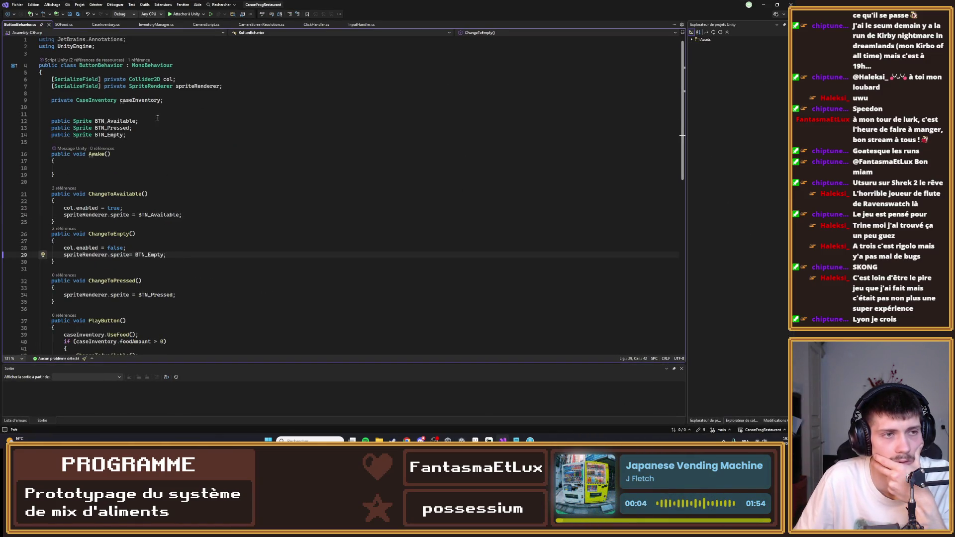
pyautogui.click(105, 24)
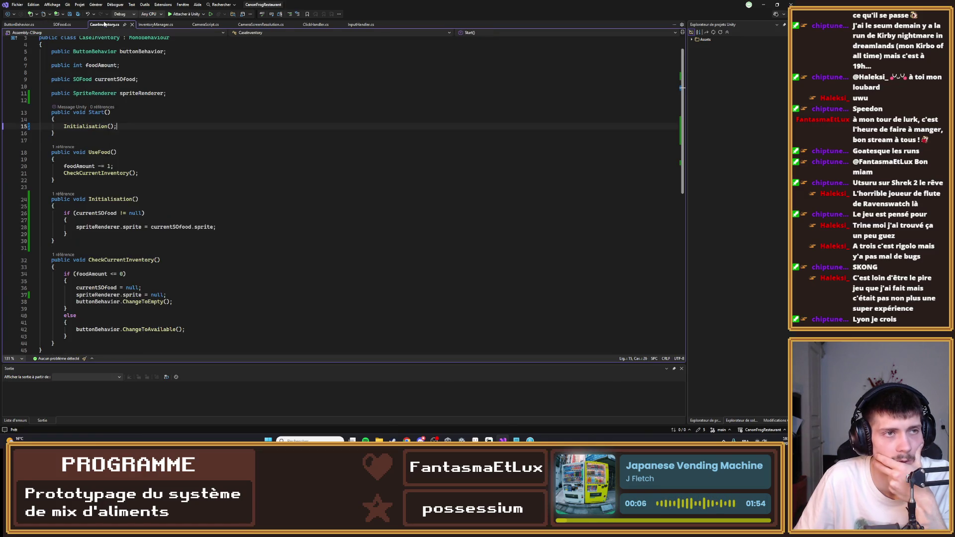
pyautogui.scroll(-1, 211, 248)
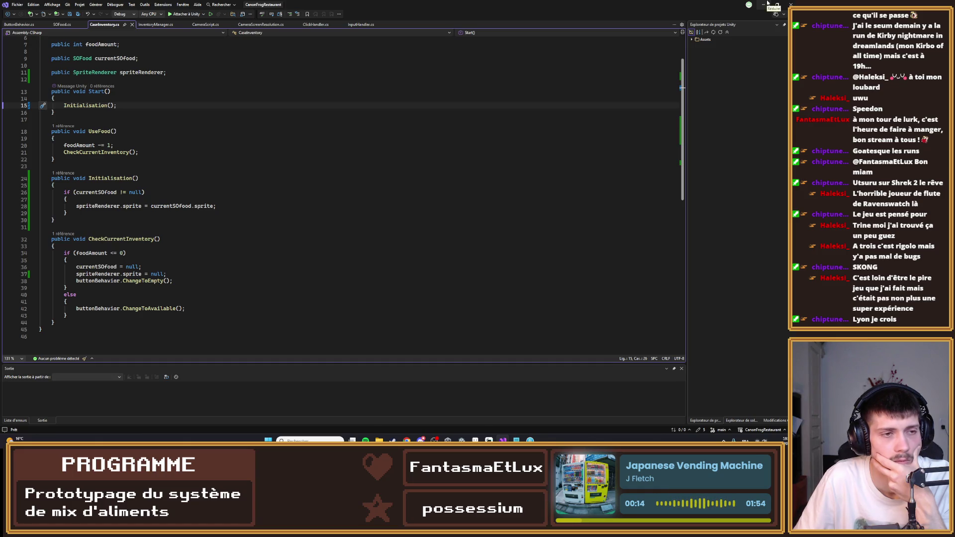
pyautogui.click(767, 3)
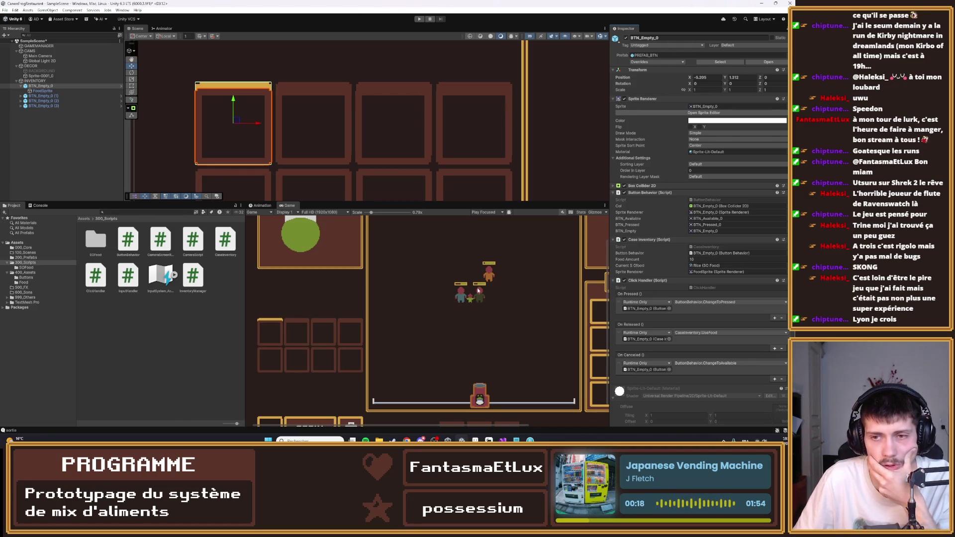
pyautogui.click(46, 96)
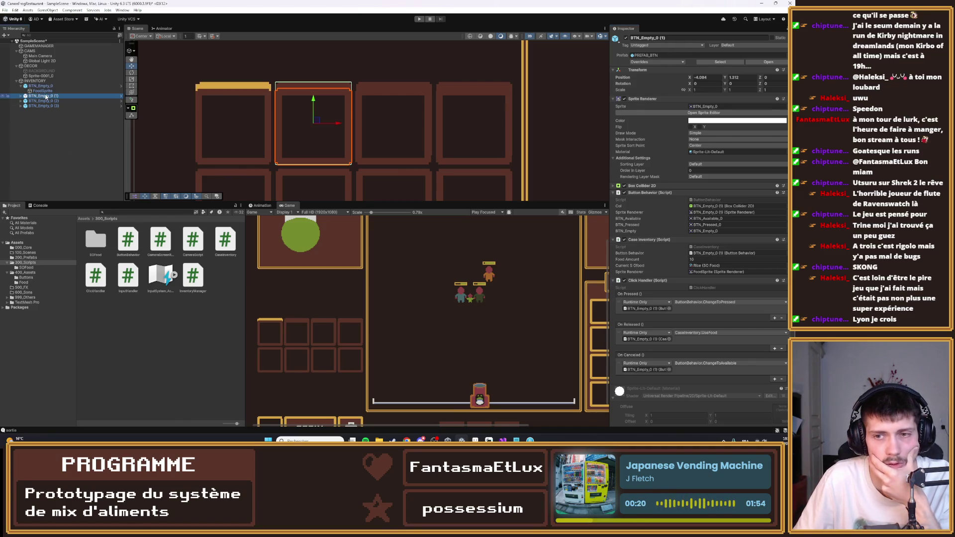
pyautogui.click(43, 101)
pyautogui.click(42, 106)
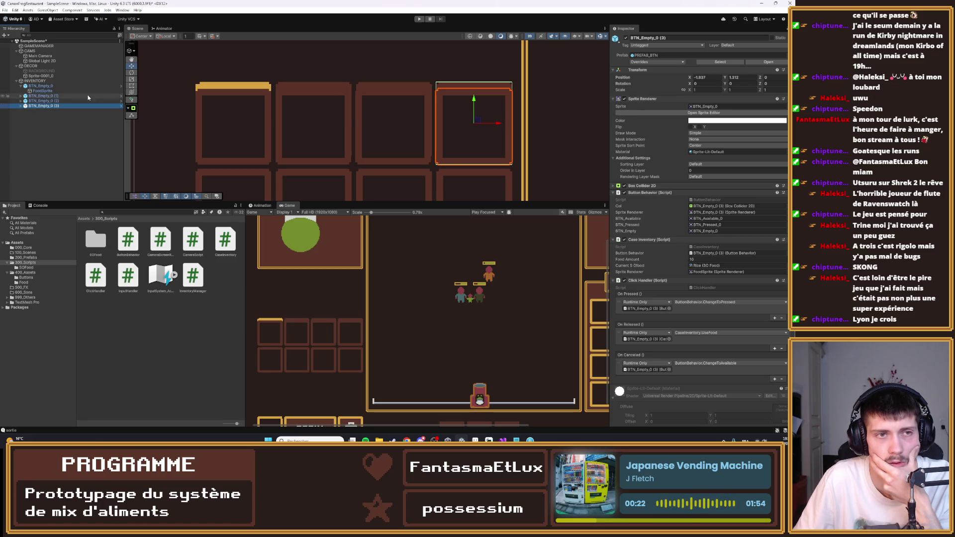
pyautogui.click(41, 86)
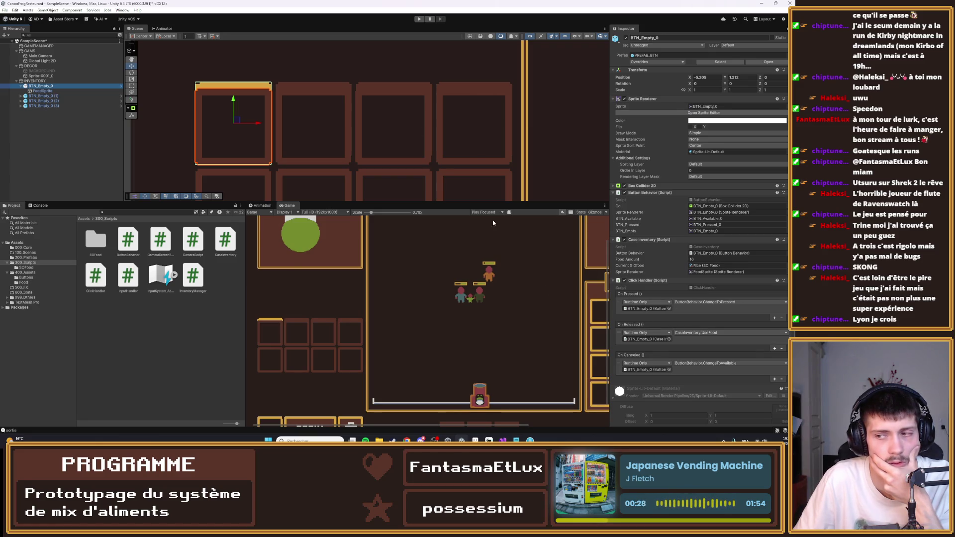
pyautogui.click(419, 19)
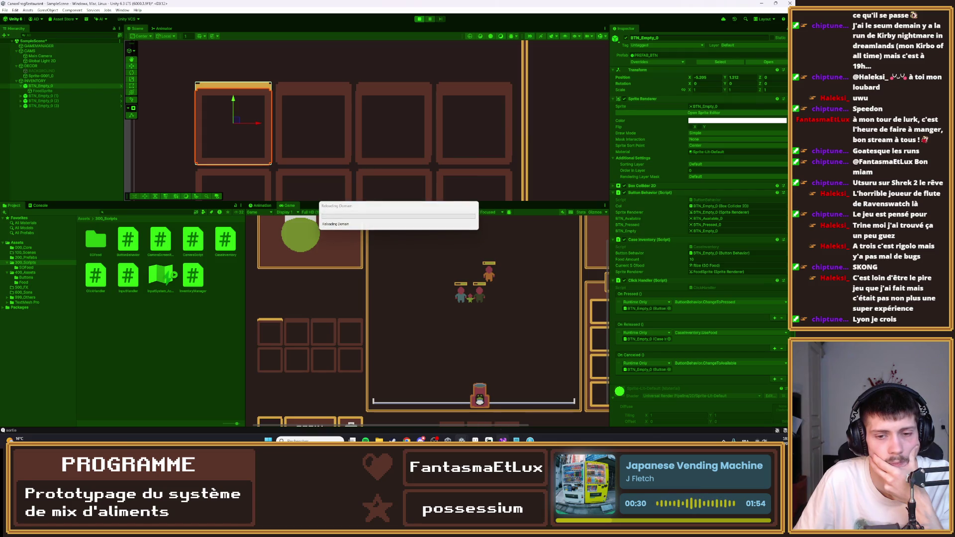
pyautogui.moveTo(503, 440)
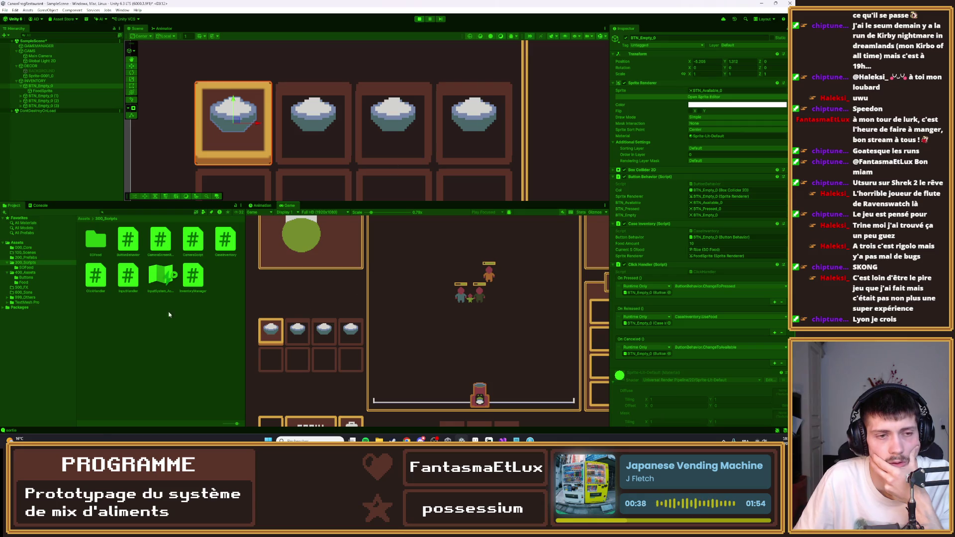
pyautogui.click(297, 131)
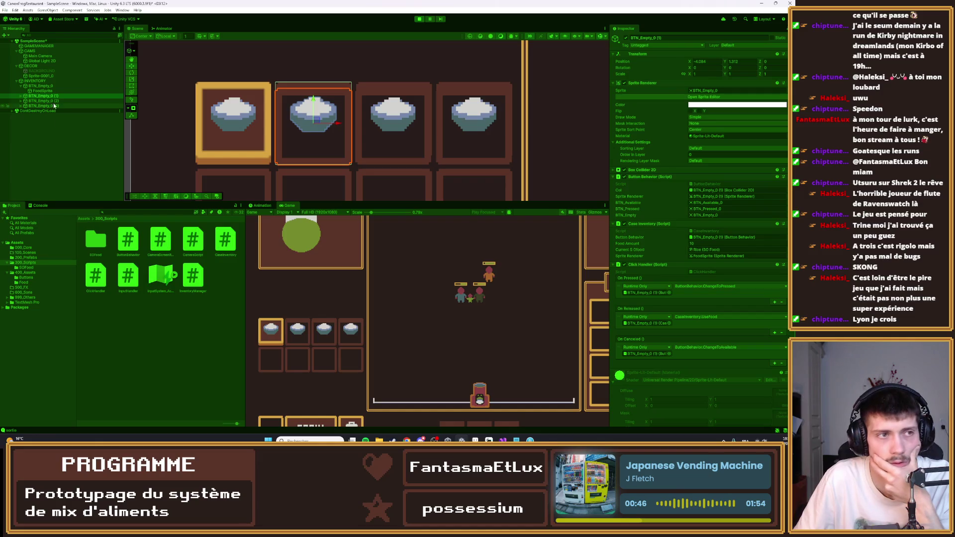
pyautogui.click(20, 95)
pyautogui.click(43, 101)
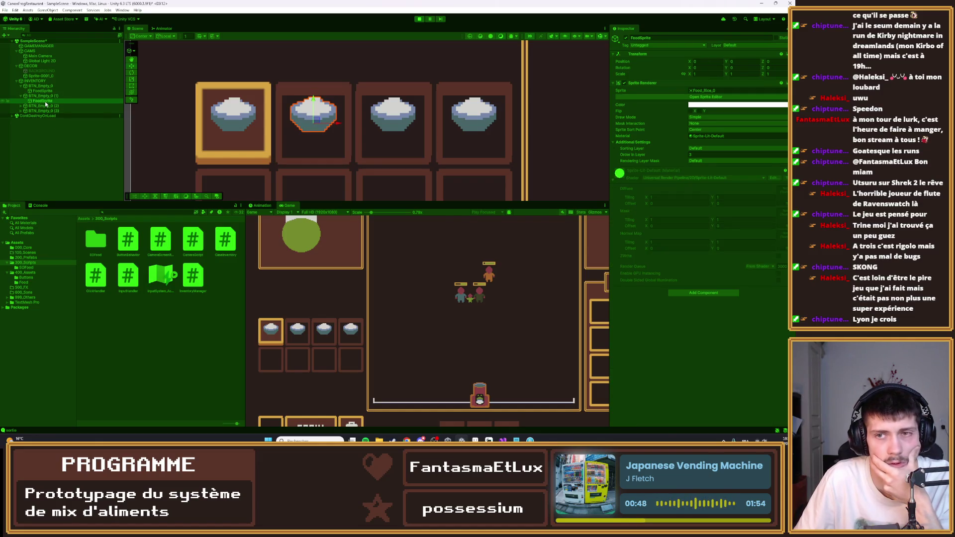
pyautogui.click(419, 19)
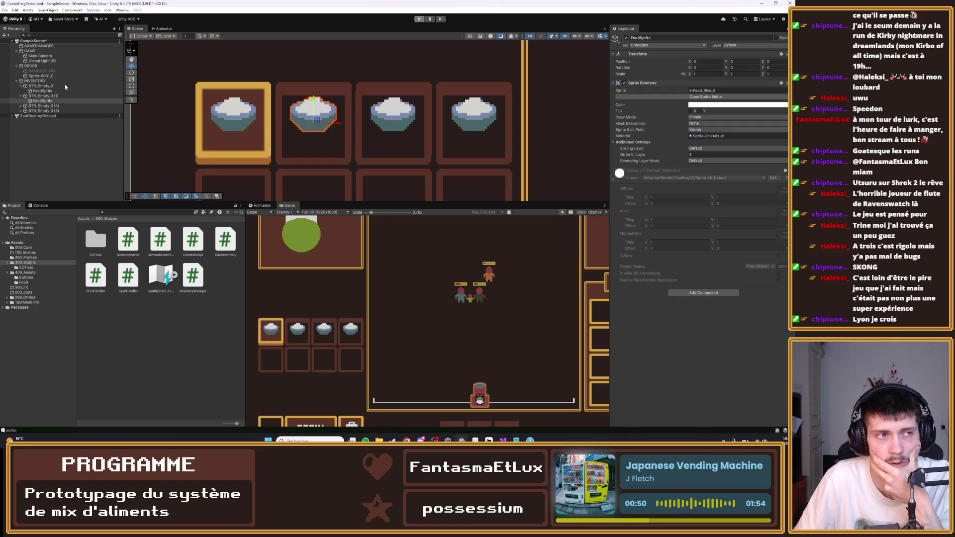
pyautogui.click(40, 96)
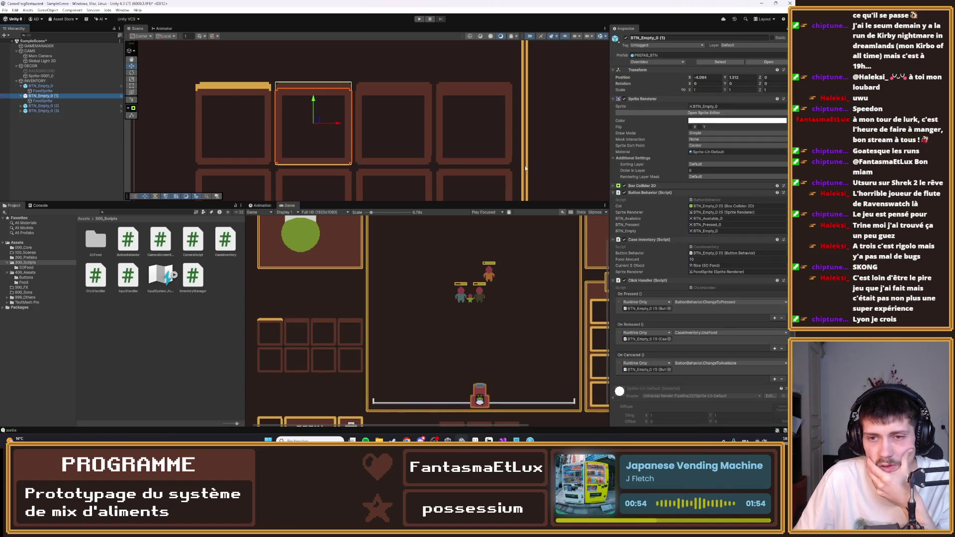
# - Inspect the FoodSprite child object, then start a new play run
pyautogui.click(34, 92)
pyautogui.click(40, 86)
pyautogui.click(44, 91)
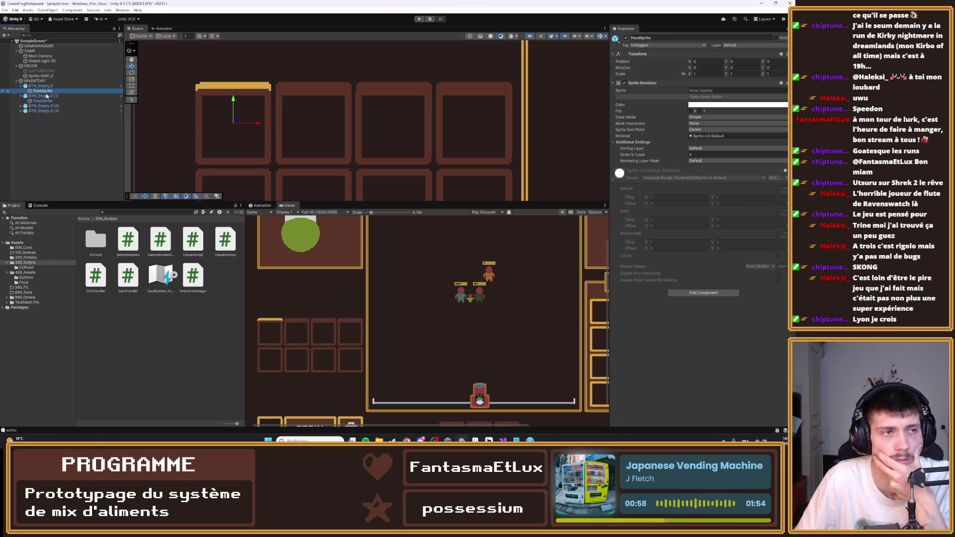
pyautogui.click(421, 20)
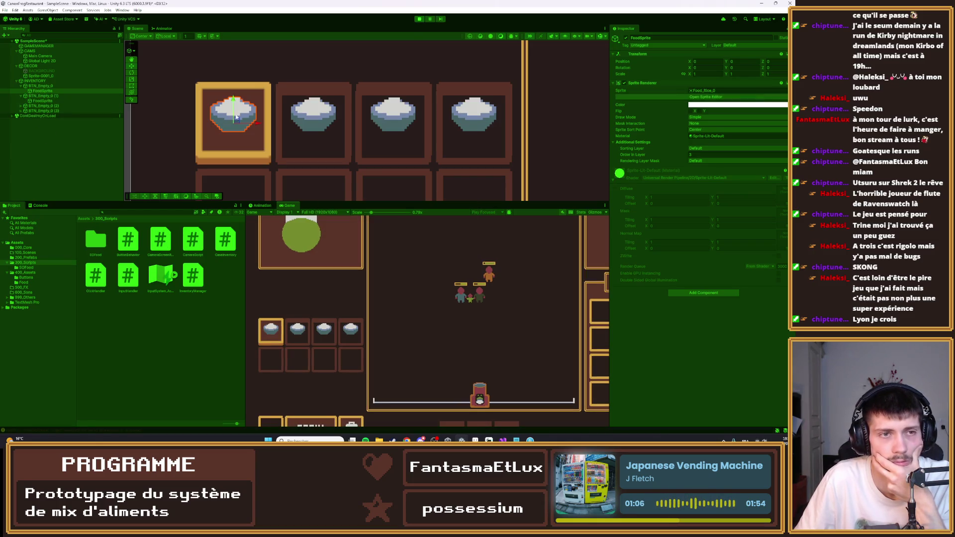
# - Click the four rice slots from fourth to first to empty each bowl, then stop
pyautogui.click(318, 125)
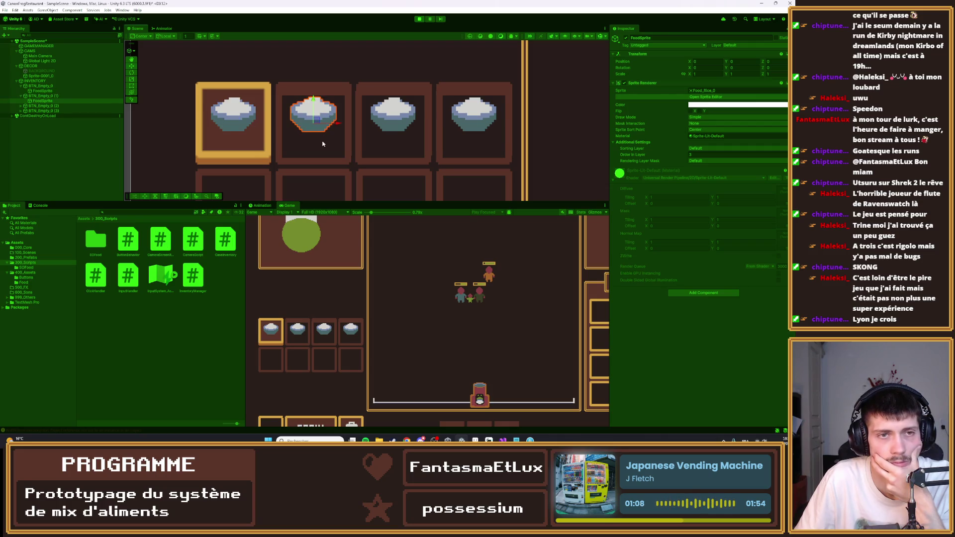
pyautogui.click(322, 341)
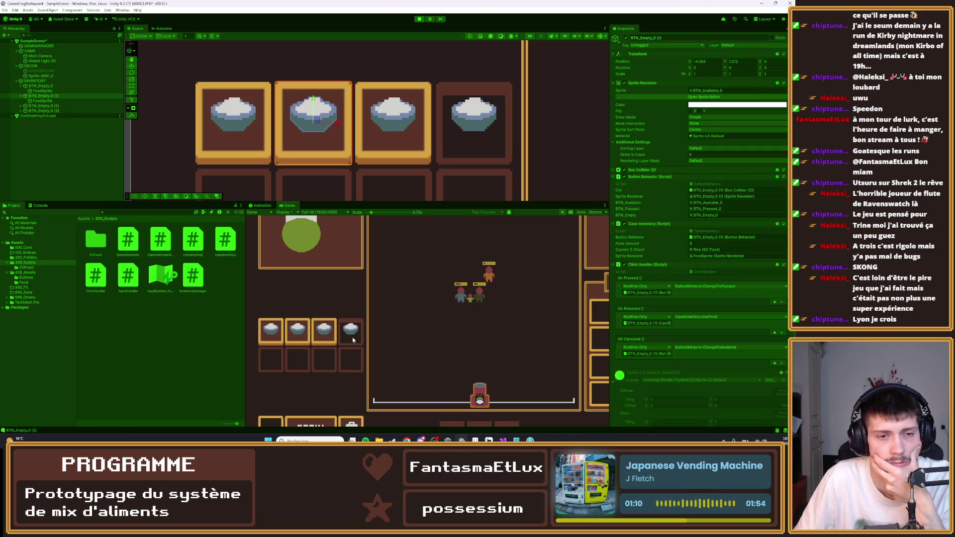
pyautogui.click(351, 336)
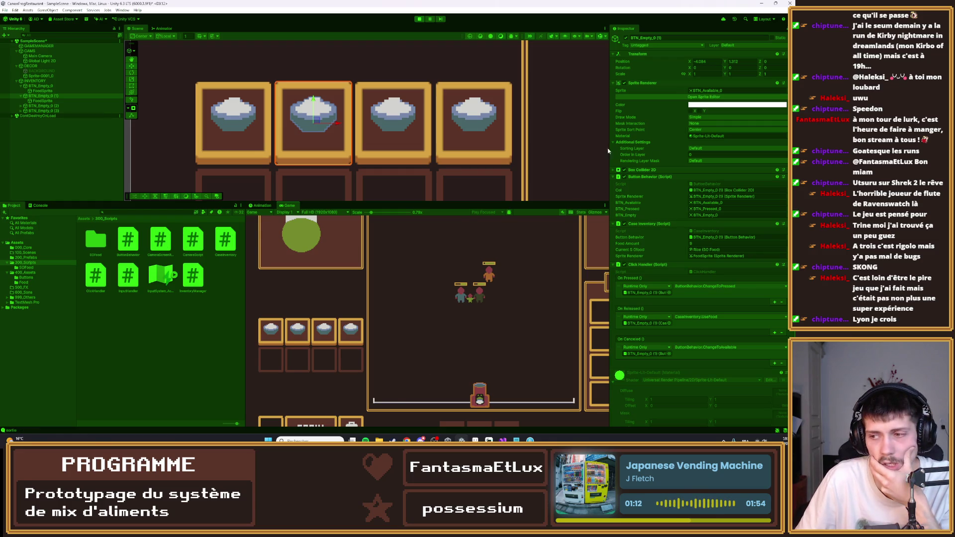
pyautogui.click(357, 343)
pyautogui.click(328, 342)
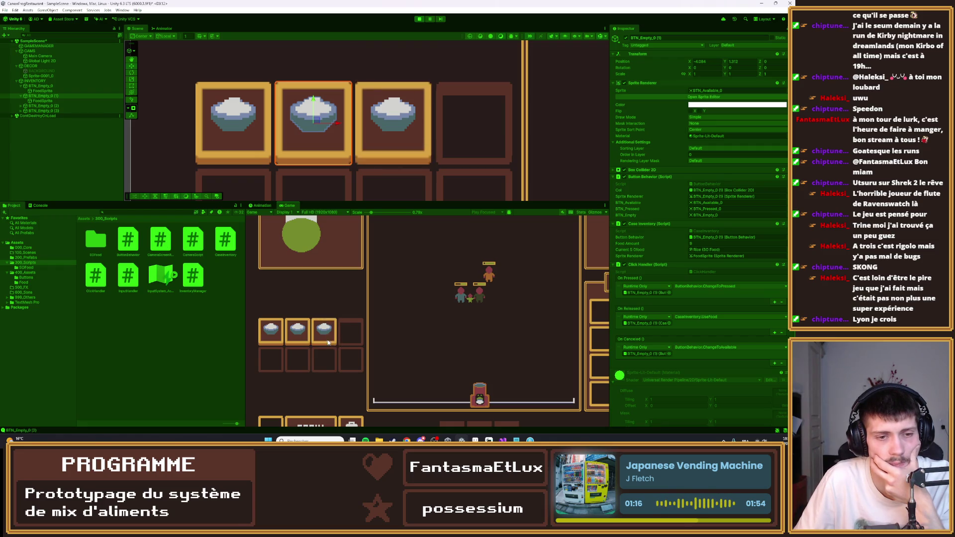
pyautogui.click(296, 345)
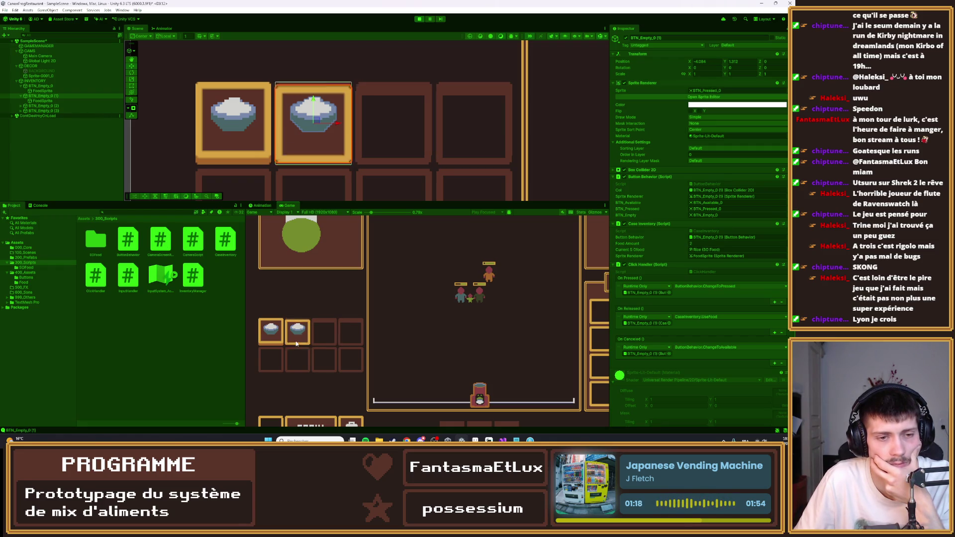
pyautogui.click(264, 342)
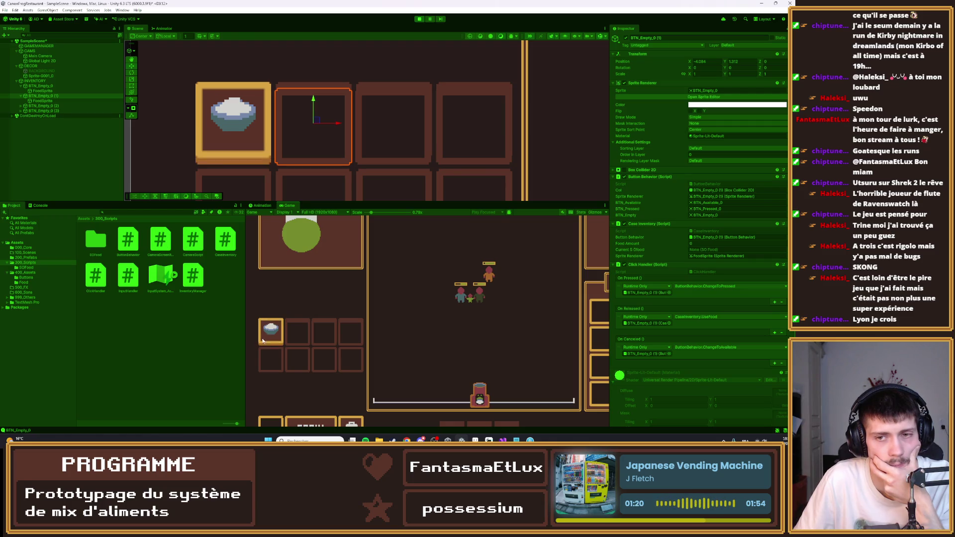
pyautogui.click(262, 341)
pyautogui.click(418, 18)
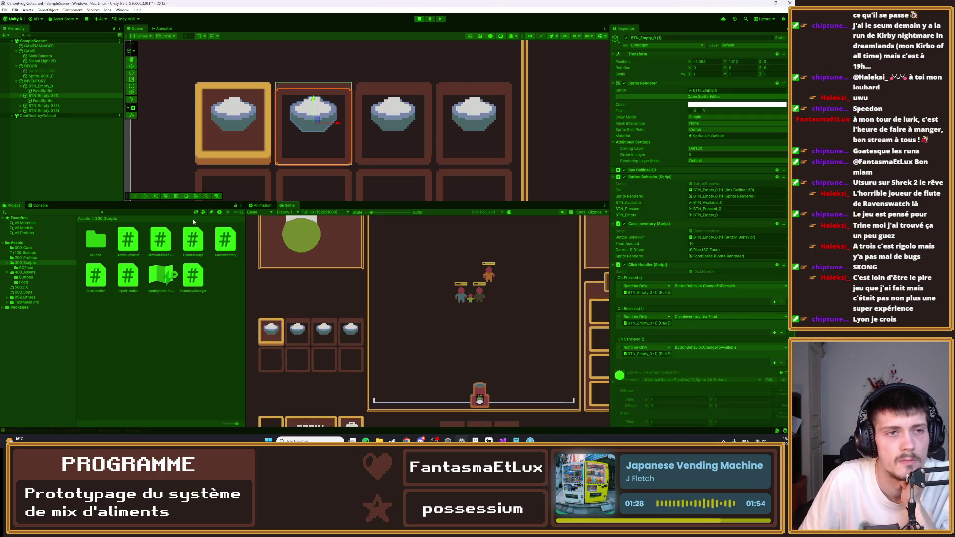
# - Click the first rice slot, then maximize and restore the Game view
pyautogui.scroll(-2, 228, 105)
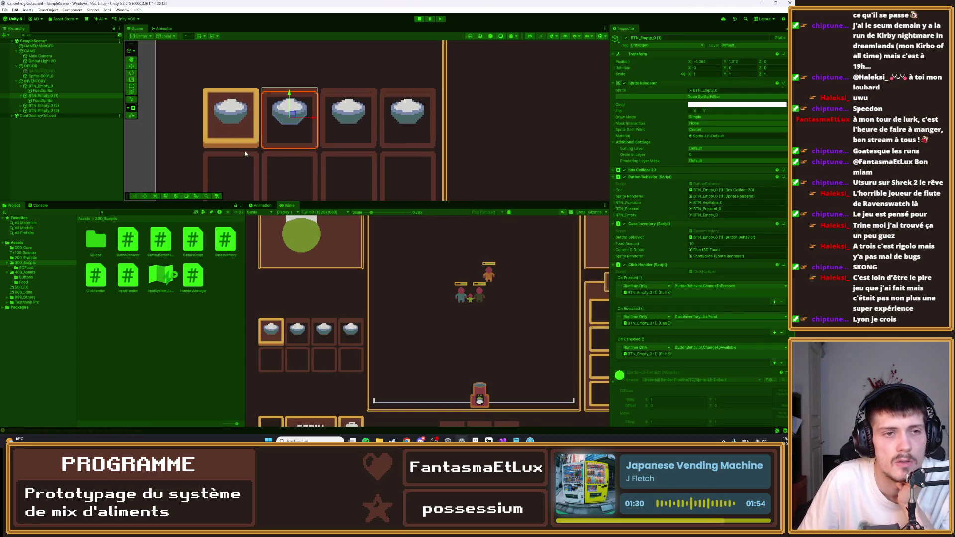
pyautogui.scroll(-4, 195, 162)
pyautogui.click(267, 343)
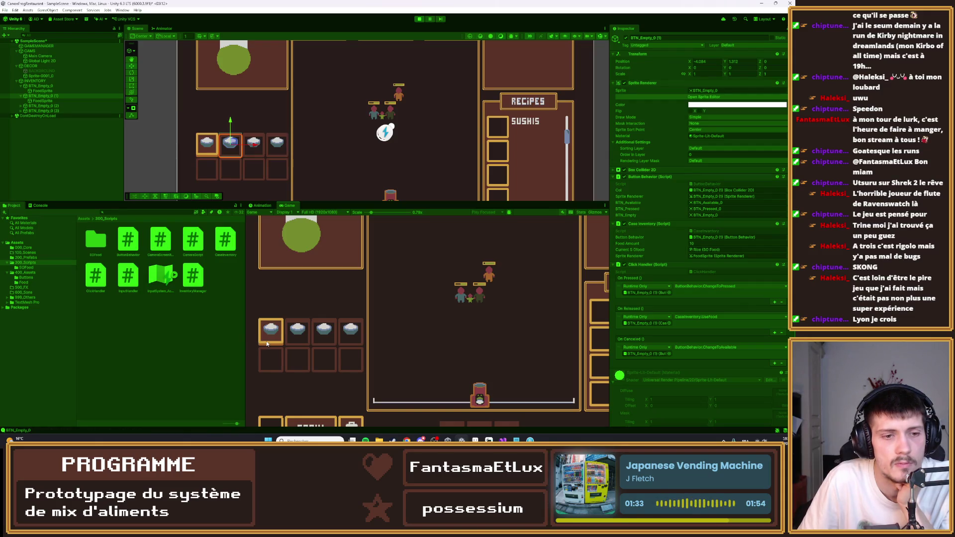
pyautogui.doubleClick(289, 206)
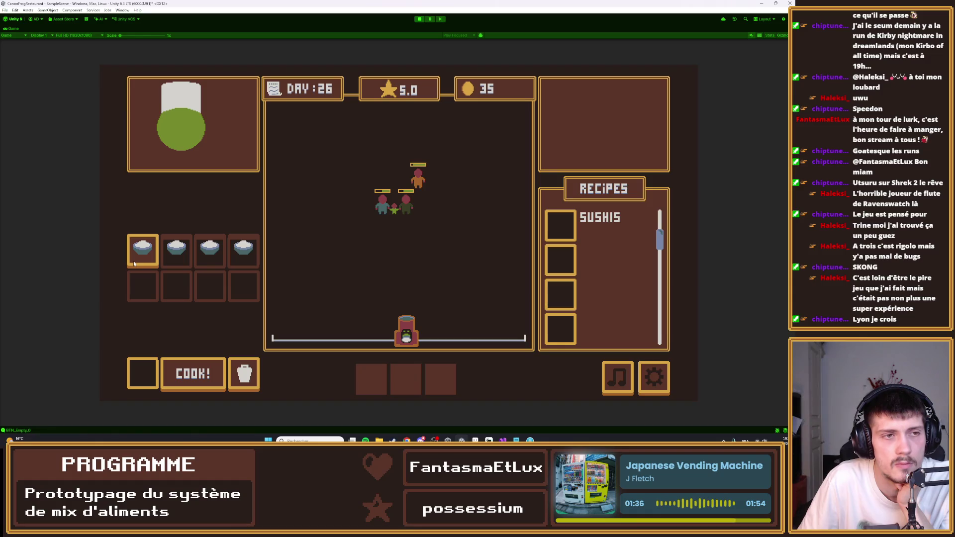
pyautogui.doubleClick(12, 29)
# - Restart and stop the game, then select INVENTORY to view its Inventory Manager list
pyautogui.click(45, 106)
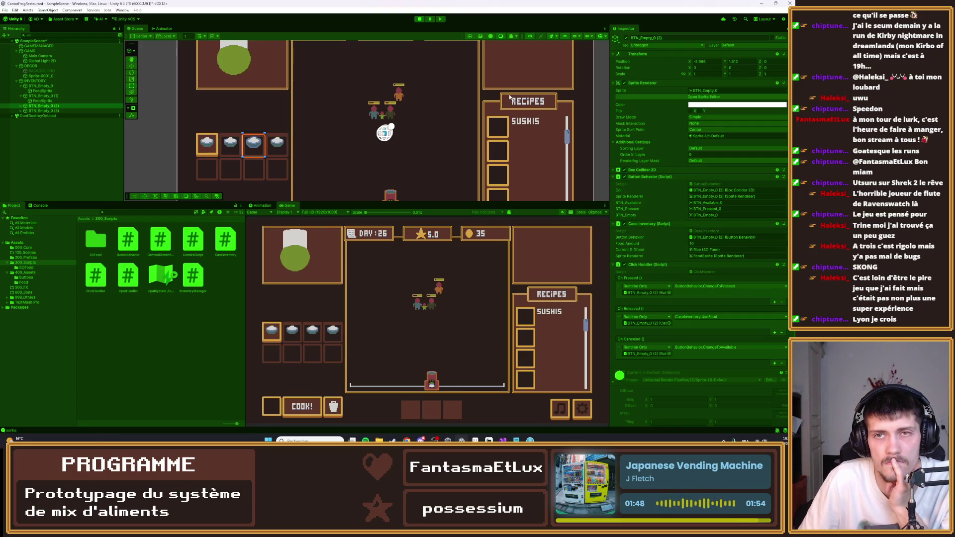
pyautogui.hotkey('ctrl', 'p')
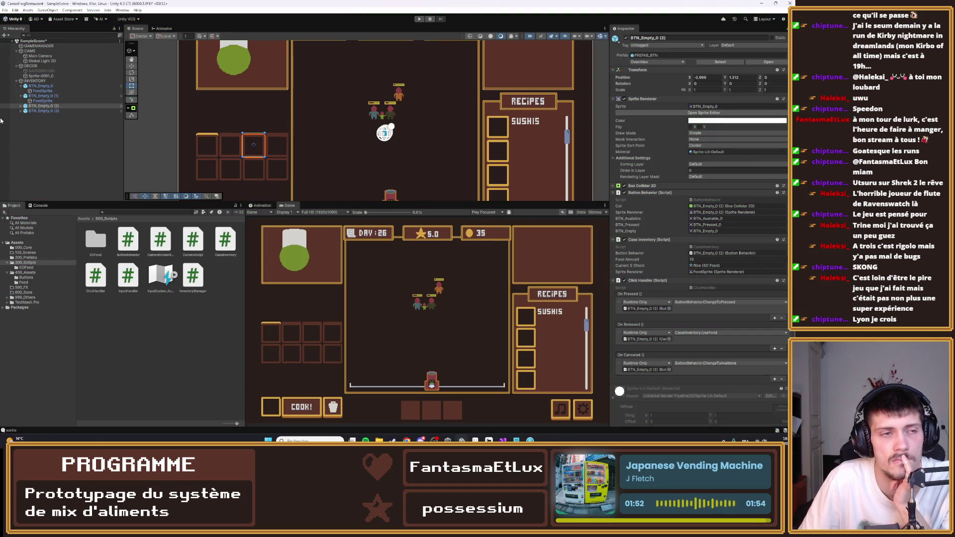
pyautogui.click(419, 19)
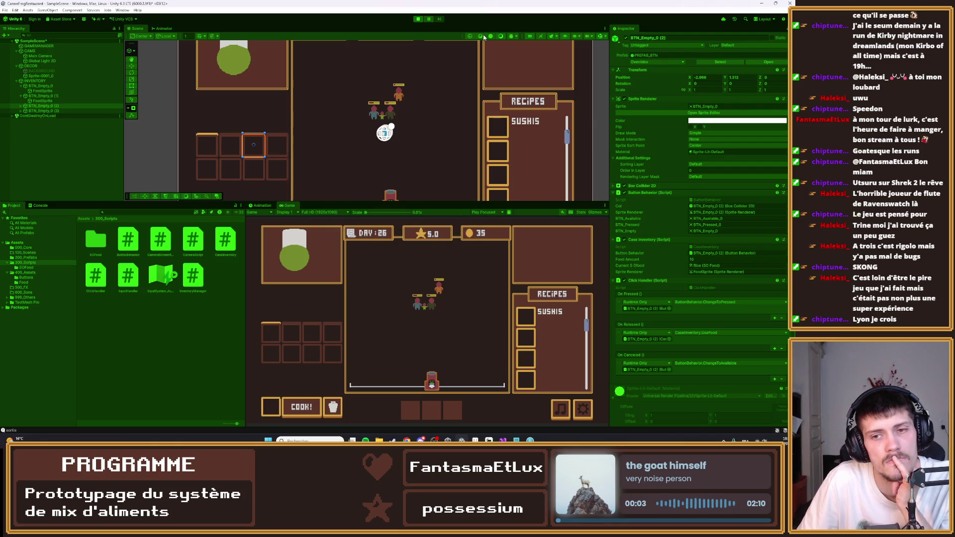
pyautogui.click(416, 20)
pyautogui.click(34, 81)
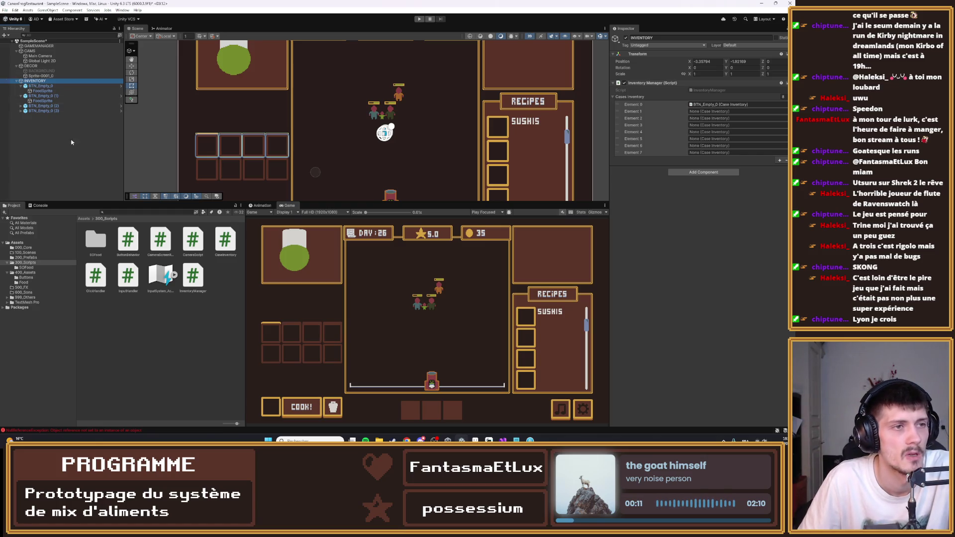
# - Assign BTN_Empty_0 (2) and BTN_Empty_0 (3) to Cases Inventory Elements 2 and 3
pyautogui.click(660, 154)
pyautogui.click(670, 132)
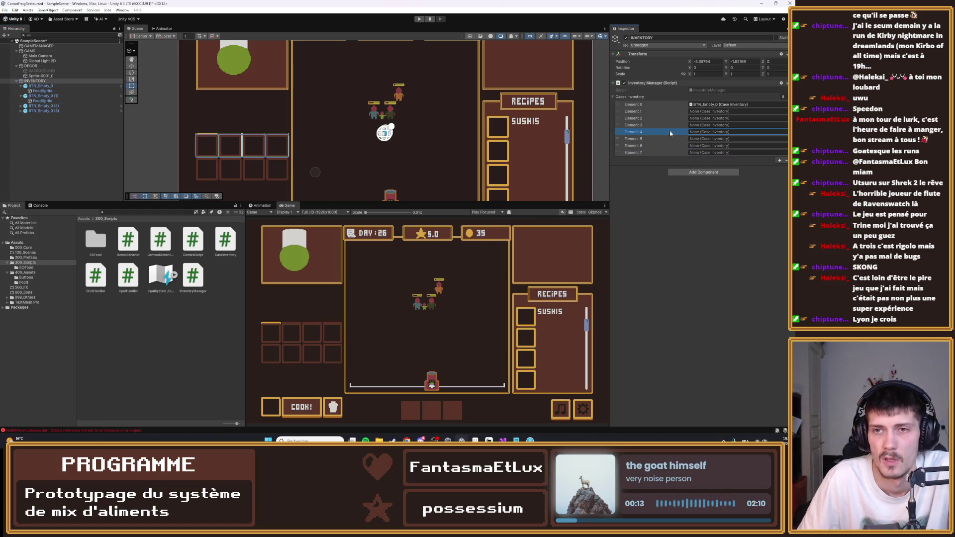
pyautogui.rightClick(670, 131)
pyautogui.click(646, 173)
pyautogui.click(635, 118)
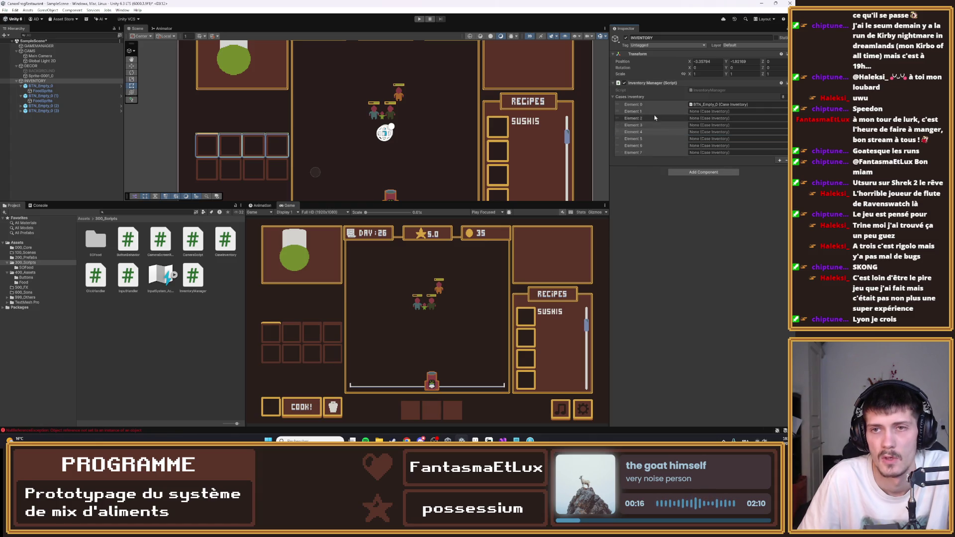
pyautogui.click(21, 86)
pyautogui.moveTo(42, 91)
pyautogui.mouseDown()
pyautogui.moveTo(651, 130)
pyautogui.moveTo(726, 111)
pyautogui.mouseUp()
pyautogui.moveTo(43, 100)
pyautogui.mouseDown()
pyautogui.moveTo(707, 132)
pyautogui.moveTo(719, 121)
pyautogui.mouseUp()
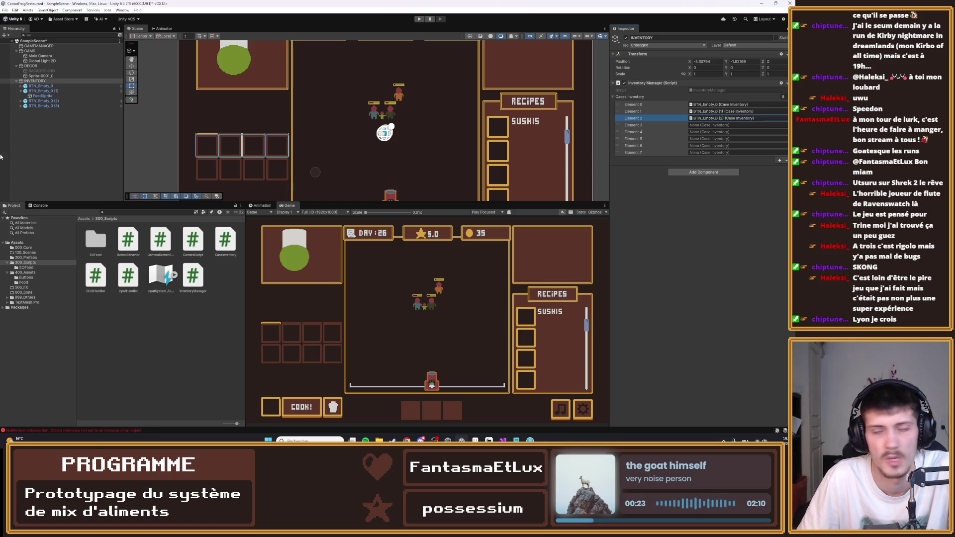
pyautogui.moveTo(32, 106)
pyautogui.mouseDown()
pyautogui.moveTo(45, 82)
pyautogui.moveTo(717, 127)
pyautogui.mouseUp()
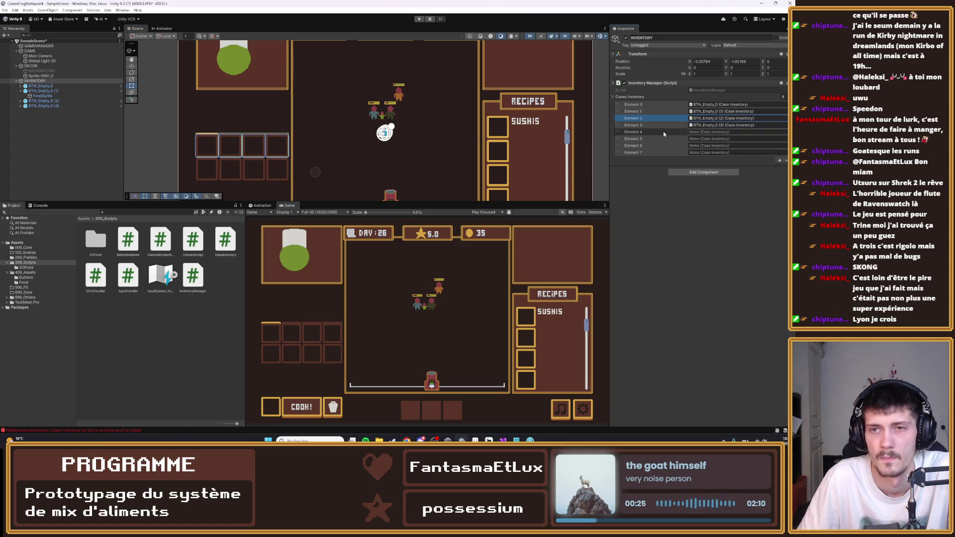
# - Delete the empty Elements 4–7 from Cases Inventory and start the game
pyautogui.rightClick(662, 130)
pyautogui.click(683, 182)
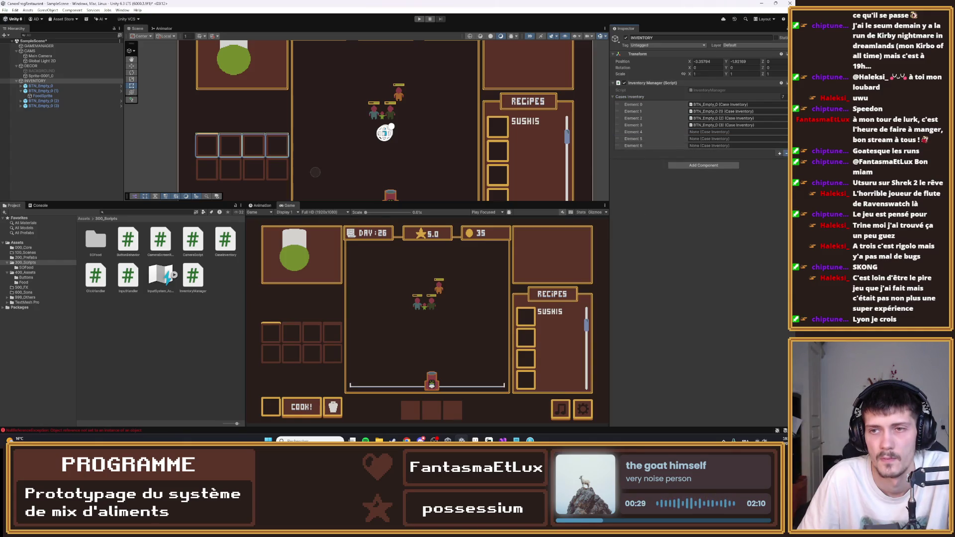
pyautogui.click(786, 153)
pyautogui.click(786, 146)
pyautogui.click(786, 140)
pyautogui.click(420, 19)
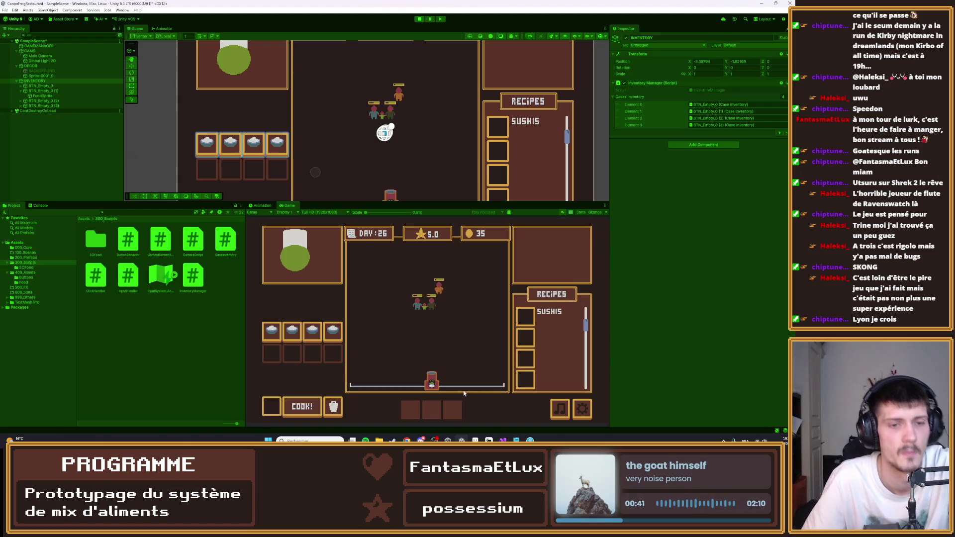
# - Empty the first, second, third and fourth rice bowls by clicking them, then exit Play mode with Ctrl+P
pyautogui.click(267, 341)
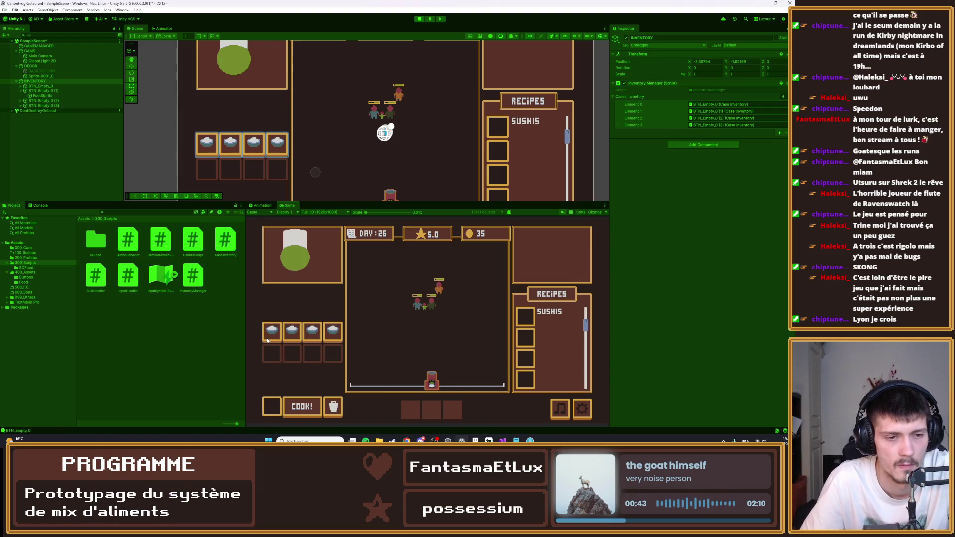
pyautogui.click(267, 340)
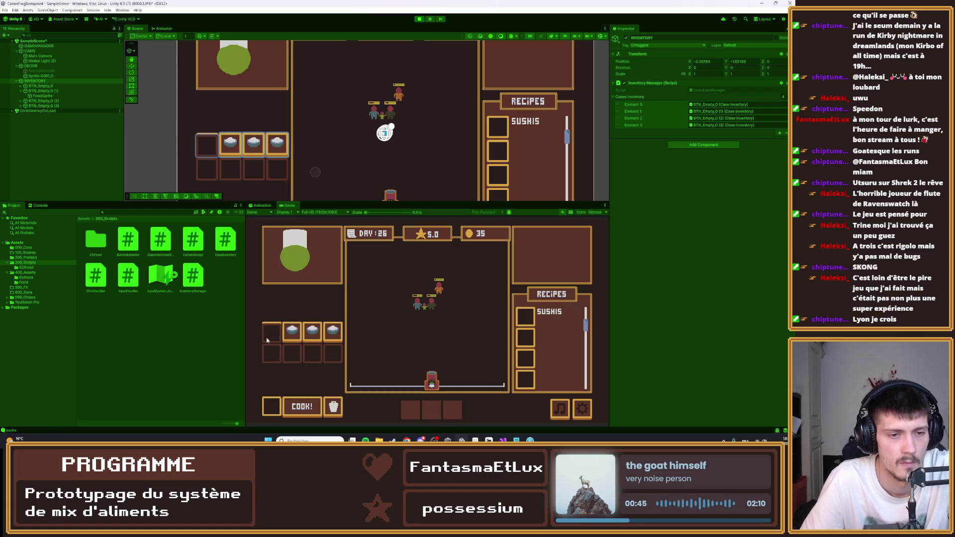
pyautogui.click(304, 337)
pyautogui.click(314, 333)
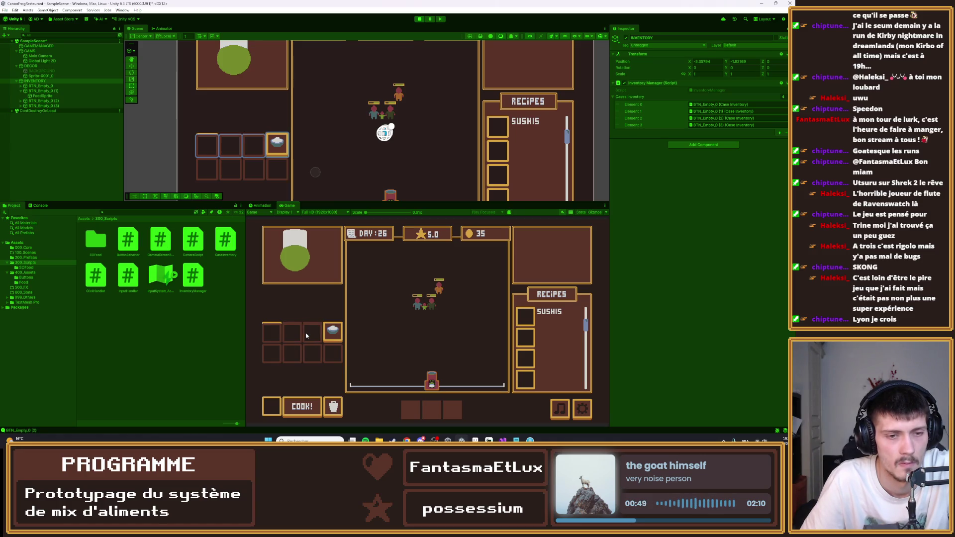
pyautogui.click(326, 334)
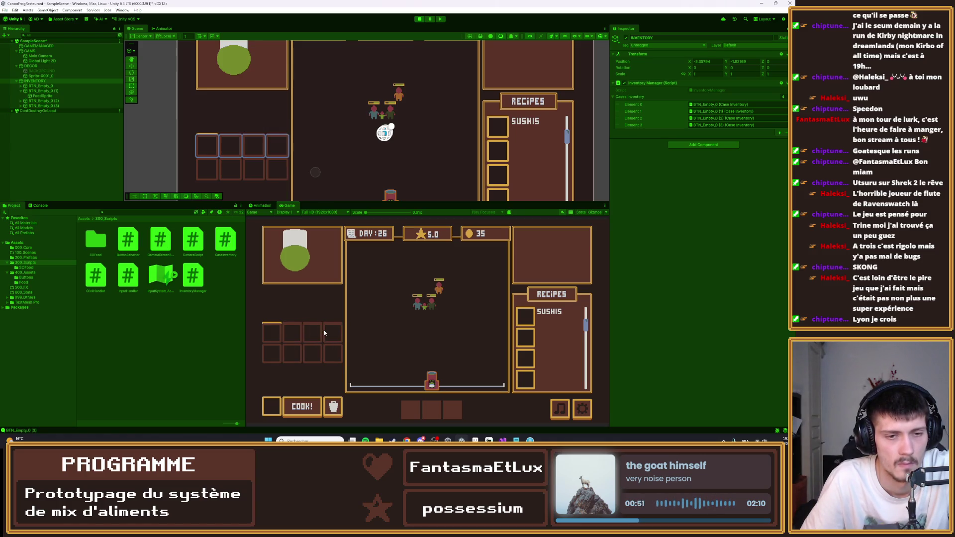
pyautogui.hotkey('ctrl', 'p')
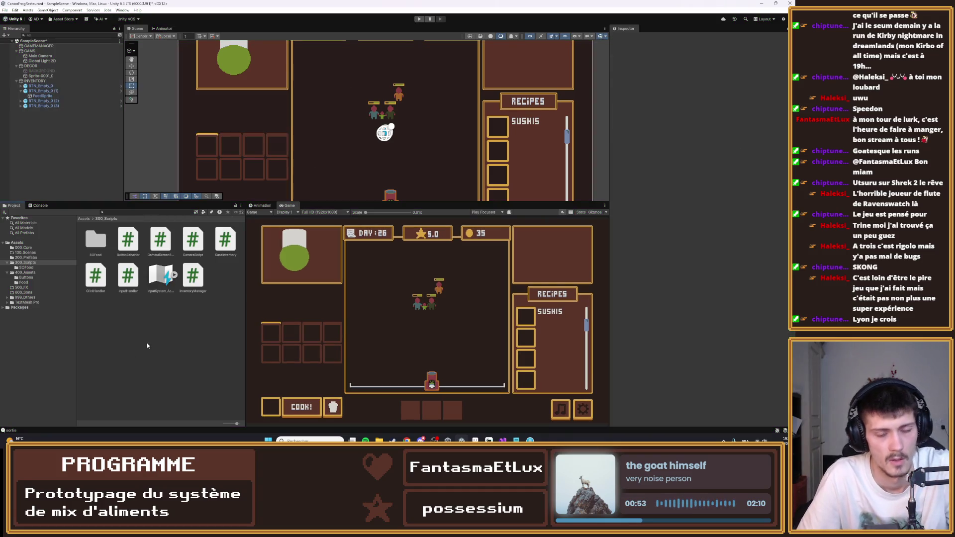